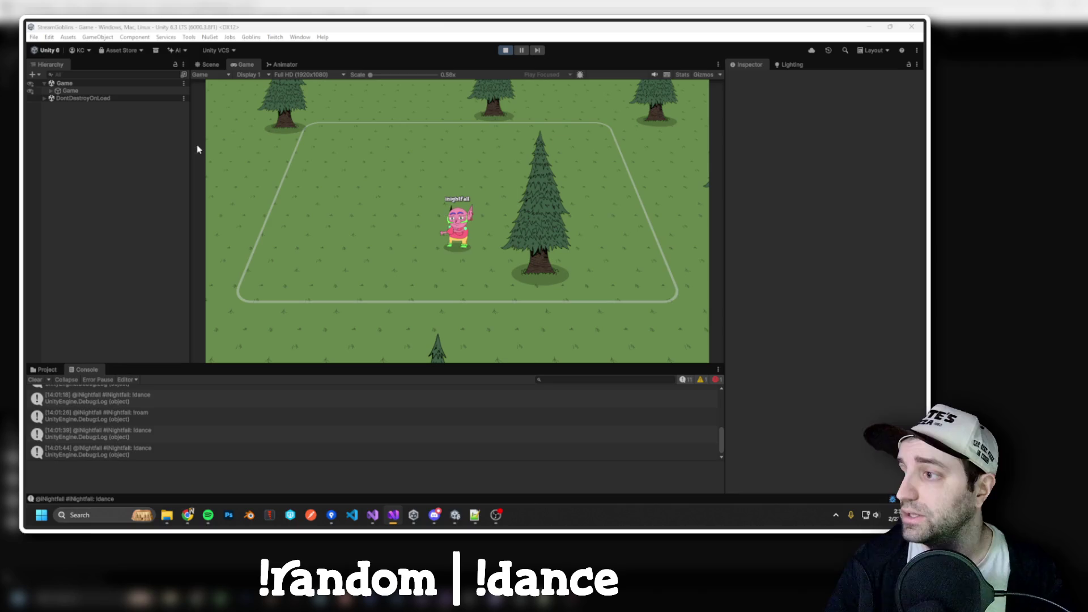
Cycle through the open applications to bring the StreamGoblins.Backend solution forward.
{"action": "key", "text": "alt+Tab"}
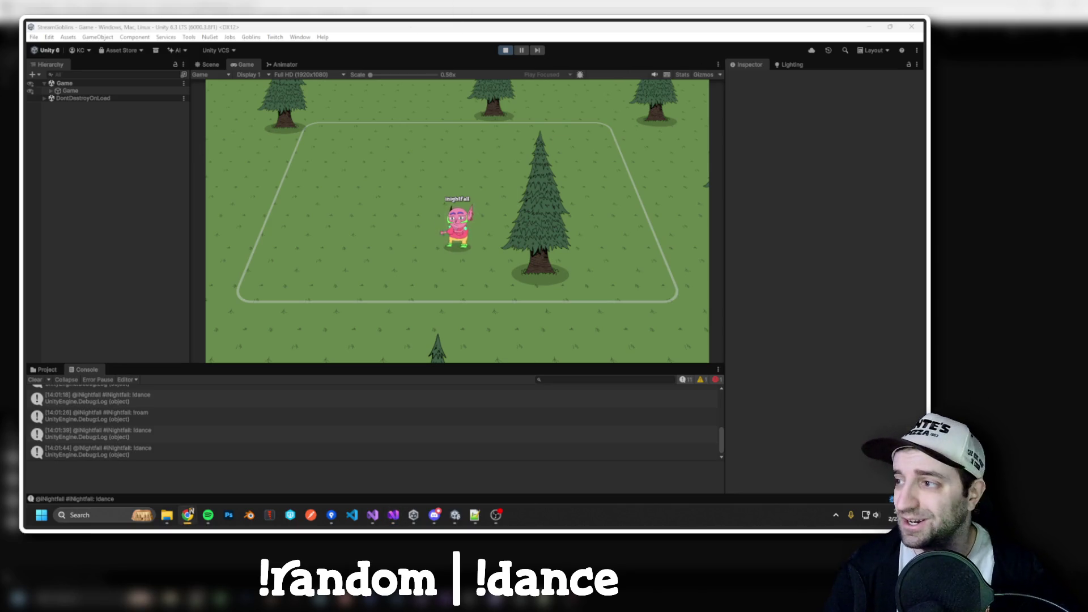
{"action": "key", "text": "alt+Tab"}
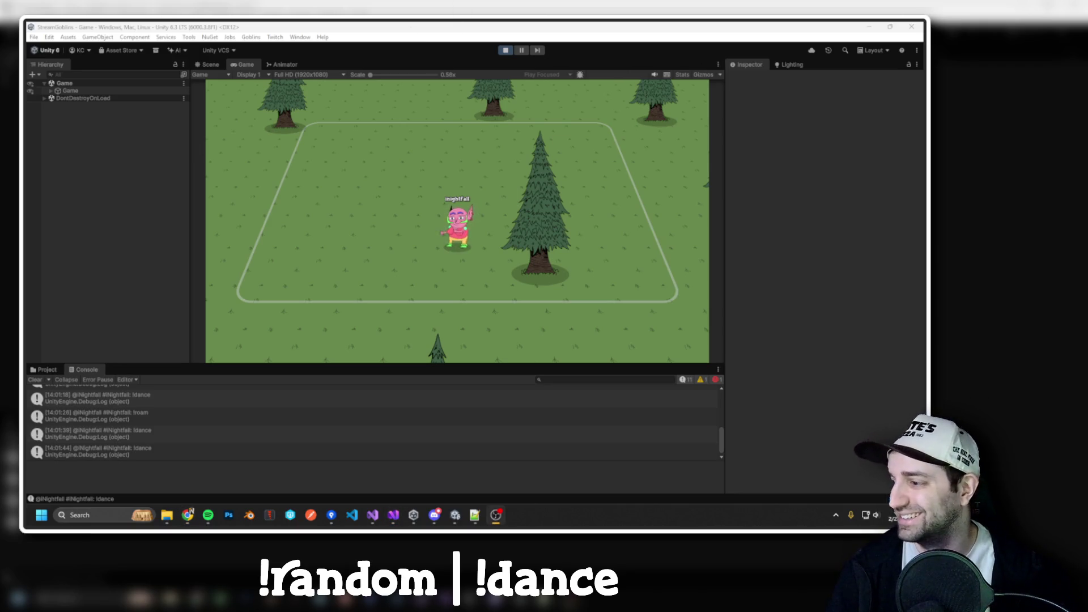
{"action": "key", "text": "alt+Tab"}
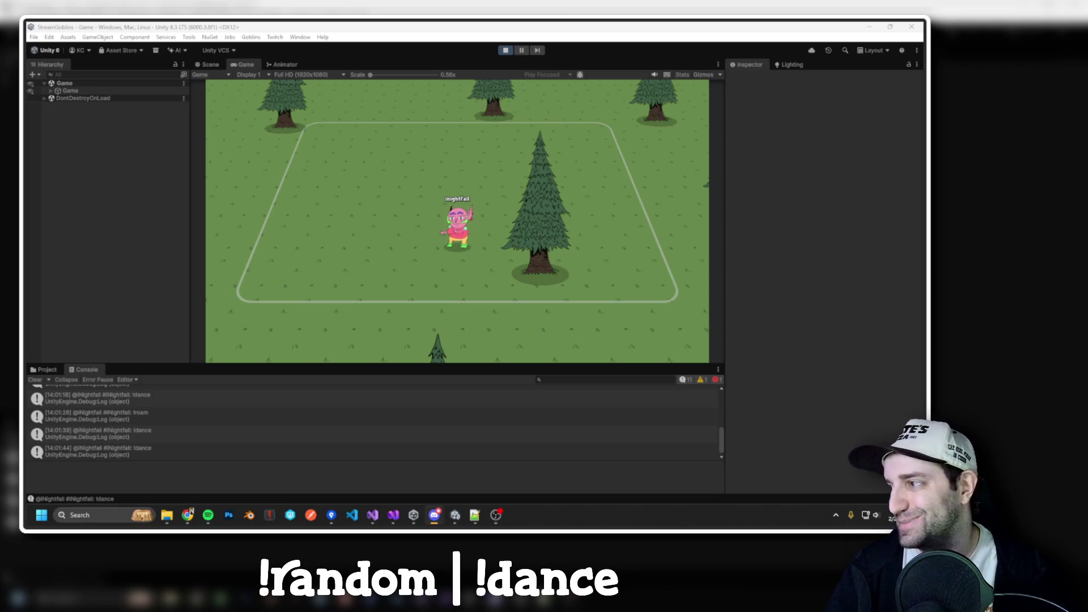
{"action": "key", "text": "alt+Tab"}
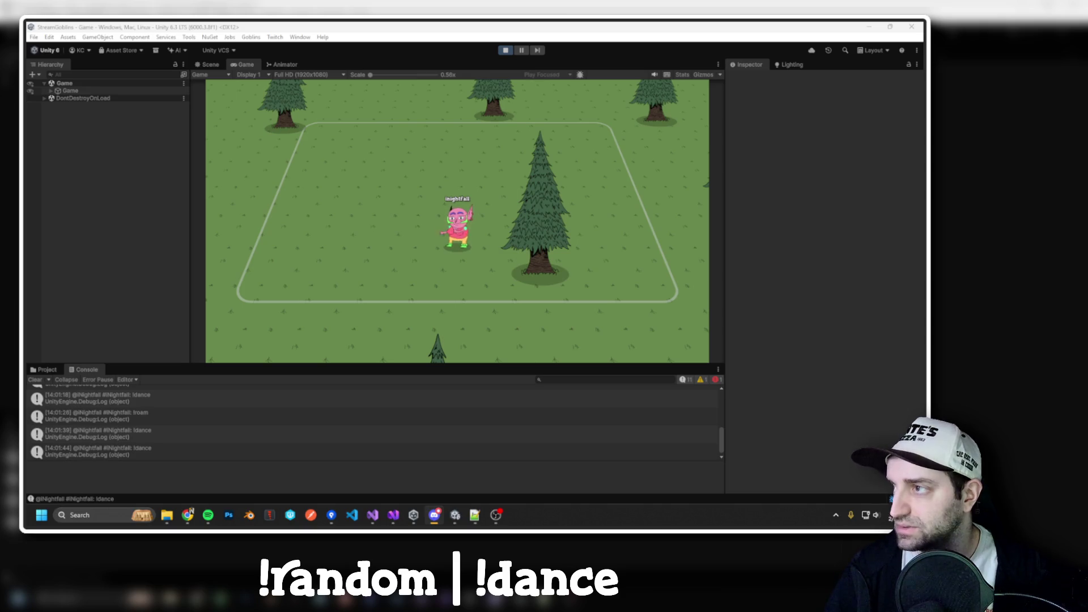
{"action": "key", "text": "alt+Tab"}
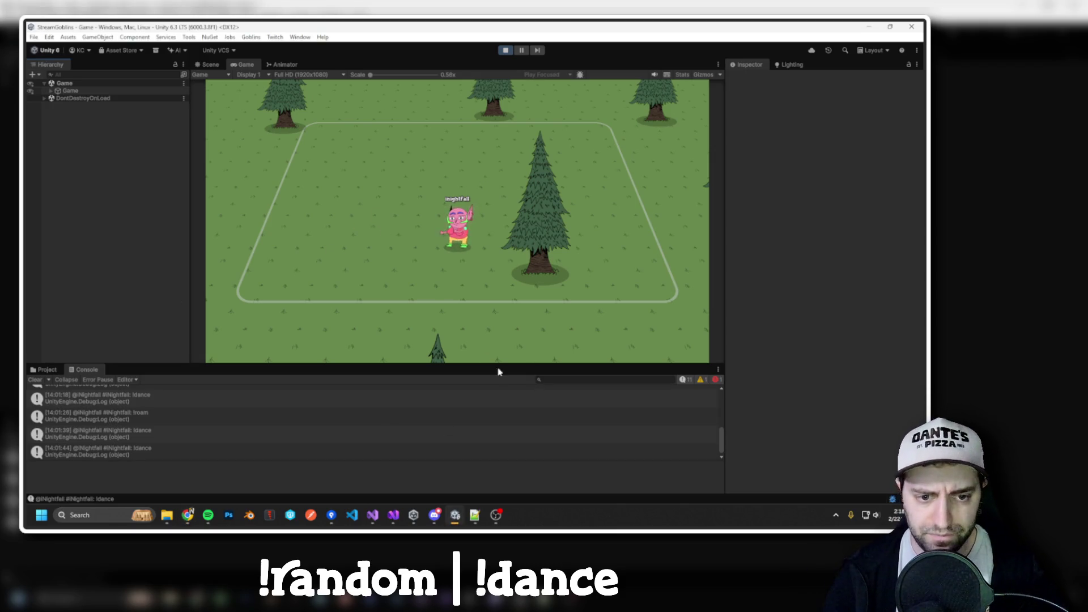
{"action": "left_click", "coordinate": [392, 517]}
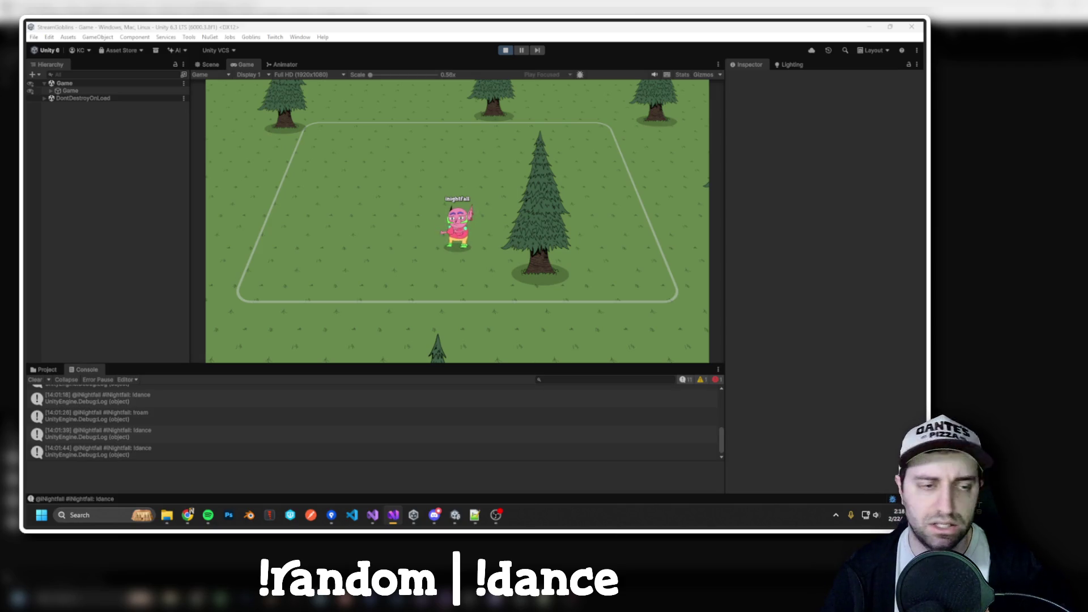
{"action": "key", "text": "alt+Tab"}
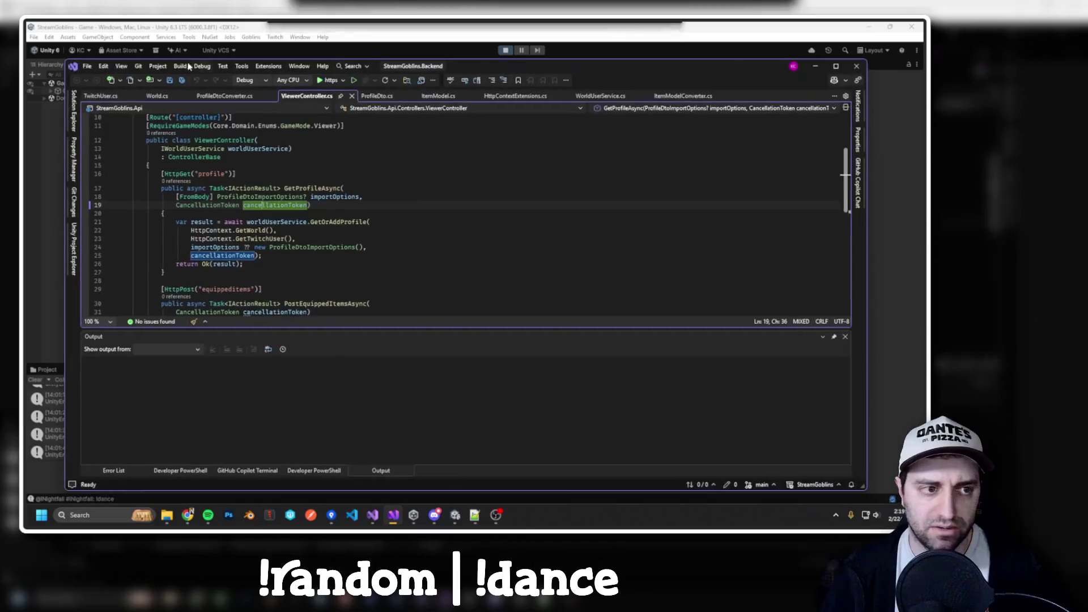
Shrink the Visual Studio window and enlarge the code area above the Output panel.
{"action": "left_click", "coordinate": [71, 65]}
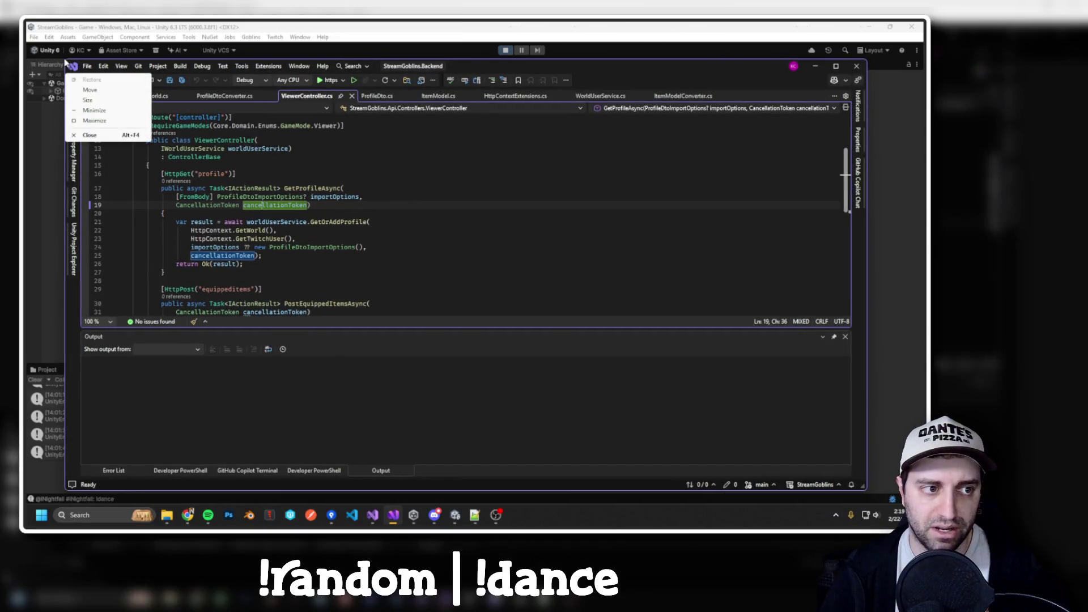
{"action": "left_click", "coordinate": [315, 253]}
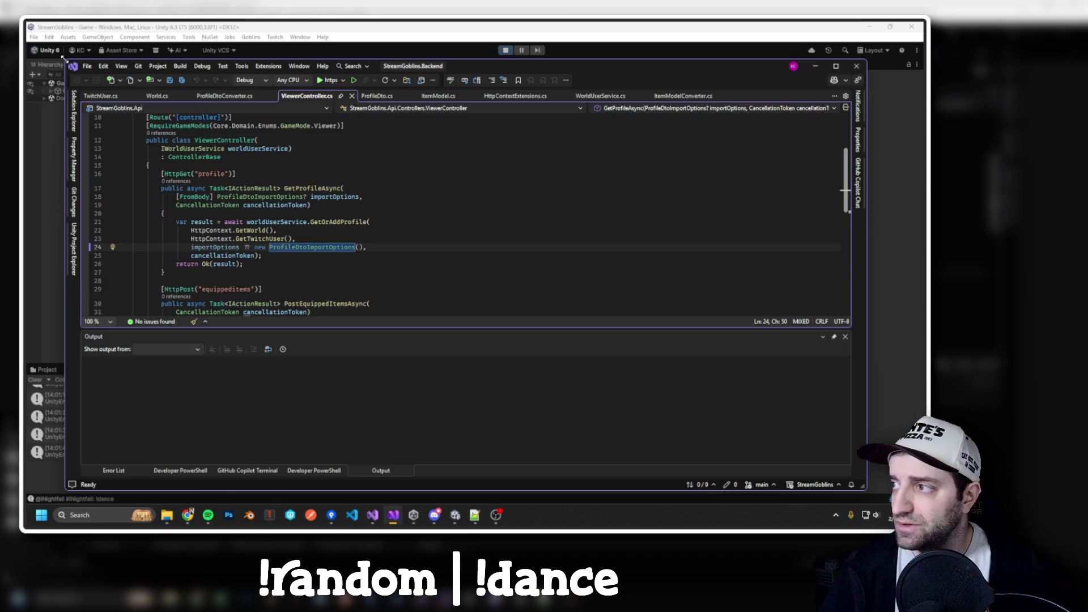
{"action": "mouse_move", "coordinate": [67, 490]}
{"action": "left_mouse_down"}
{"action": "mouse_move", "coordinate": [105, 466]}
{"action": "mouse_move", "coordinate": [140, 474]}
{"action": "left_mouse_up"}
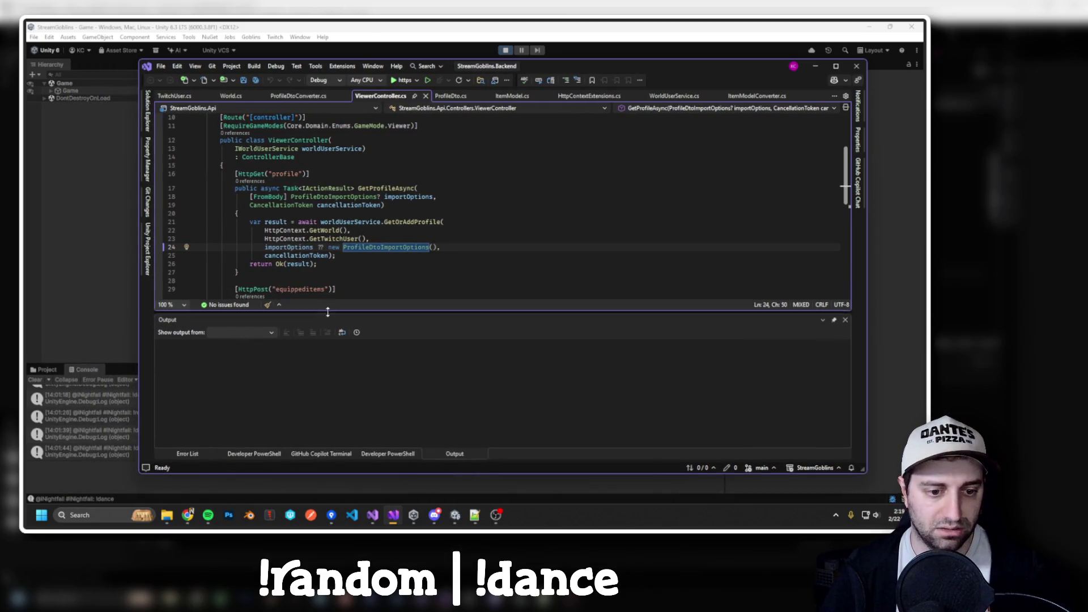
{"action": "left_click_drag", "start_coordinate": [328, 311], "coordinate": [327, 364]}
{"action": "left_click", "coordinate": [390, 281]}
{"action": "scroll", "coordinate": [371, 264], "scroll_direction": "up", "scroll_amount": 3}
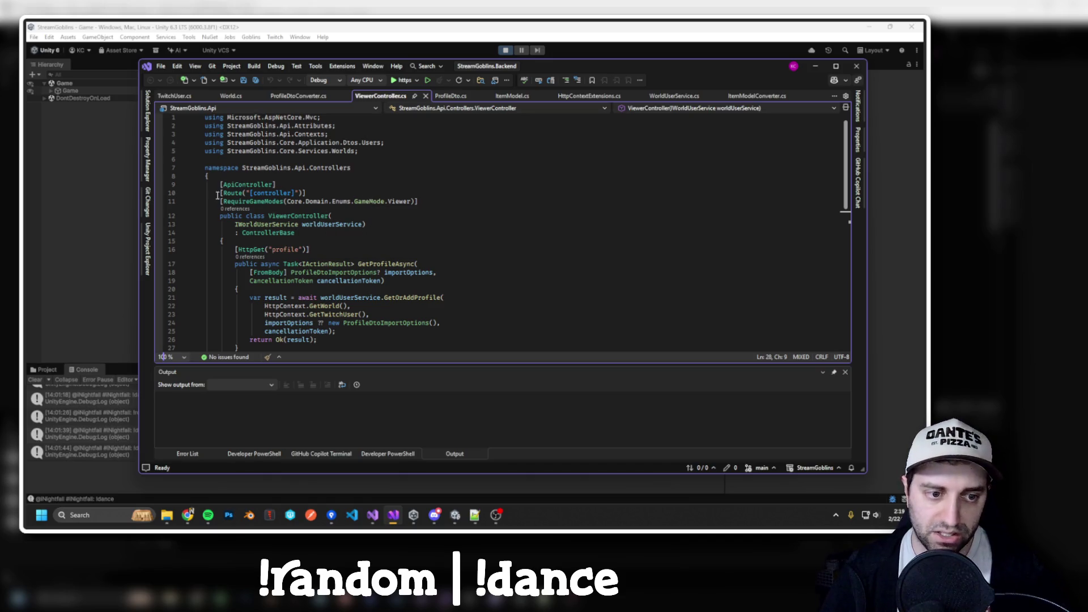
{"action": "mouse_move", "coordinate": [342, 203]}
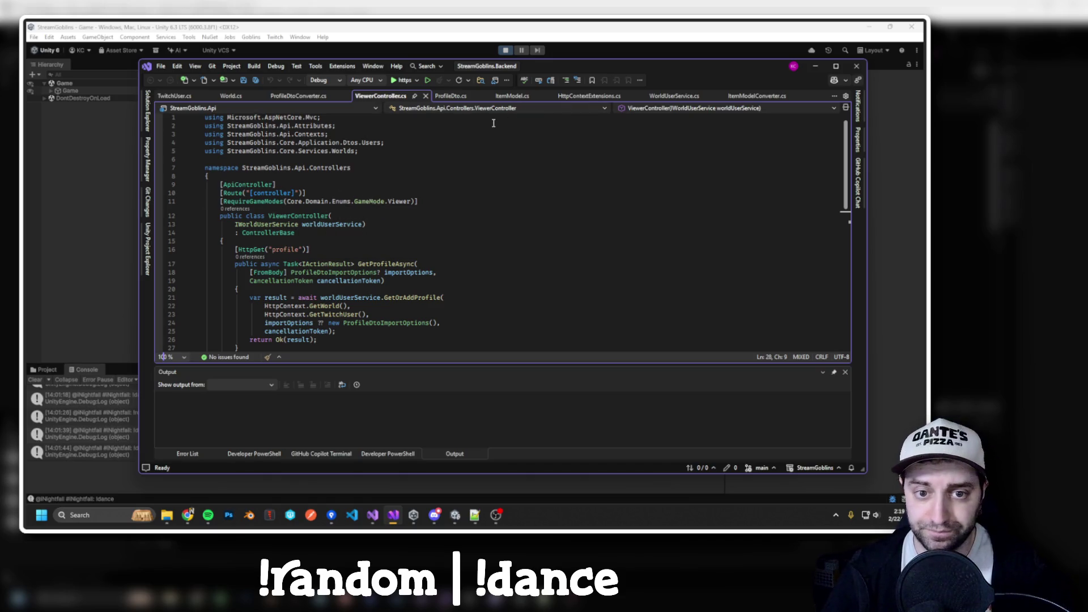
{"action": "scroll", "coordinate": [492, 149], "scroll_direction": "down", "scroll_amount": 2}
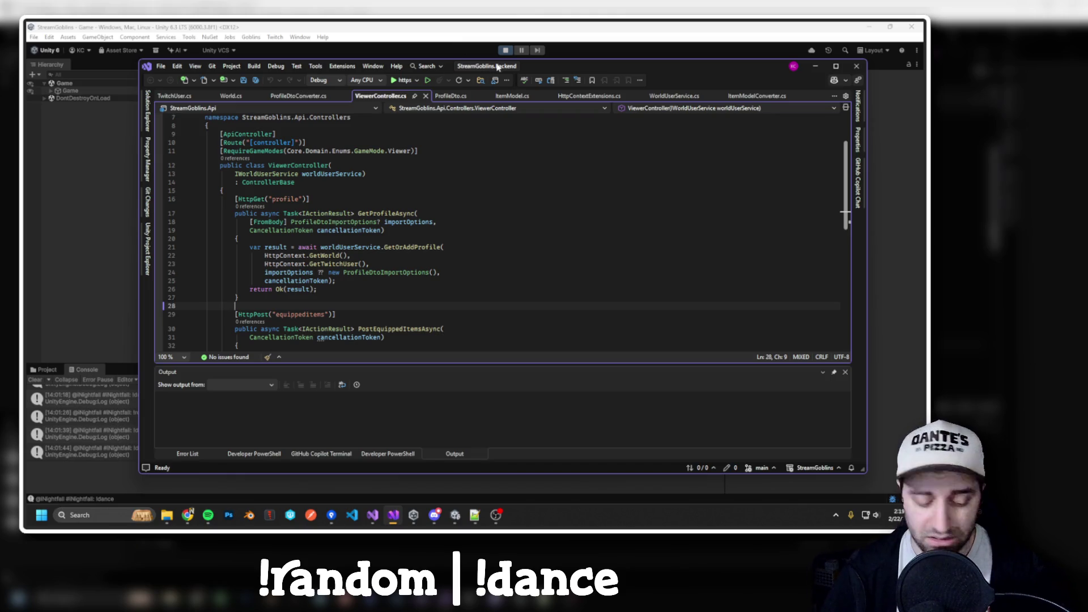
Run a system search for 'notepad'.
{"action": "key", "text": "super"}
{"action": "type", "text": "notepad"}
{"action": "key", "text": "Return"}
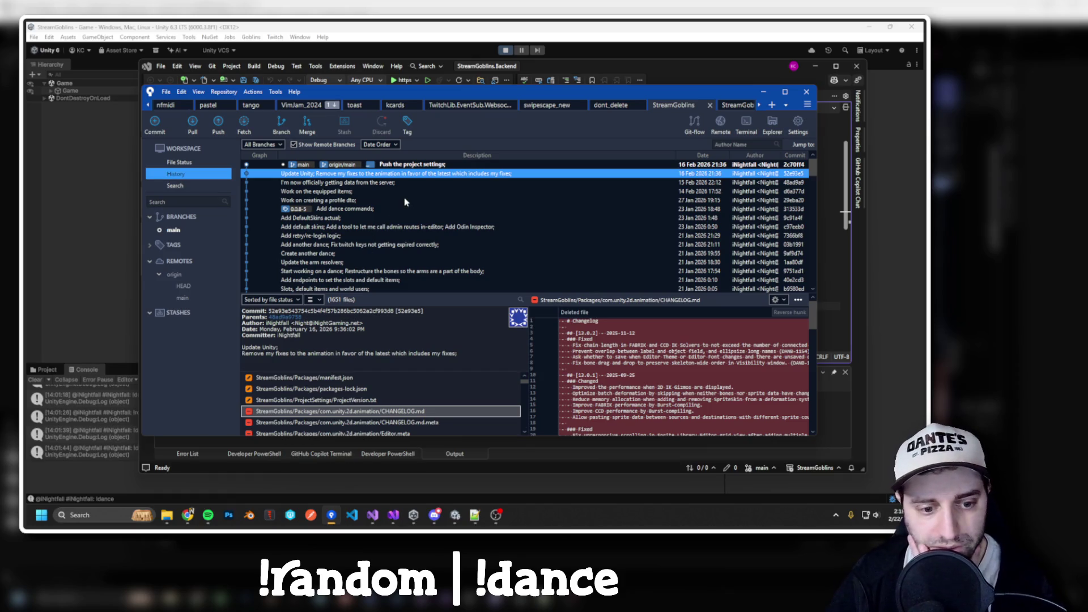
Review the 'I'm now officially getting data from the server' commit message and diff, then return to Visual Studio.
{"action": "mouse_move", "coordinate": [247, 355]}
{"action": "left_mouse_down"}
{"action": "mouse_move", "coordinate": [462, 352]}
{"action": "mouse_move", "coordinate": [244, 347]}
{"action": "mouse_move", "coordinate": [305, 358]}
{"action": "left_mouse_up"}
{"action": "left_click", "coordinate": [292, 355]}
{"action": "left_click_drag", "start_coordinate": [417, 356], "coordinate": [462, 352]}
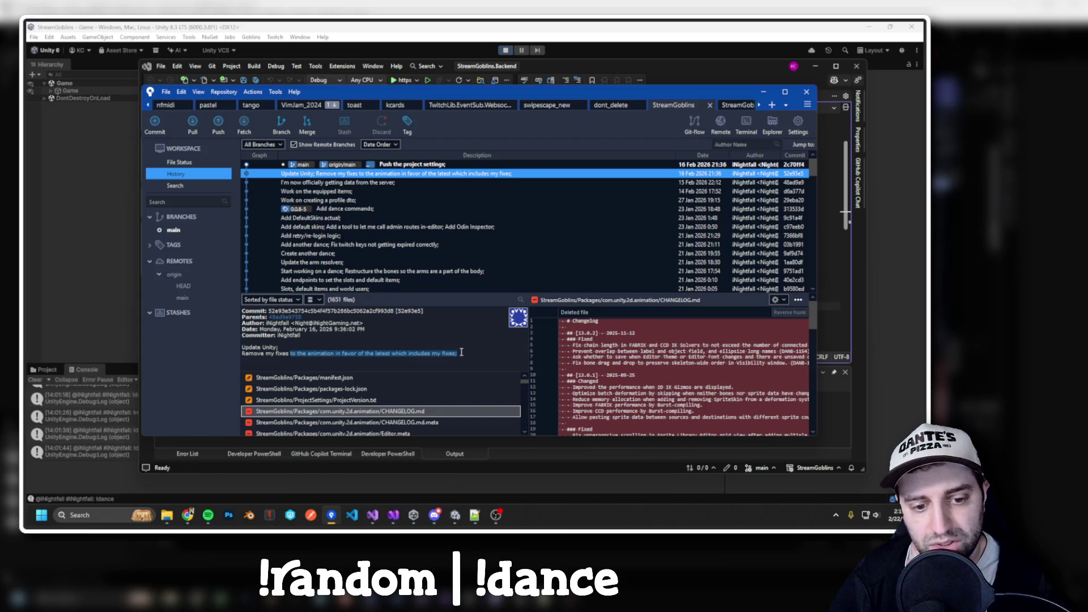
{"action": "scroll", "coordinate": [476, 422], "scroll_direction": "down", "scroll_amount": 3}
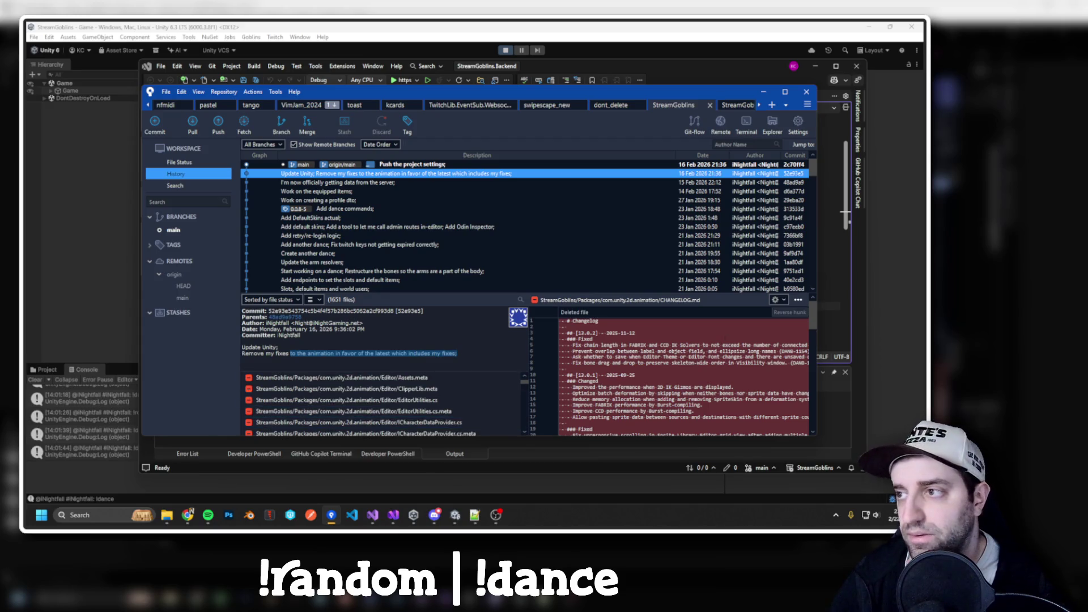
{"action": "left_click", "coordinate": [374, 353]}
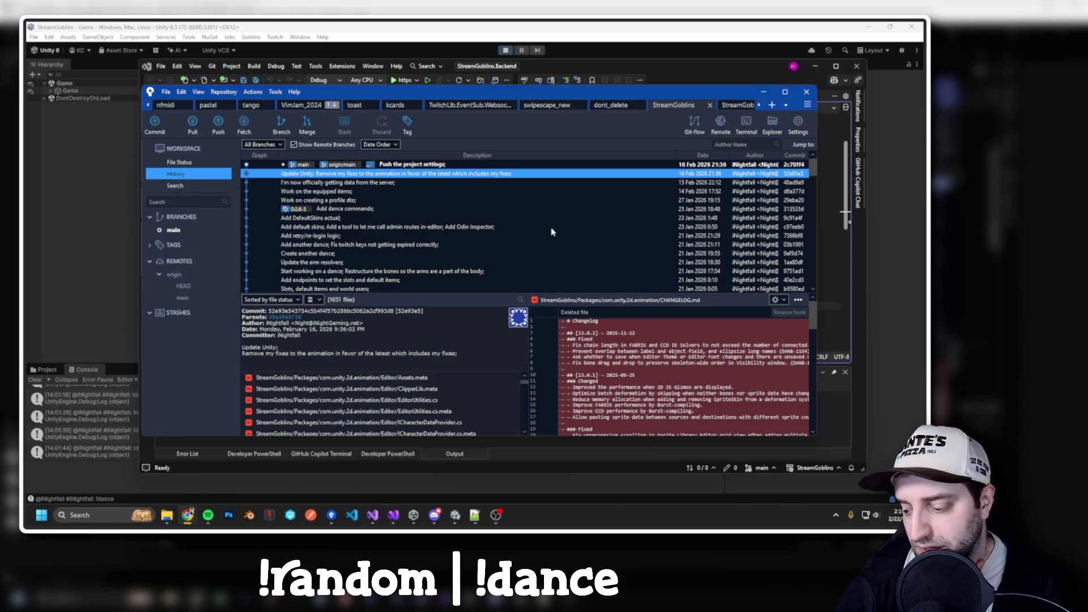
{"action": "left_click", "coordinate": [392, 182]}
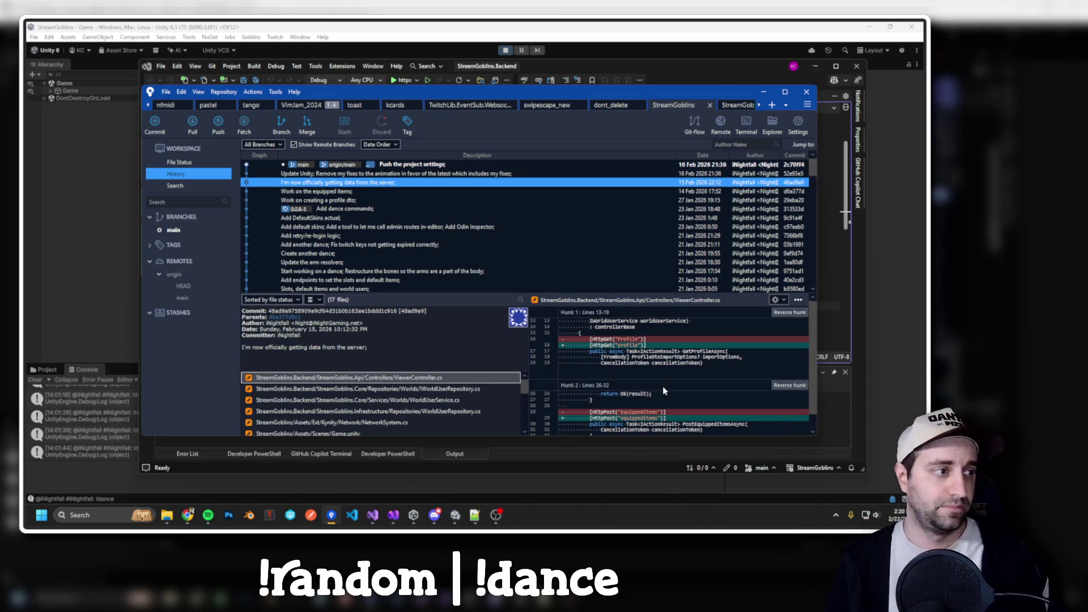
{"action": "left_click", "coordinate": [594, 79]}
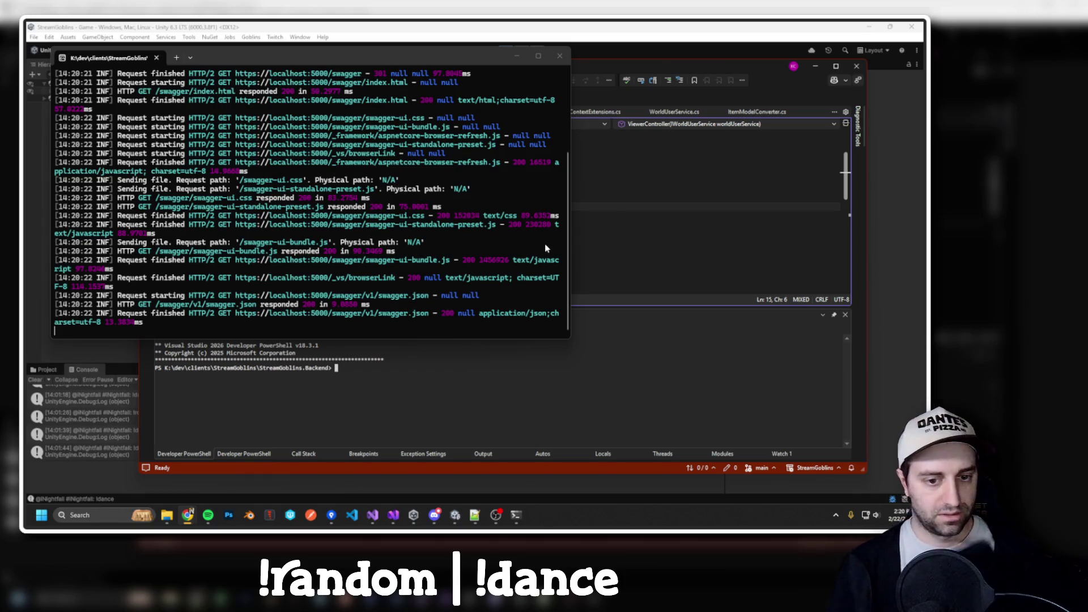
Nudge the backend log terminal and the Visual Studio window into place, then go back to Unity.
{"action": "left_click", "coordinate": [376, 63]}
{"action": "left_click_drag", "start_coordinate": [375, 63], "coordinate": [376, 69]}
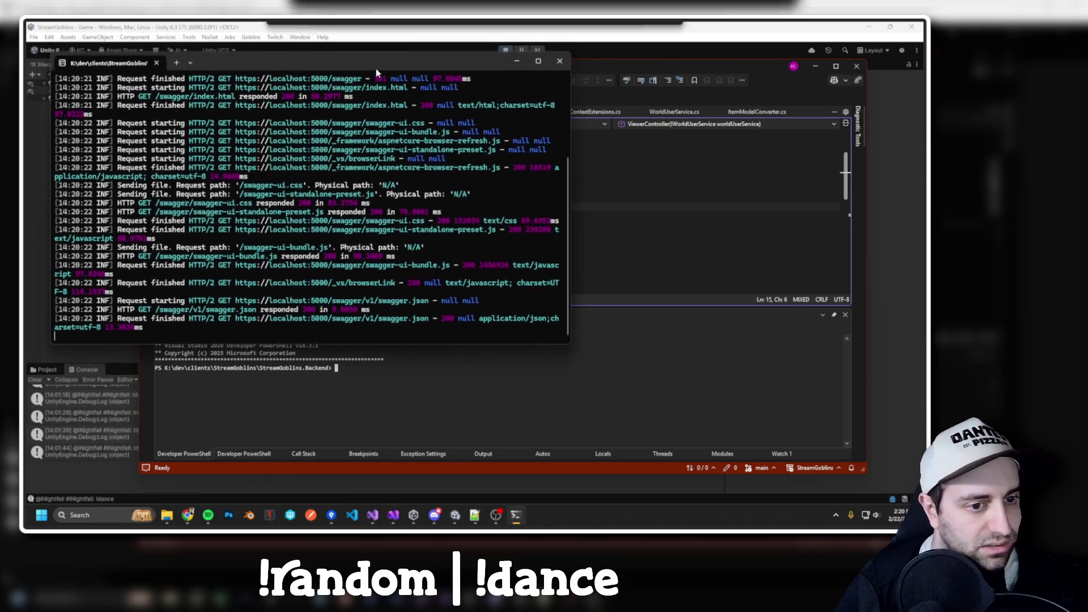
{"action": "scroll", "coordinate": [384, 247], "scroll_direction": "up", "scroll_amount": 5}
{"action": "scroll", "coordinate": [384, 247], "scroll_direction": "down", "scroll_amount": 5}
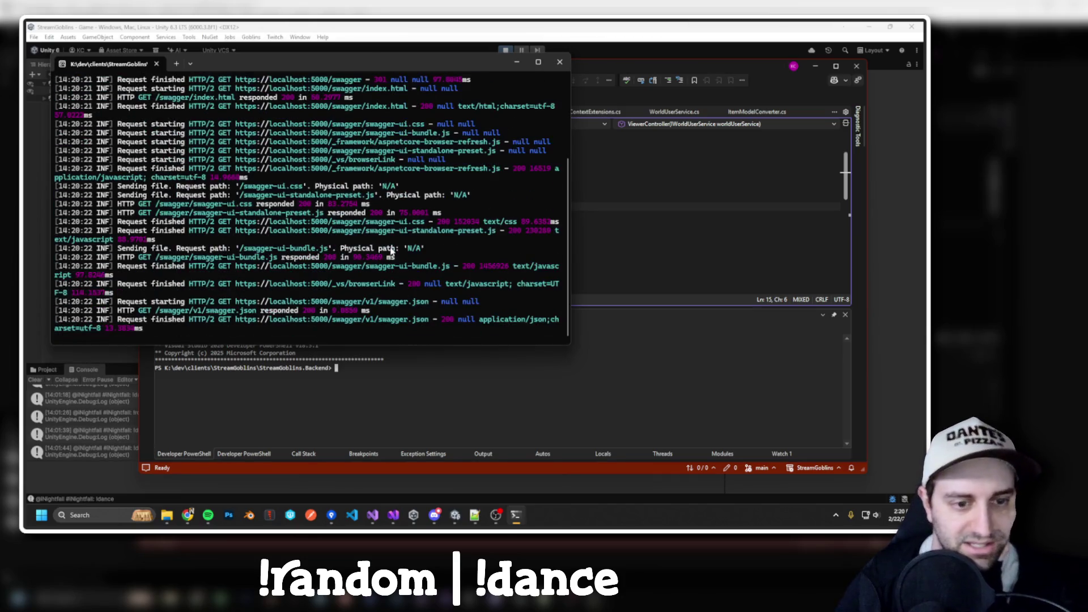
{"action": "left_click", "coordinate": [593, 85]}
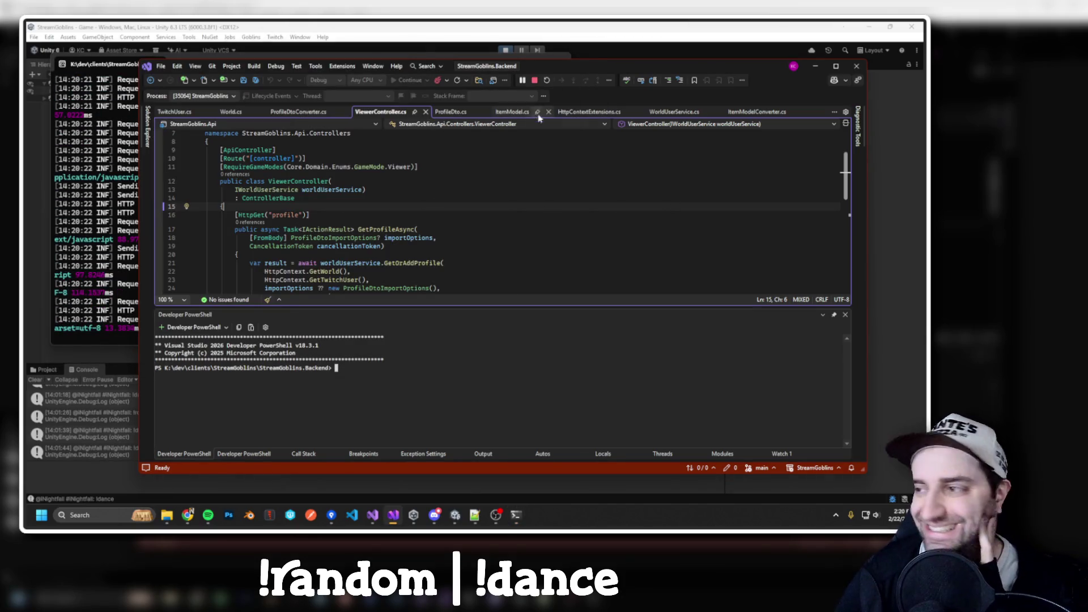
{"action": "left_click_drag", "start_coordinate": [568, 69], "coordinate": [564, 74]}
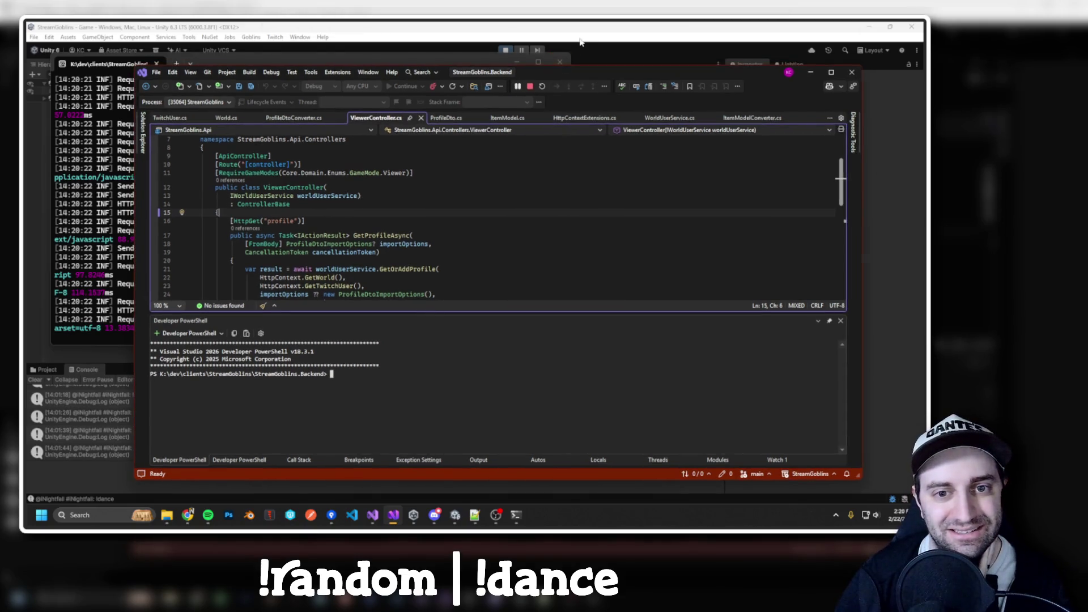
{"action": "key", "text": "alt+Tab"}
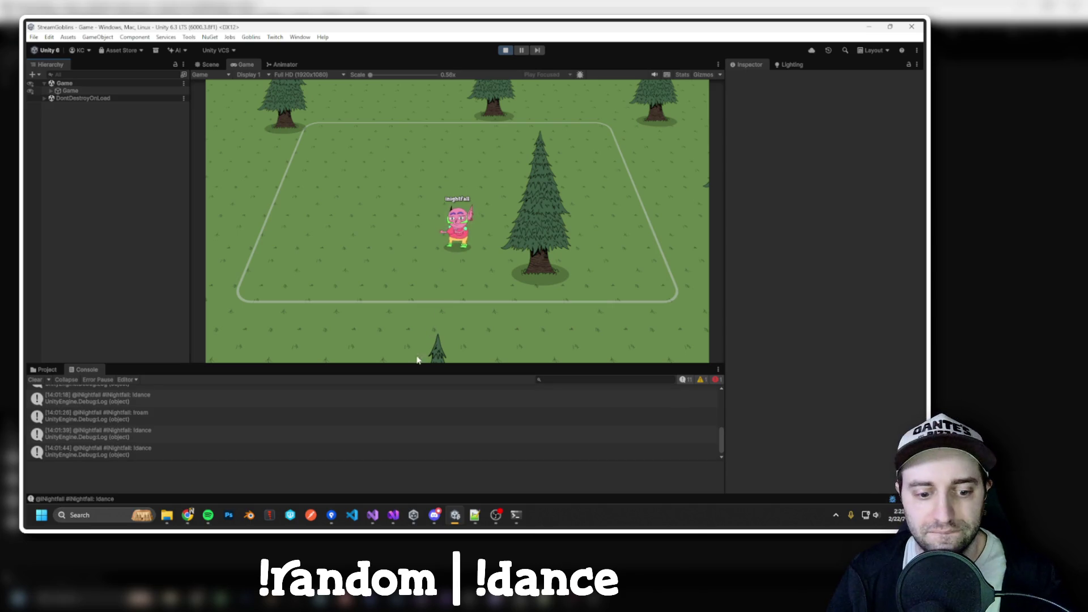
Minimise Visual Studio, check the Twitch Viewer window's Access Token field, then close it.
{"action": "left_click", "coordinate": [391, 517]}
{"action": "left_click", "coordinate": [391, 517]}
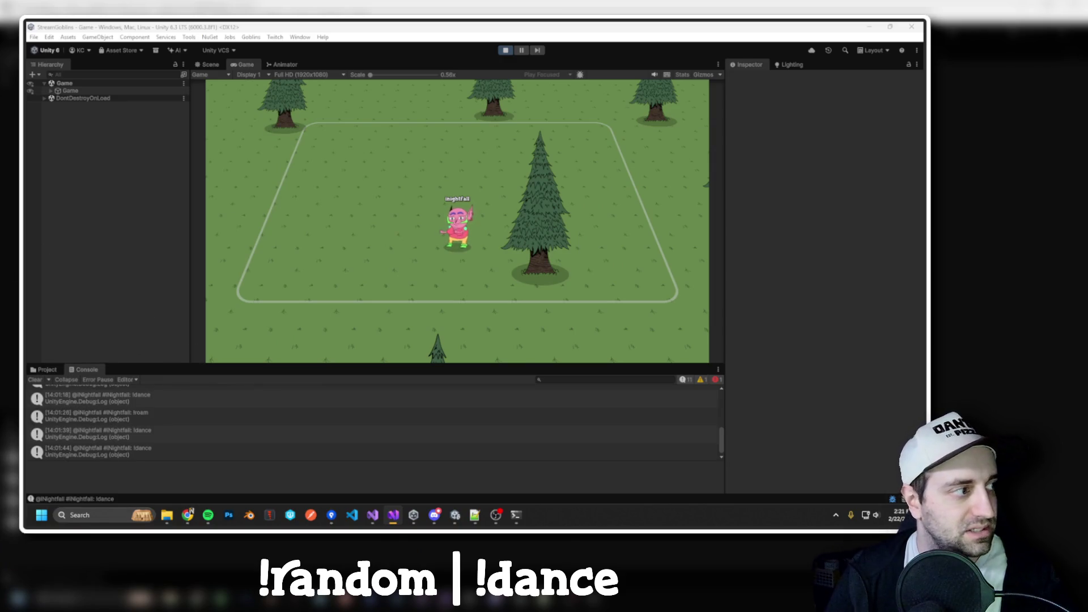
{"action": "left_click", "coordinate": [275, 37]}
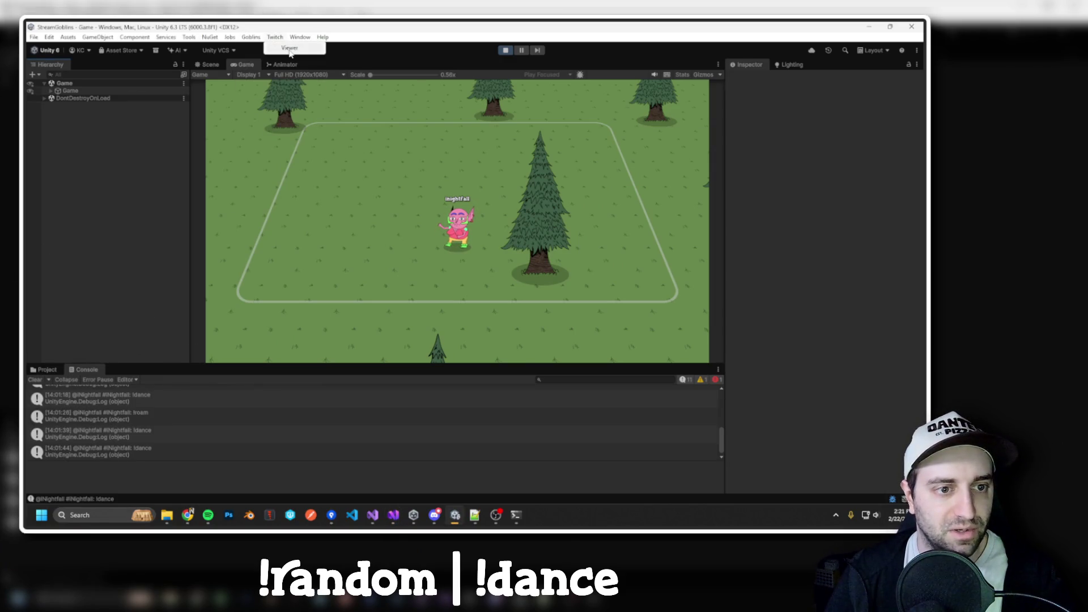
{"action": "left_click", "coordinate": [291, 50]}
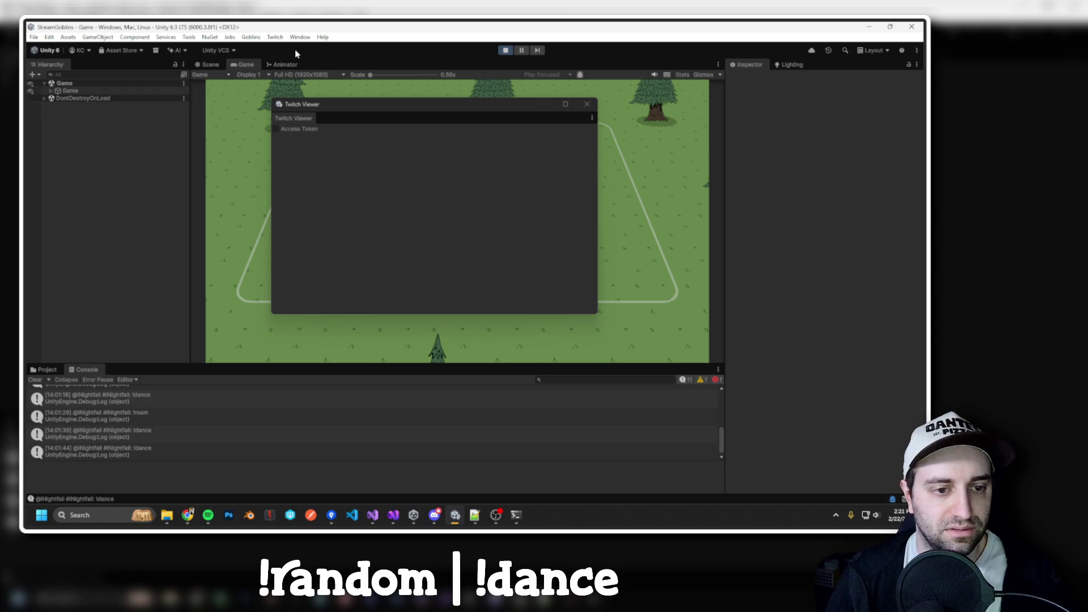
{"action": "left_click", "coordinate": [299, 130]}
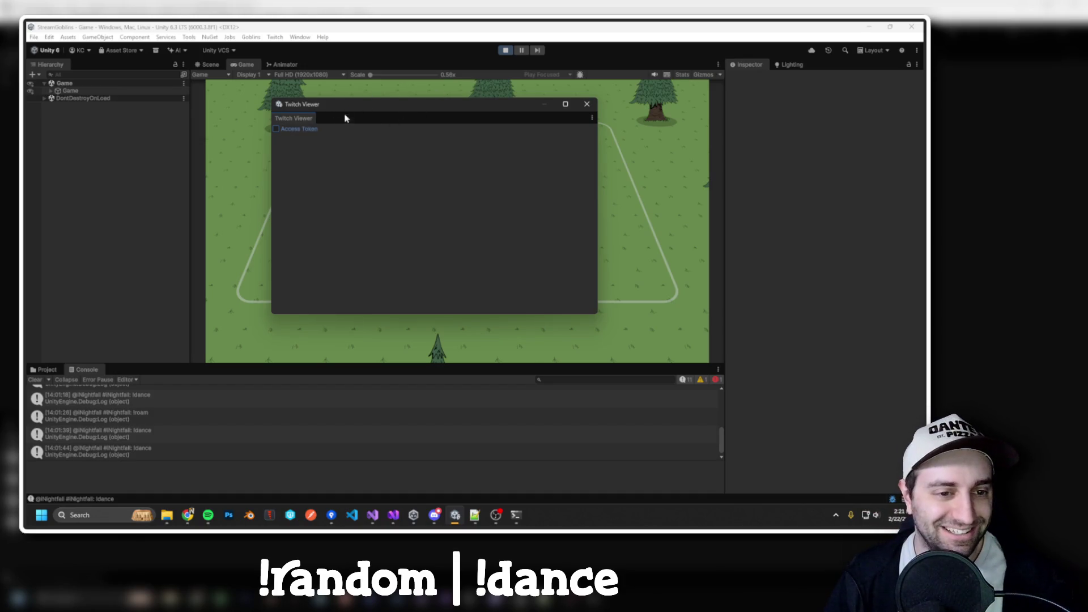
{"action": "left_click_drag", "start_coordinate": [346, 118], "coordinate": [386, 101]}
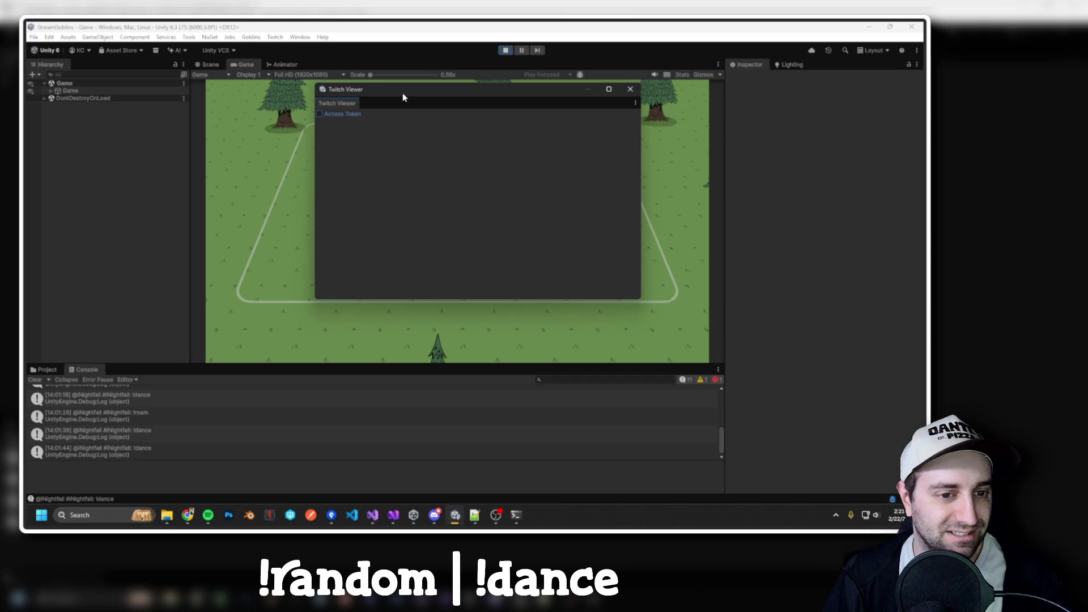
{"action": "key", "text": "alt+F4"}
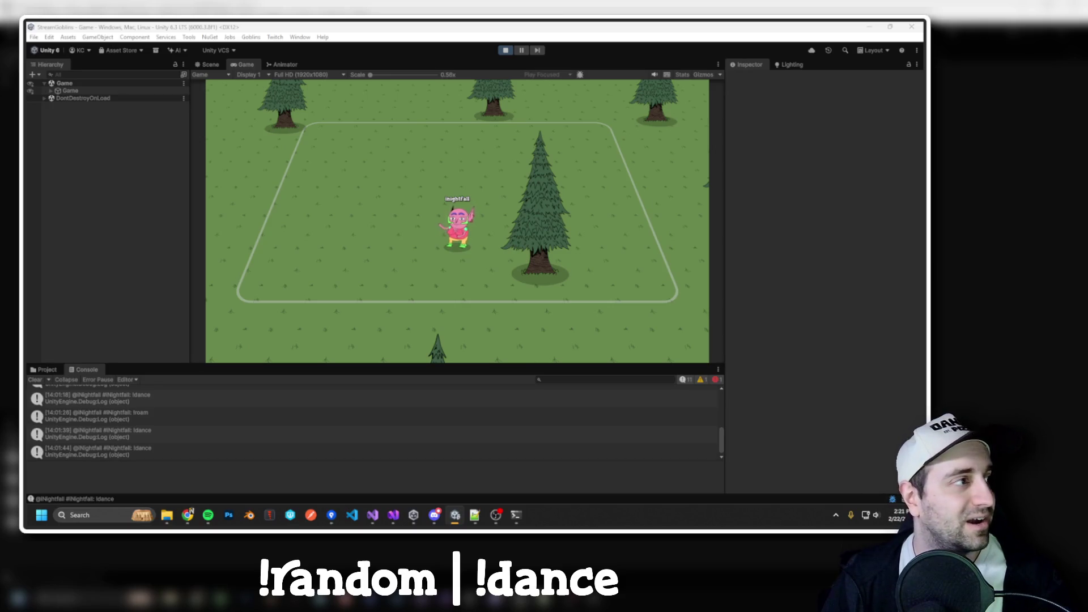
{"action": "key", "text": "alt+Tab"}
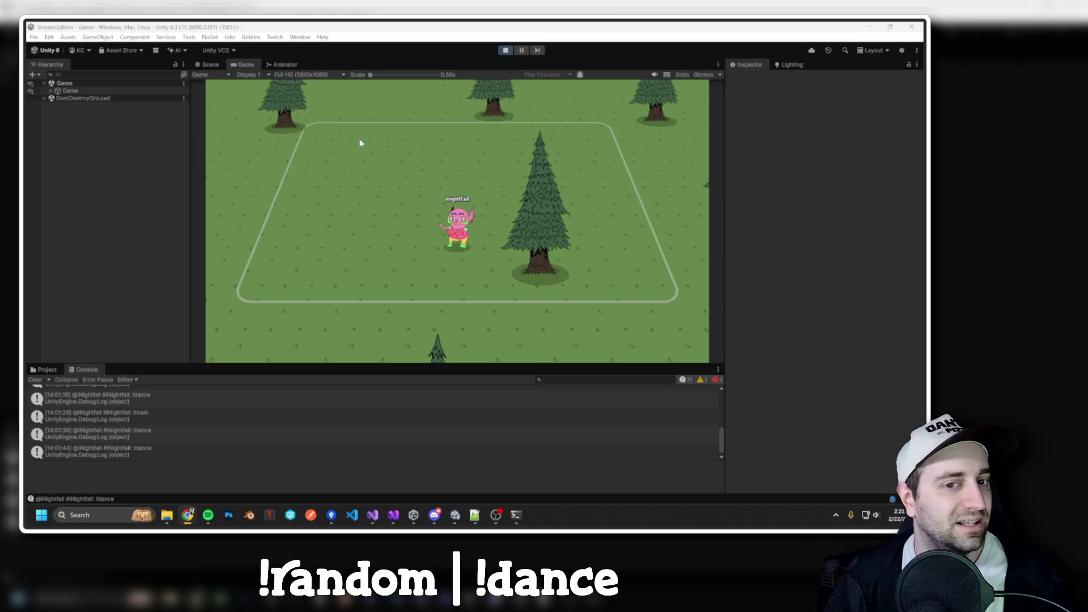
{"action": "left_click", "coordinate": [506, 55]}
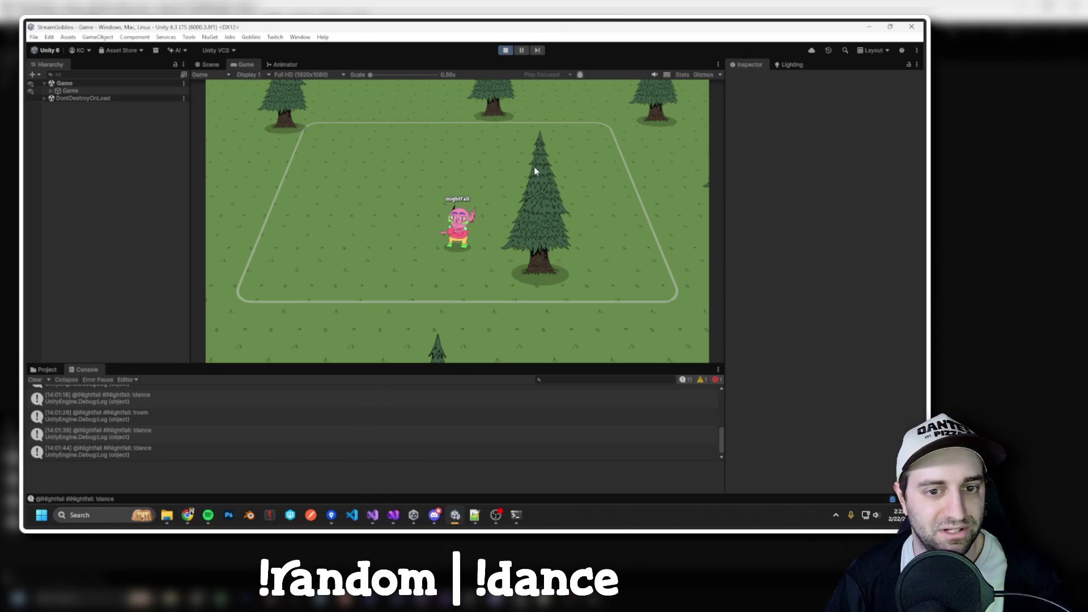
Stop the game, look at the browser, and return to the Unity editor.
{"action": "left_click", "coordinate": [505, 50]}
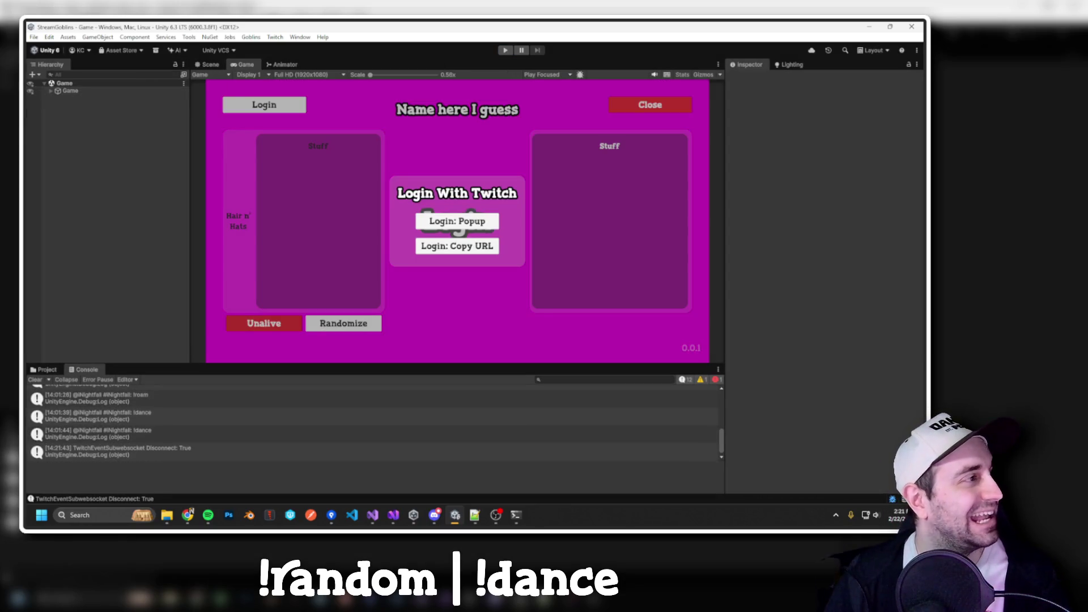
{"action": "key", "text": "alt+Tab"}
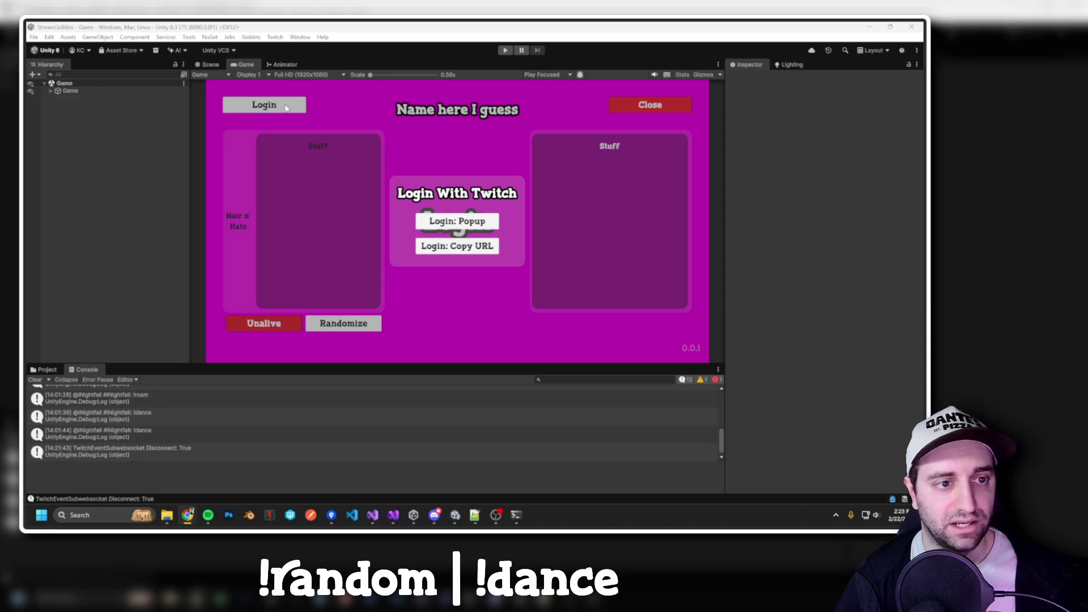
{"action": "left_click", "coordinate": [513, 26]}
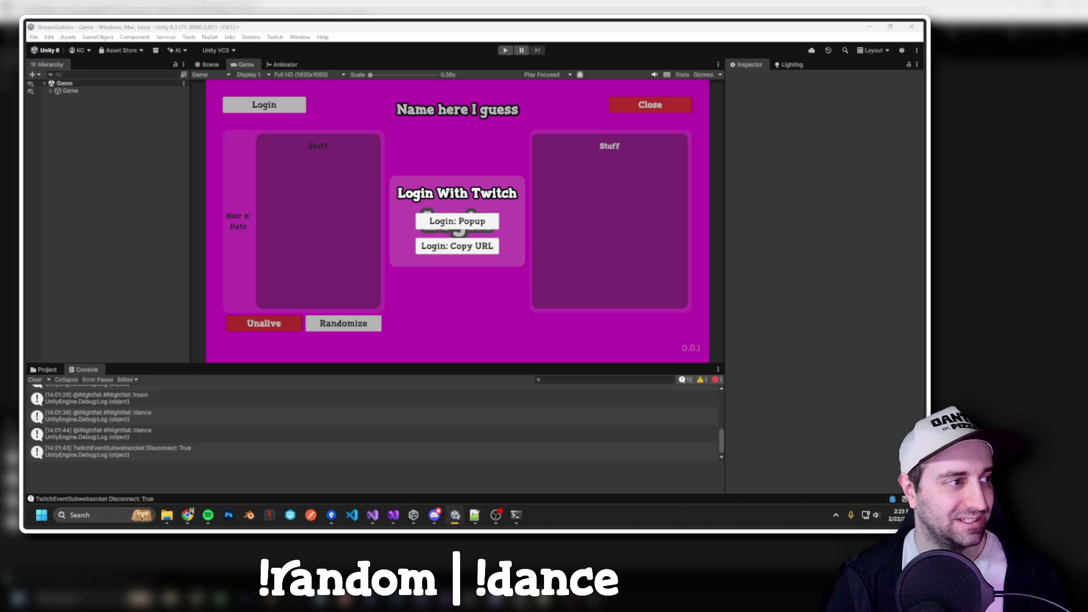
Restart the game, open the validate error's source in NetworkSystem.cs, and read the invalid-token warning.
{"action": "left_click", "coordinate": [504, 54]}
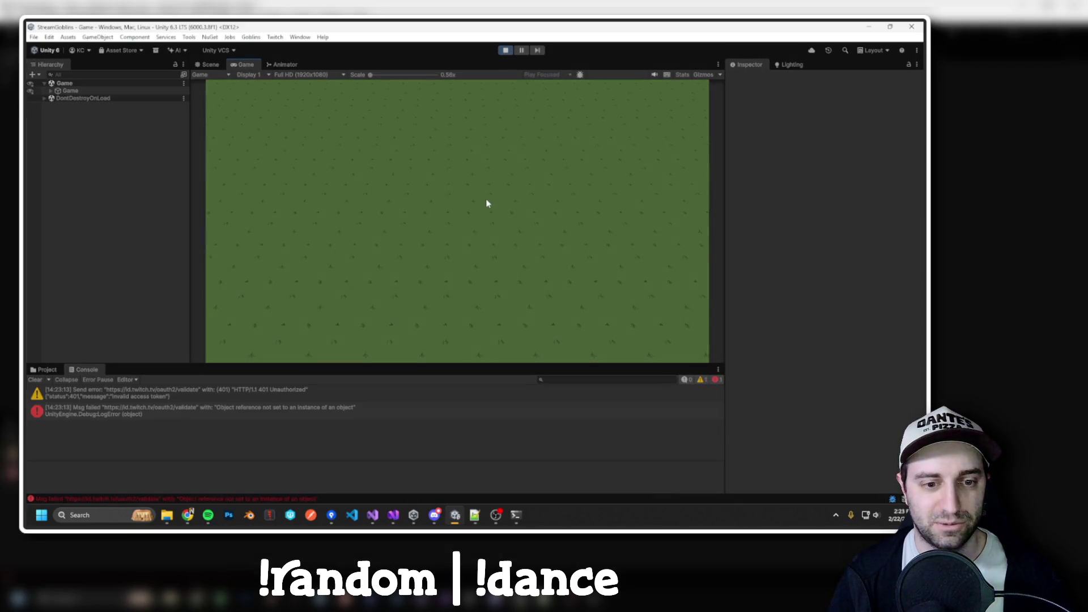
{"action": "left_click", "coordinate": [506, 50]}
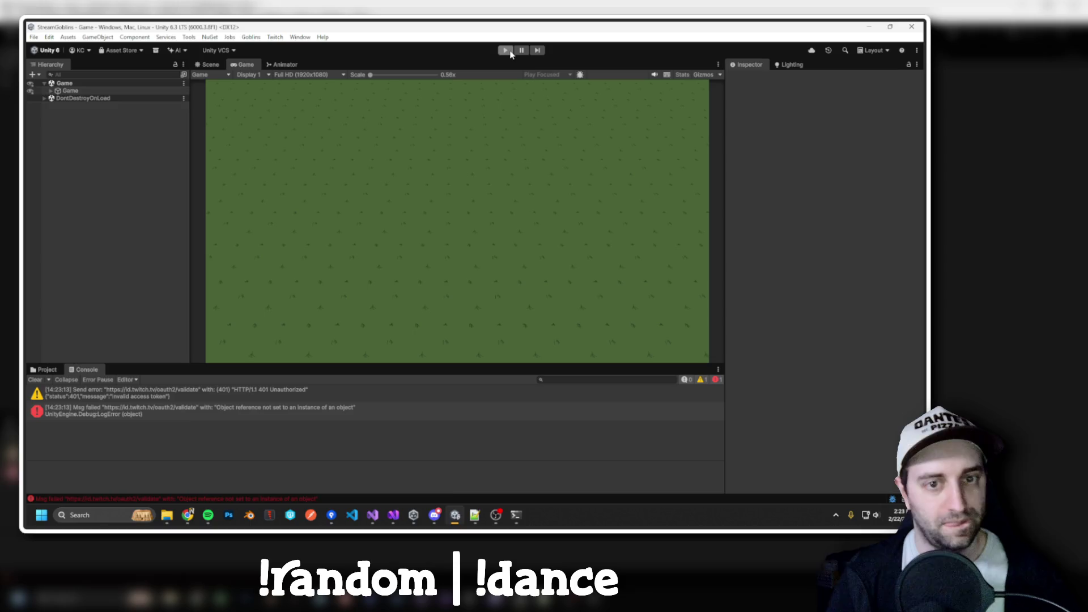
{"action": "left_click", "coordinate": [507, 51]}
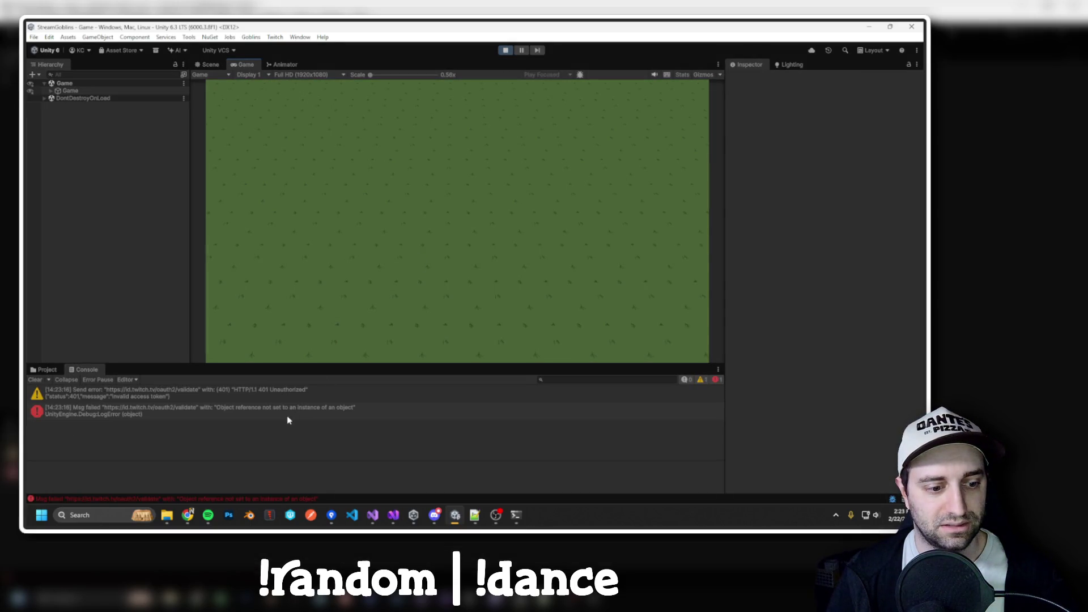
{"action": "left_click", "coordinate": [289, 418]}
{"action": "left_click", "coordinate": [366, 487]}
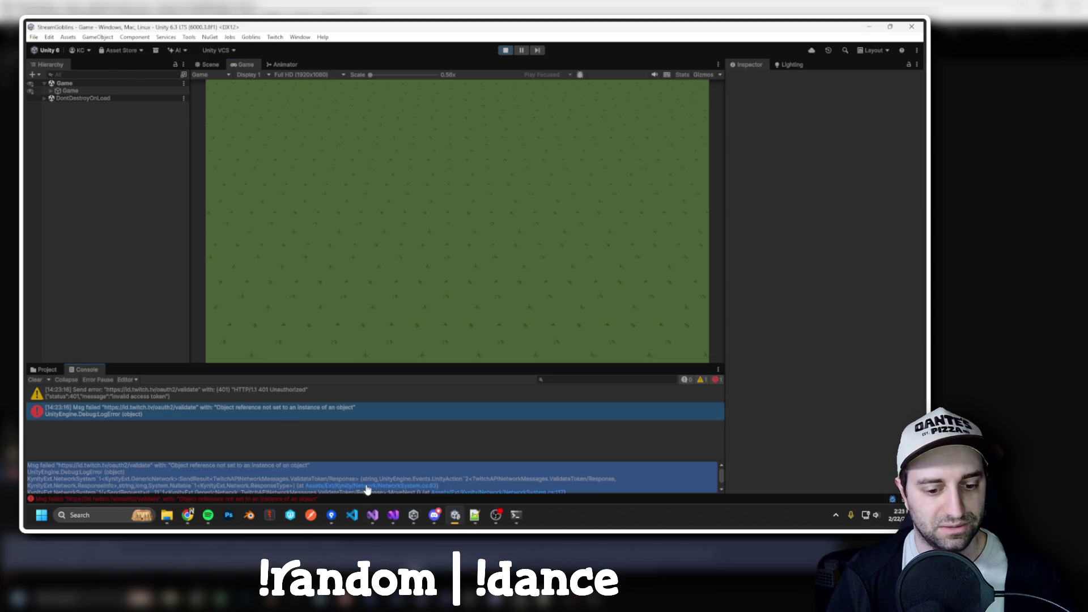
{"action": "left_click", "coordinate": [248, 485]}
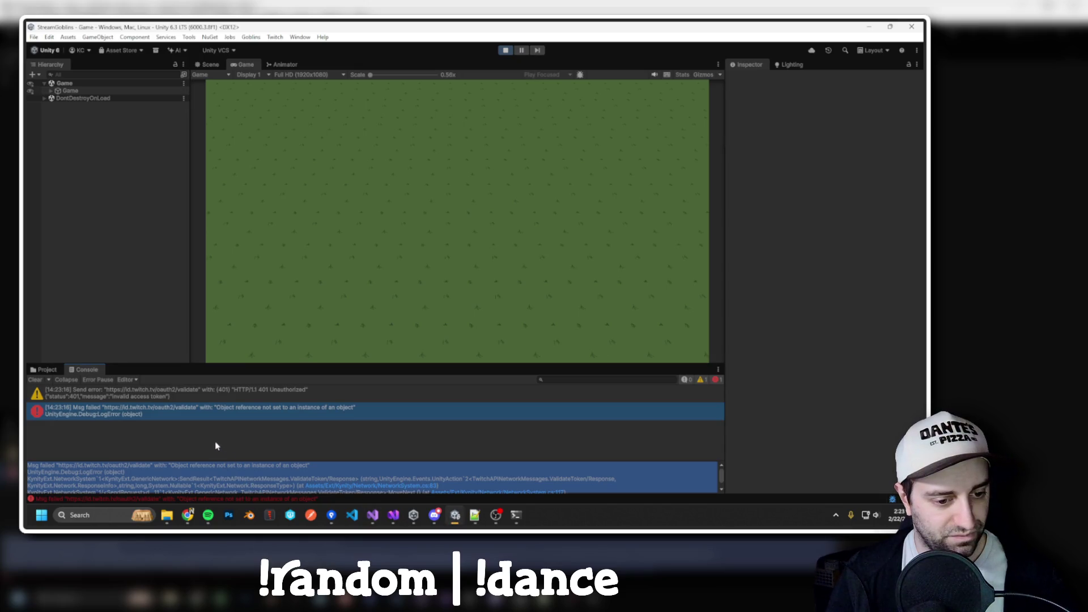
{"action": "left_click", "coordinate": [250, 393]}
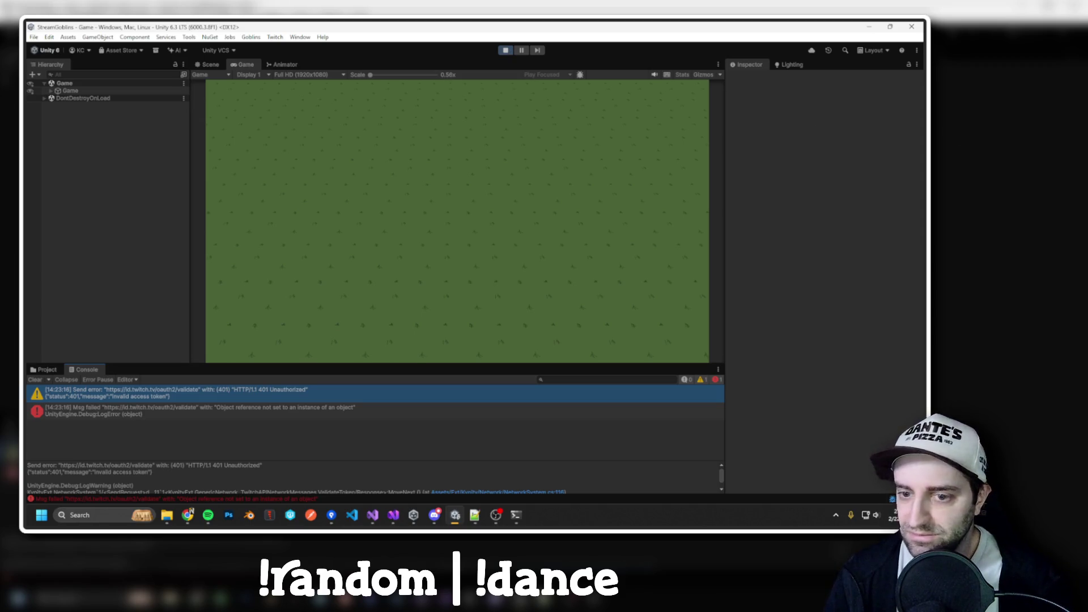
Rerun the game and reopen the validate error's source line in NetworkSystem.cs.
{"action": "left_click", "coordinate": [503, 51]}
{"action": "left_click", "coordinate": [504, 51]}
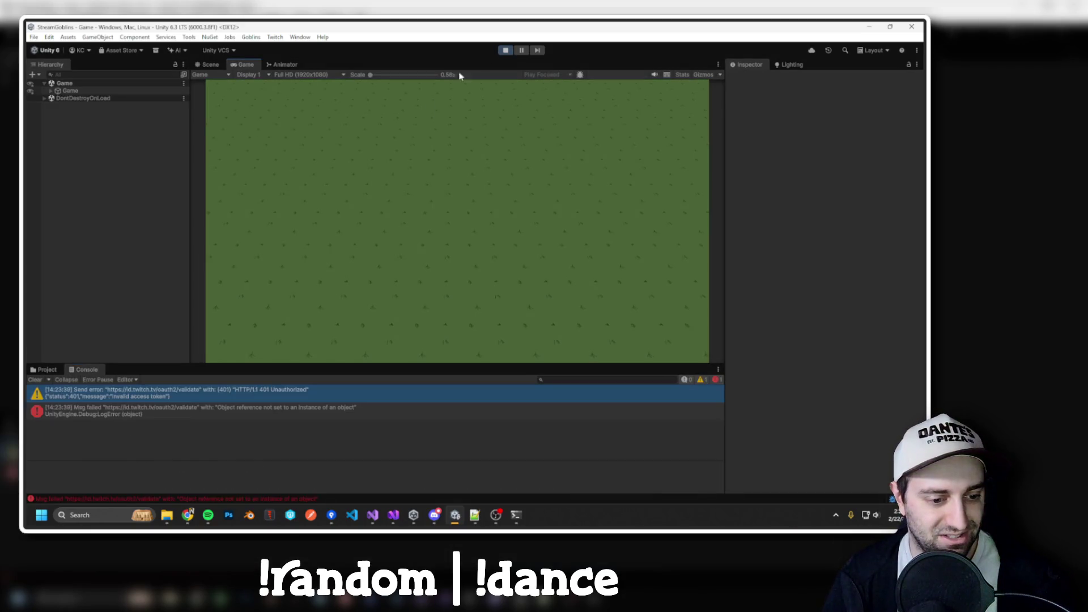
{"action": "left_click", "coordinate": [290, 410]}
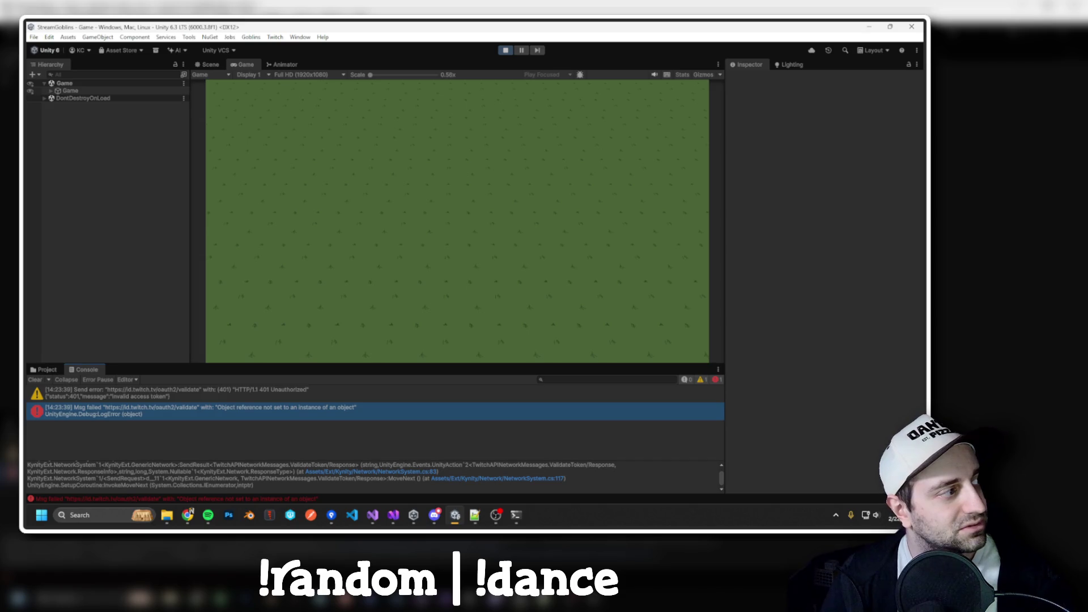
{"action": "key", "text": "Up"}
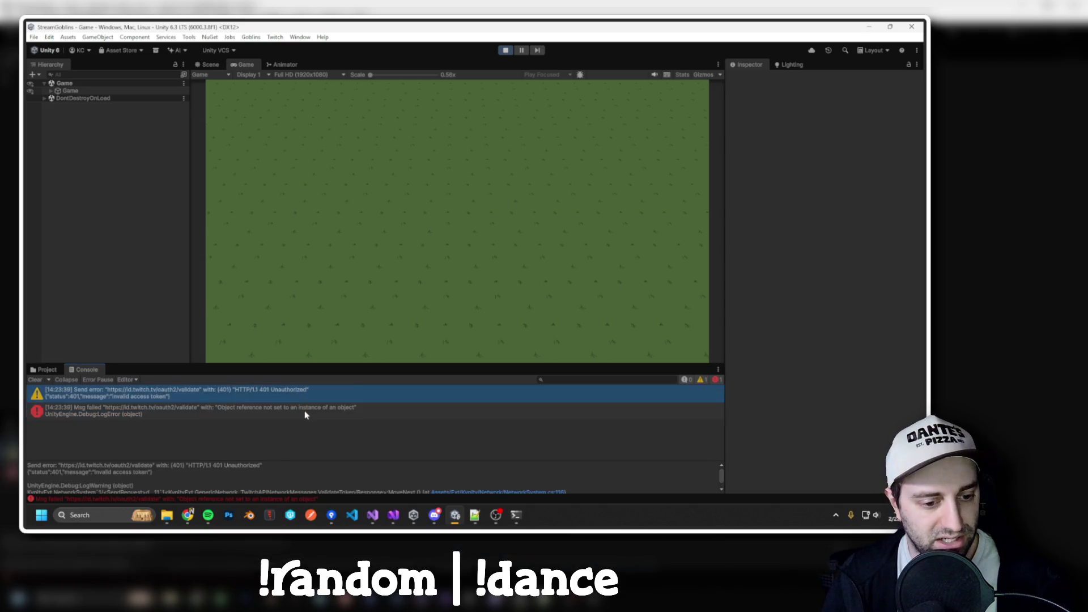
{"action": "key", "text": "Down"}
{"action": "left_click", "coordinate": [323, 486]}
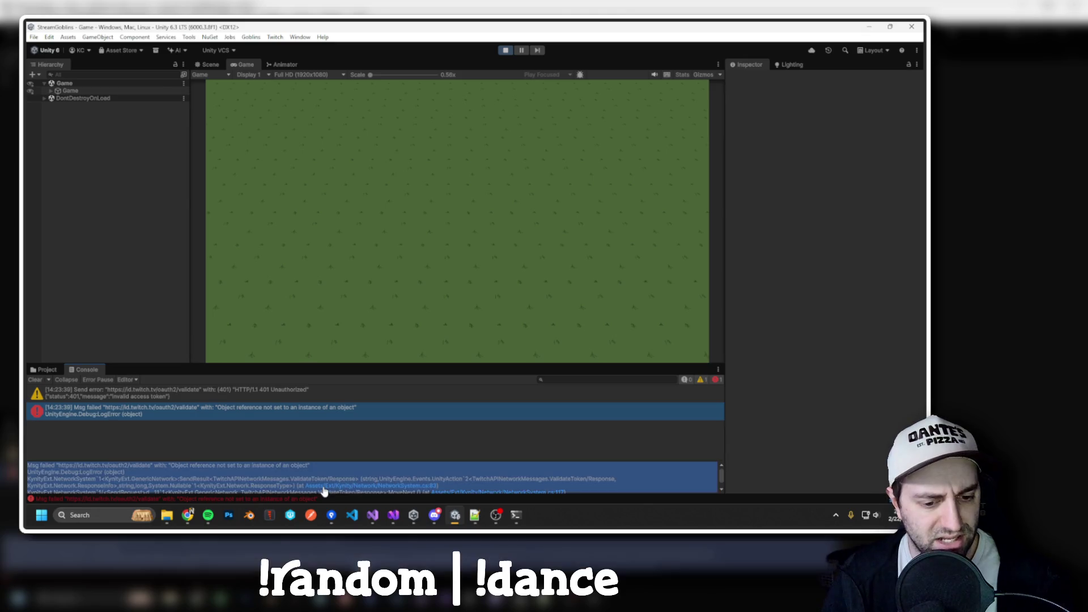
{"action": "scroll", "coordinate": [345, 212], "scroll_direction": "up", "scroll_amount": 4}
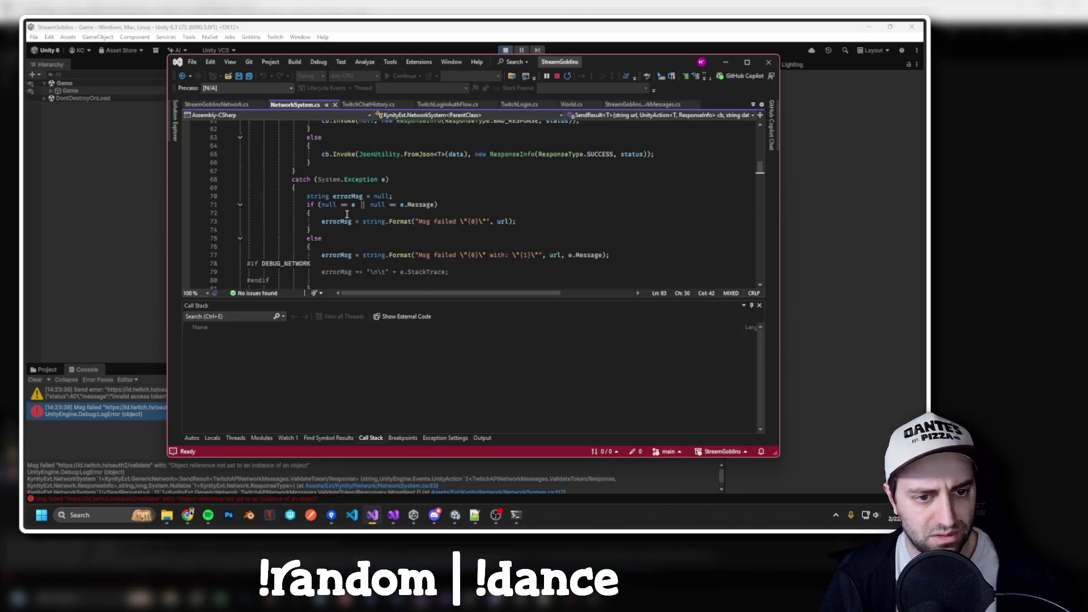
Set a breakpoint on line 55's responseType check and run the game until it hits.
{"action": "scroll", "coordinate": [347, 214], "scroll_direction": "up", "scroll_amount": 6}
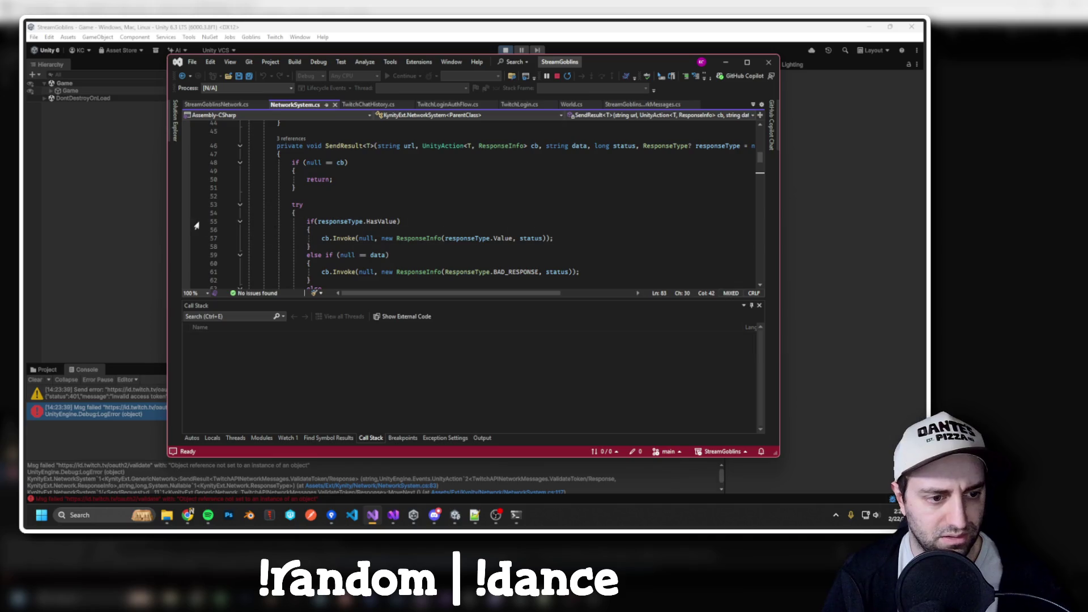
{"action": "left_click", "coordinate": [186, 221]}
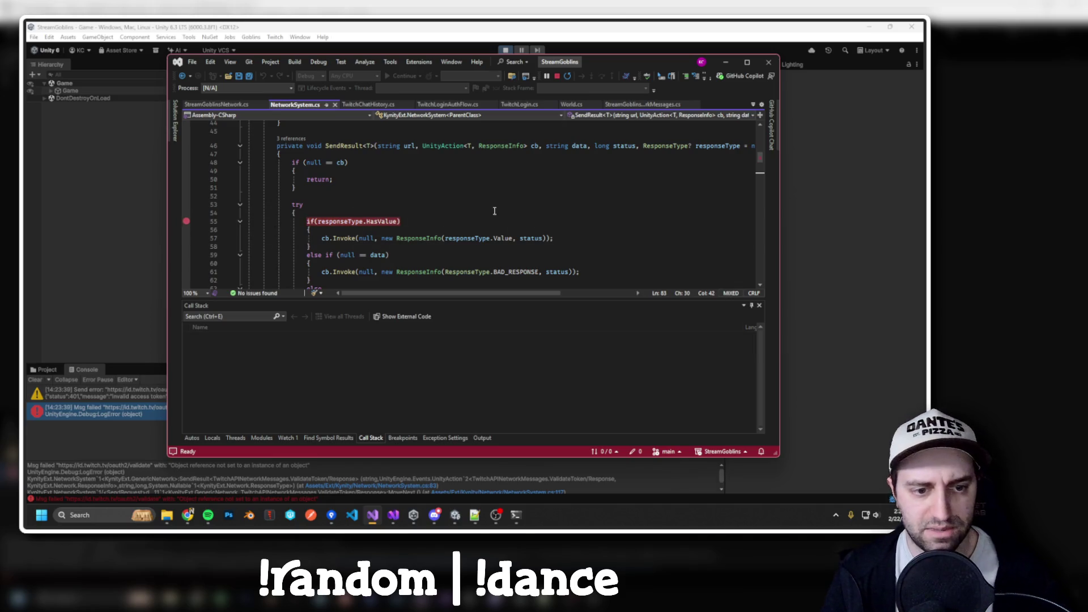
{"action": "key", "text": "alt+Tab"}
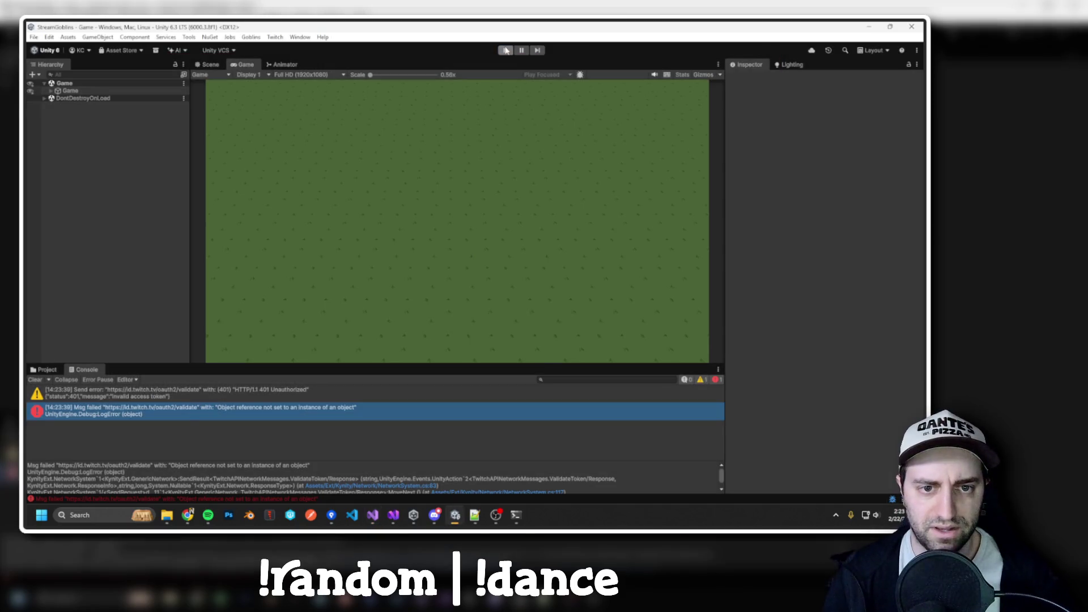
{"action": "left_click", "coordinate": [505, 50]}
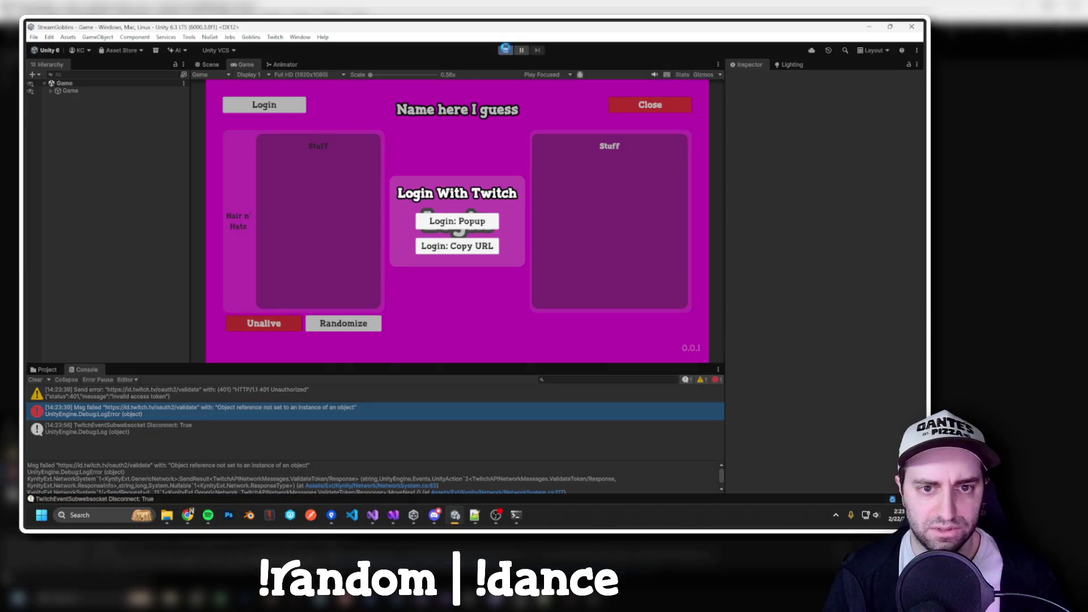
Step with F10/F11 through SendResult and ResponseInfo into OnValidateFromCheck at line 161.
{"action": "key", "text": "F10"}
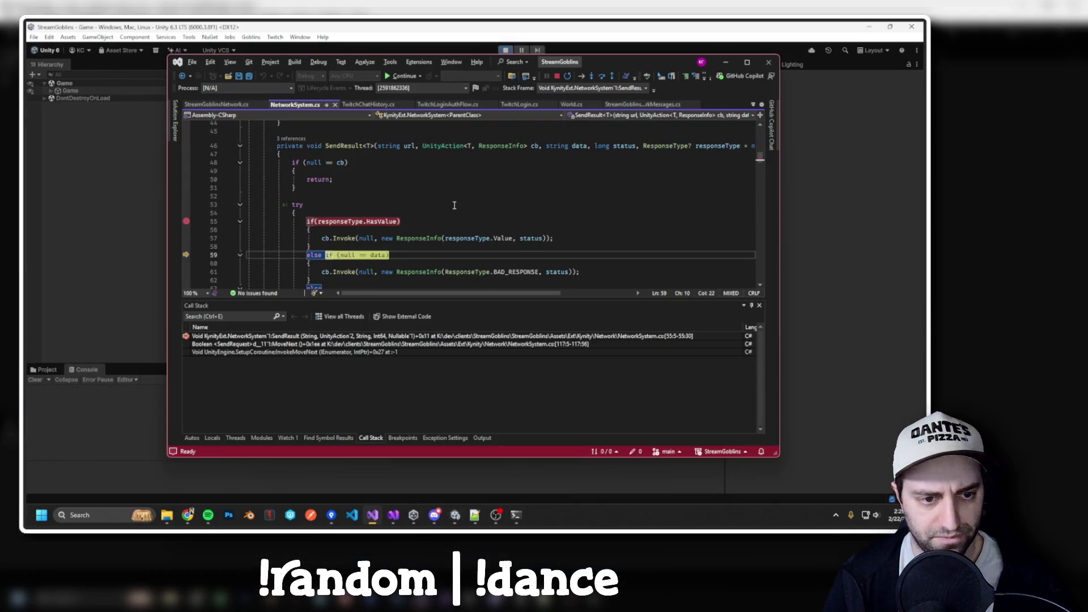
{"action": "scroll", "coordinate": [459, 203], "scroll_direction": "down", "scroll_amount": 3}
{"action": "key", "text": "F10"}
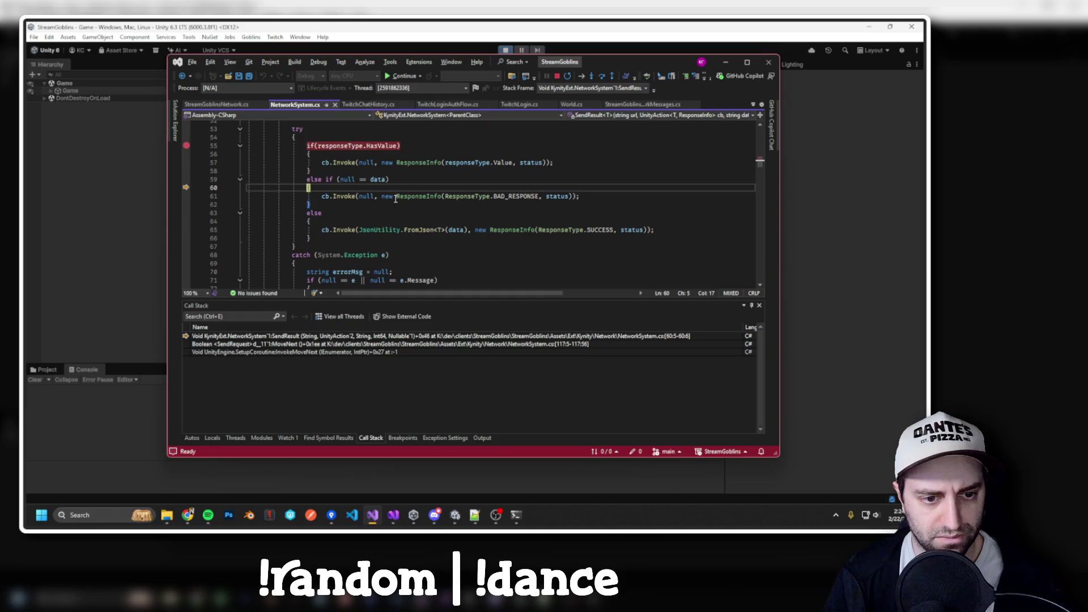
{"action": "key", "text": "F10"}
{"action": "key", "text": "F11"}
{"action": "key", "text": "F10"}
{"action": "key", "text": "F10"}
{"action": "key", "text": "F10"}
{"action": "key", "text": "F10"}
{"action": "key", "text": "F11"}
{"action": "key", "text": "F10"}
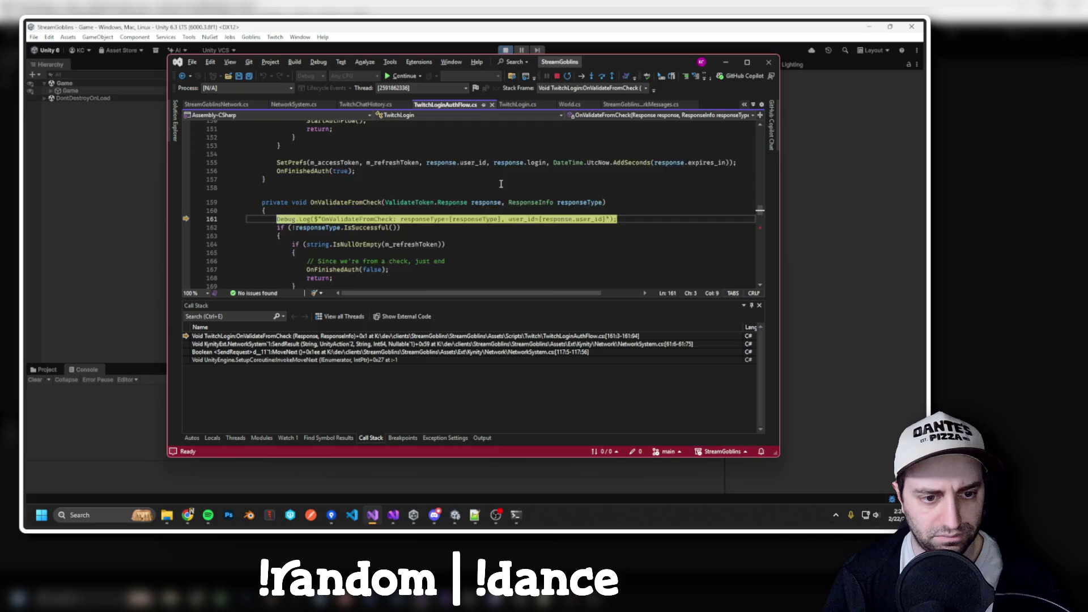
{"action": "key", "text": "F10"}
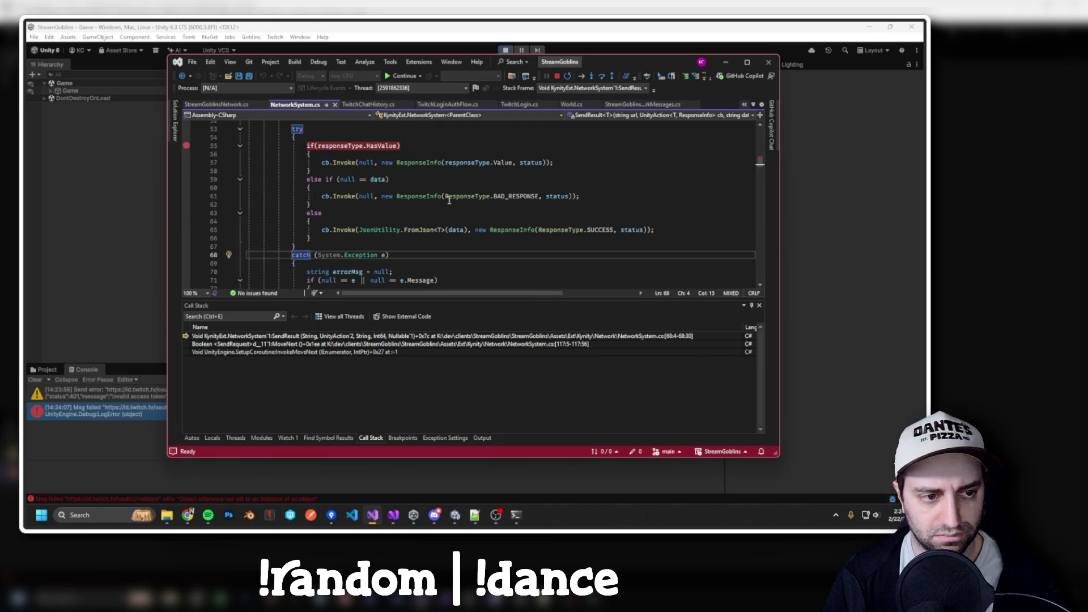
{"action": "key", "text": "F5"}
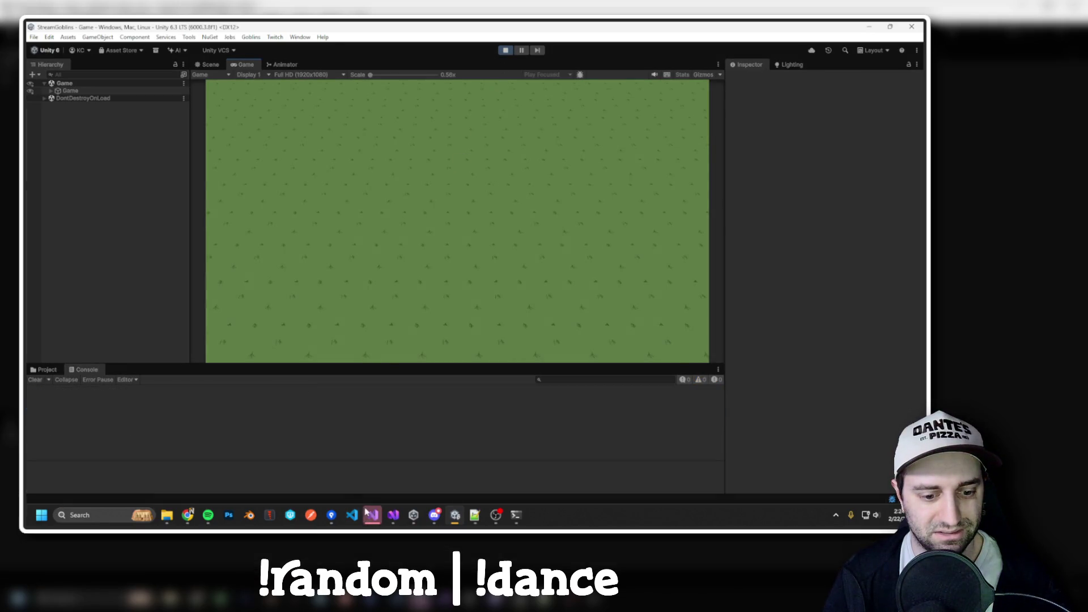
{"action": "key", "text": "F11"}
{"action": "key", "text": "F11"}
{"action": "key", "text": "F11"}
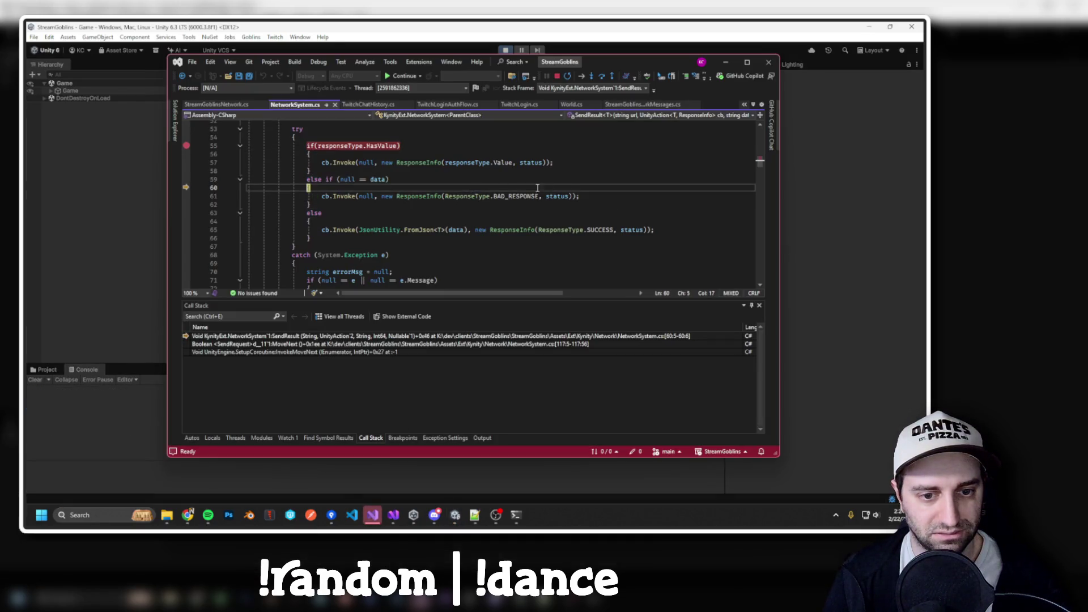
{"action": "key", "text": "F11"}
{"action": "key", "text": "F11"}
{"action": "key", "text": "F11"}
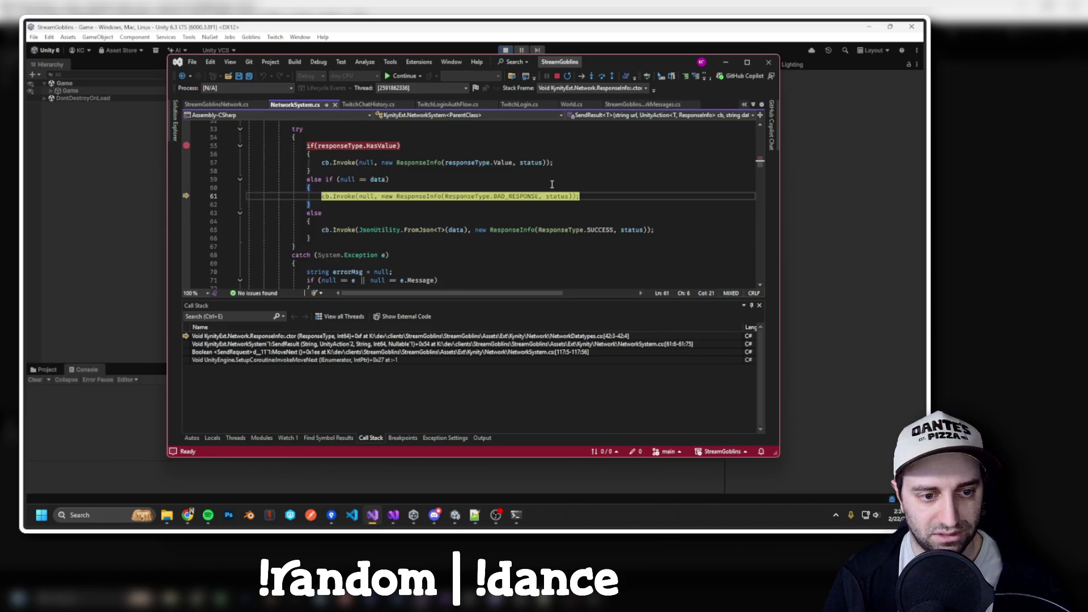
Confirm response is null, change it to response?.user_id, stop debugging and rebuild.
{"action": "mouse_move", "coordinate": [483, 169]}
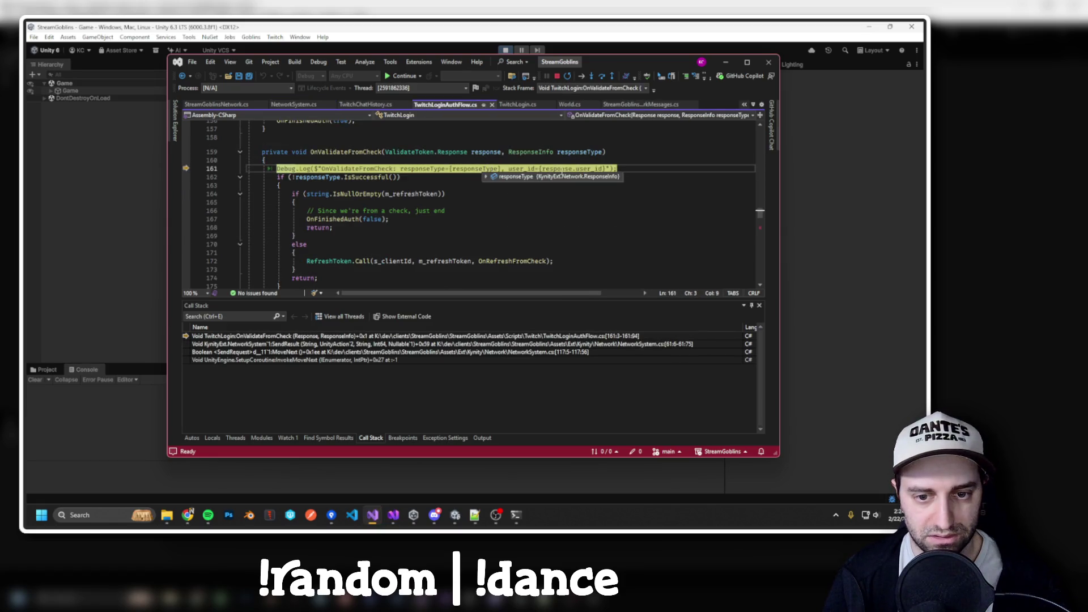
{"action": "left_click", "coordinate": [567, 170]}
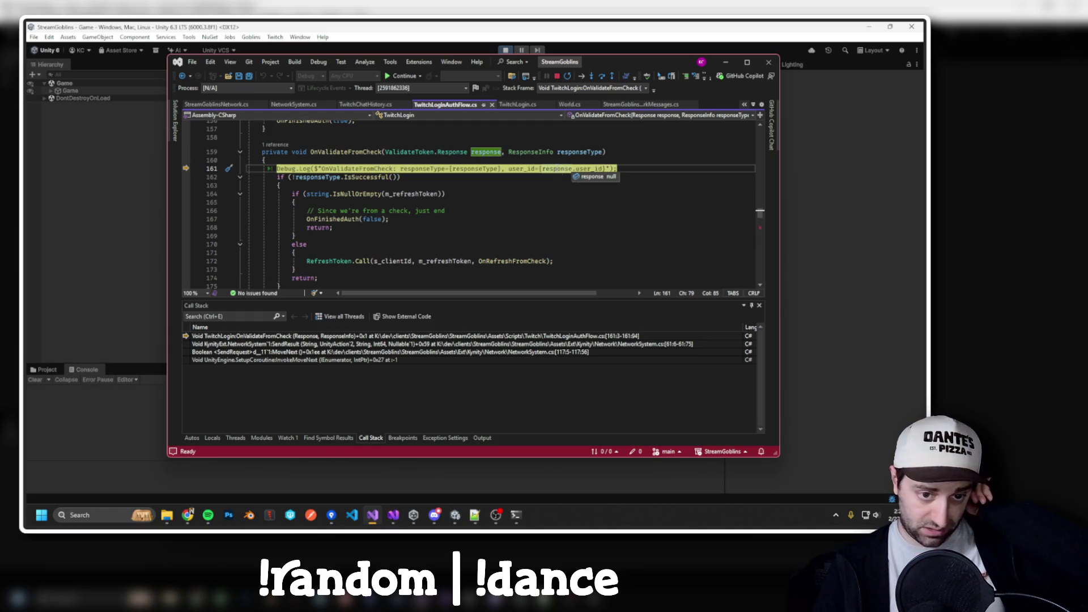
{"action": "key", "text": "Left"}
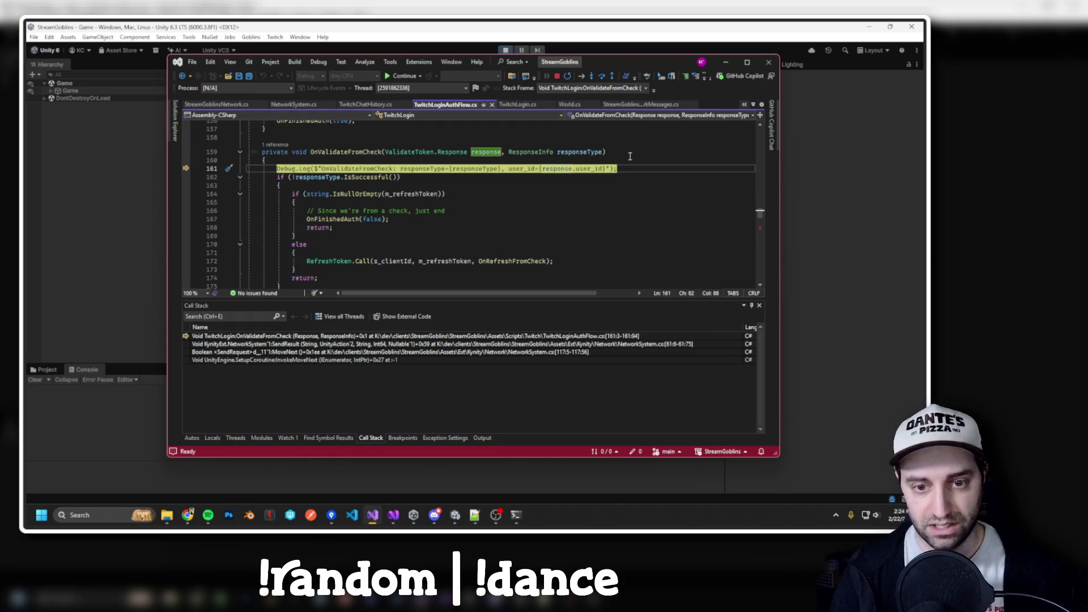
{"action": "type", "text": "?"}
{"action": "left_click", "coordinate": [577, 194]}
{"action": "key", "text": "F5"}
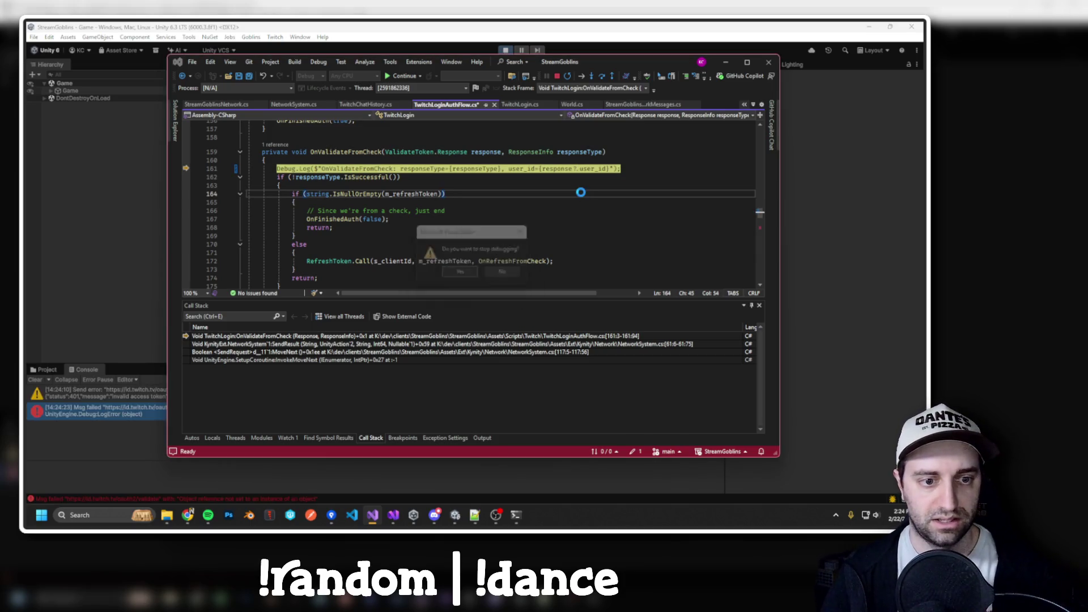
Rebuild the scripts with Ctrl+Shift+B, then switch to Unity and start the game.
{"action": "scroll", "coordinate": [498, 182], "scroll_direction": "down", "scroll_amount": 2}
{"action": "scroll", "coordinate": [497, 182], "scroll_direction": "up", "scroll_amount": 3}
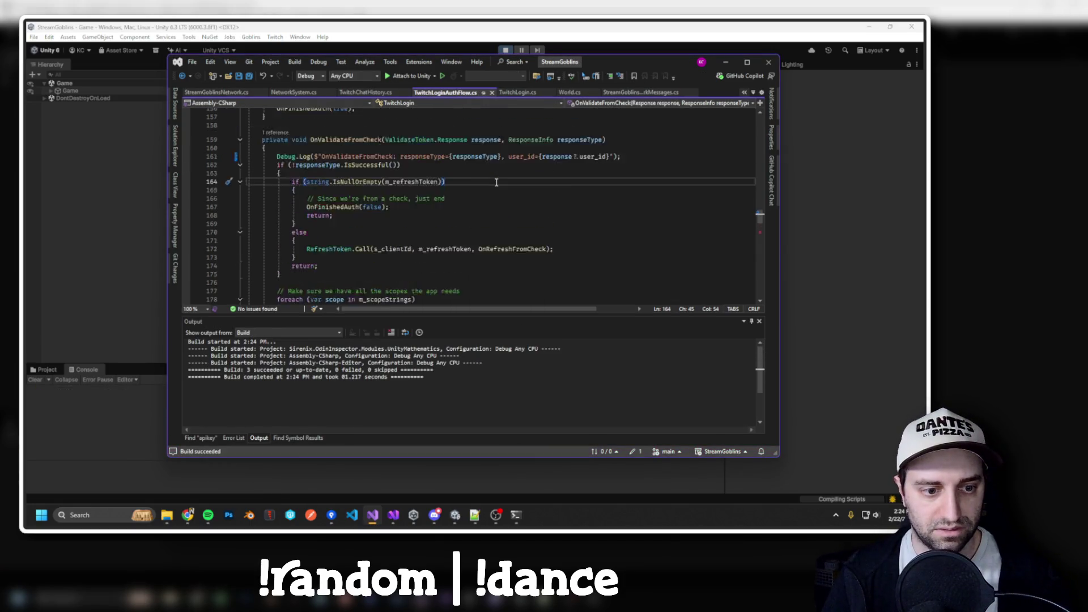
{"action": "scroll", "coordinate": [496, 182], "scroll_direction": "down", "scroll_amount": 7}
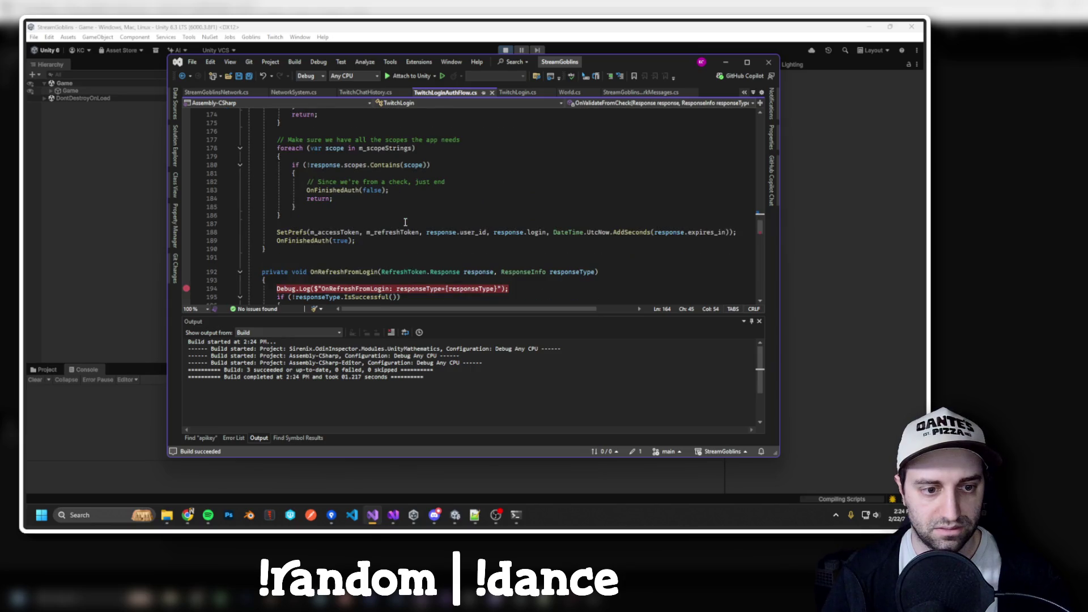
{"action": "scroll", "coordinate": [448, 235], "scroll_direction": "up", "scroll_amount": 6}
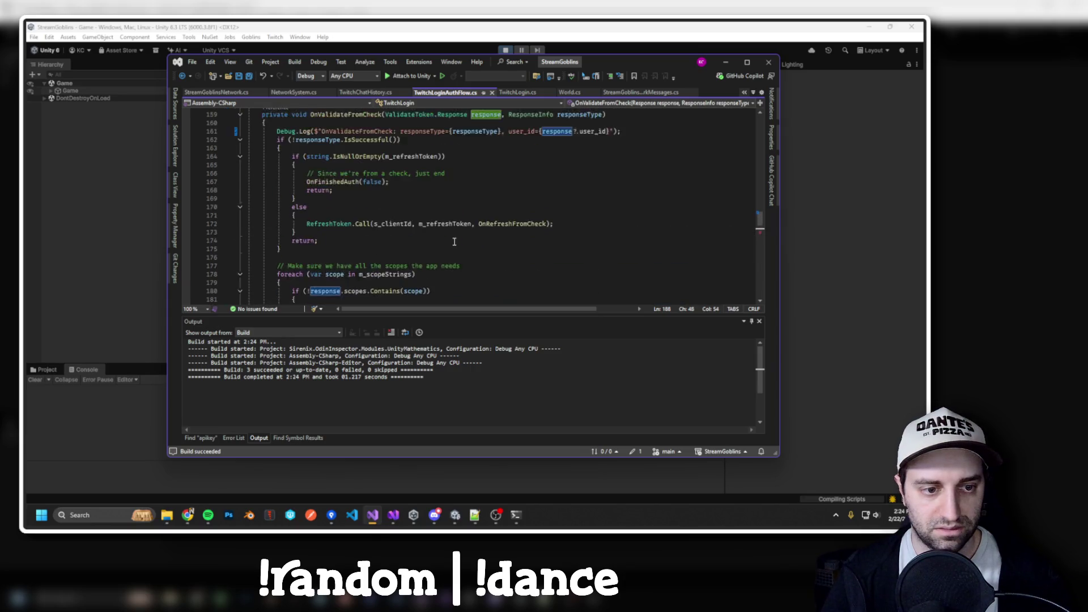
{"action": "left_click", "coordinate": [535, 202]}
{"action": "key", "text": "ctrl+shift+b"}
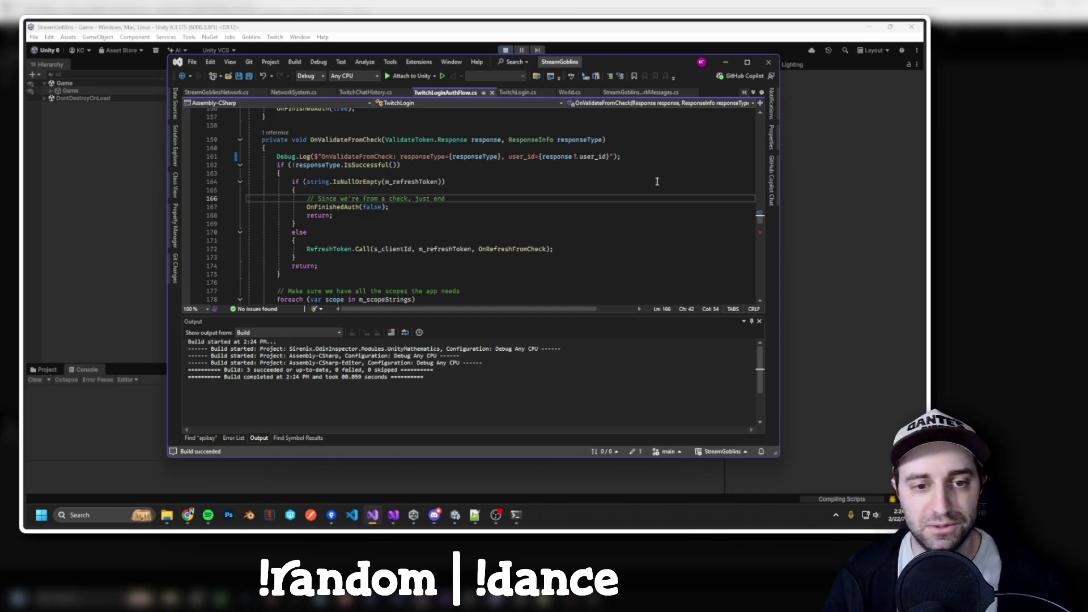
{"action": "left_click", "coordinate": [486, 43]}
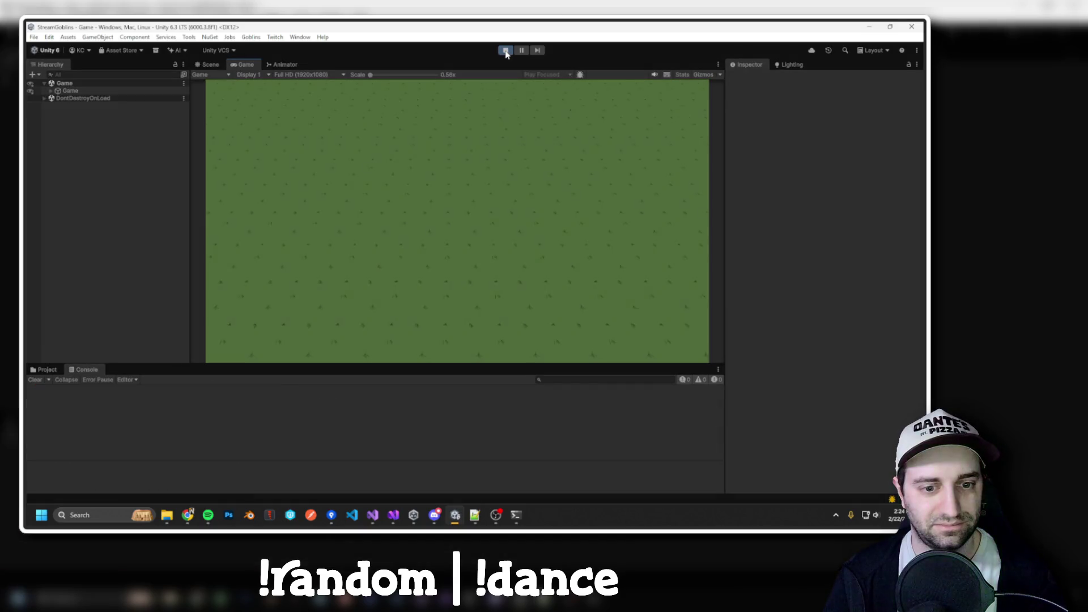
Inspect the 400 Bad Request invalid refresh token warning, then stop and replay the game.
{"action": "key", "text": "alt+Tab"}
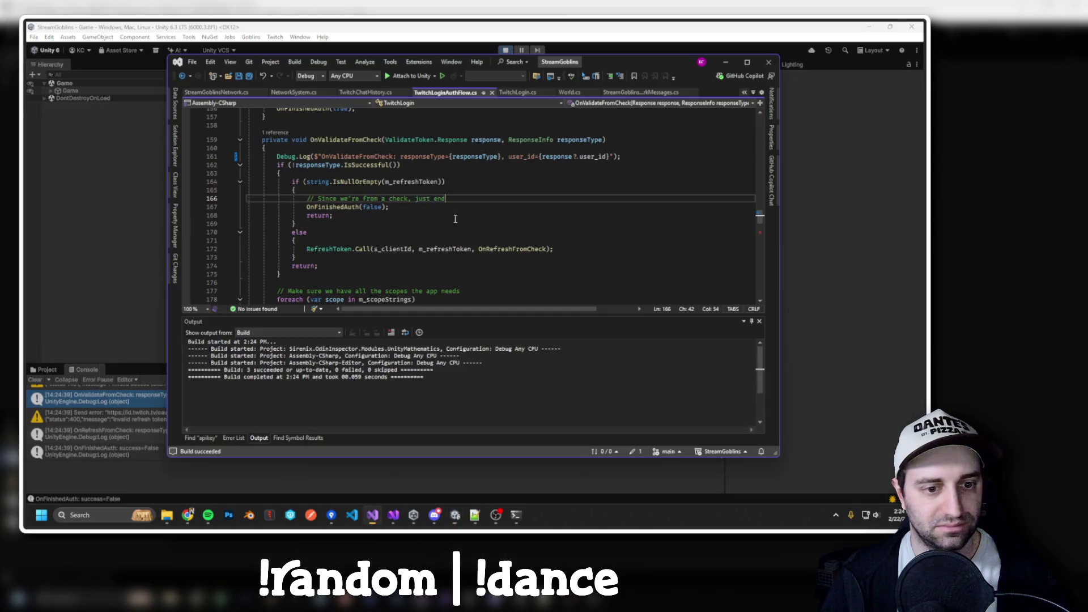
{"action": "key", "text": "alt+Tab"}
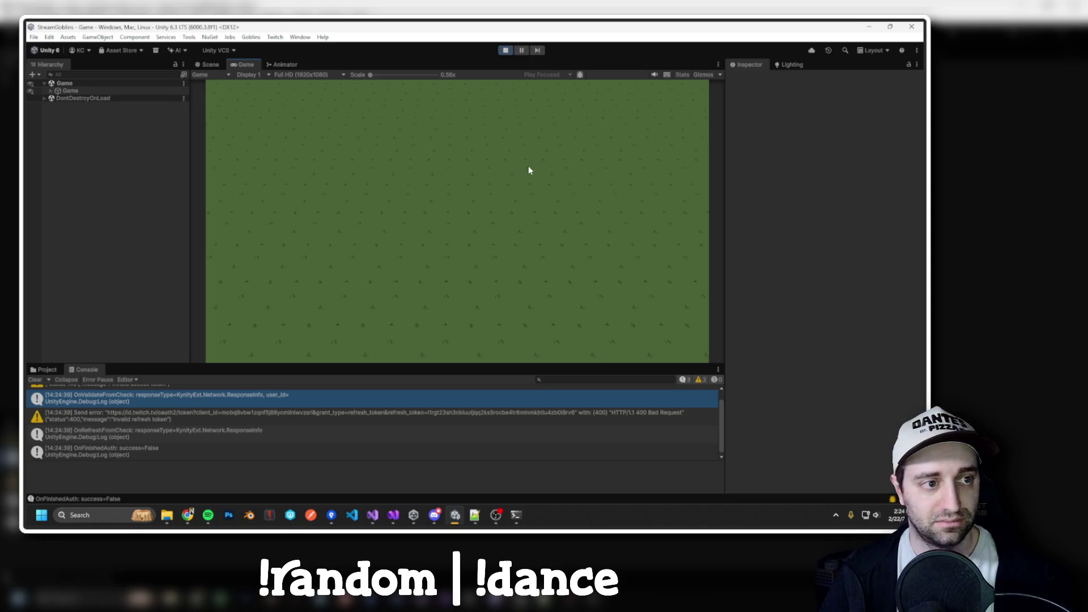
{"action": "scroll", "coordinate": [524, 428], "scroll_direction": "up", "scroll_amount": 3}
{"action": "scroll", "coordinate": [525, 428], "scroll_direction": "down", "scroll_amount": 3}
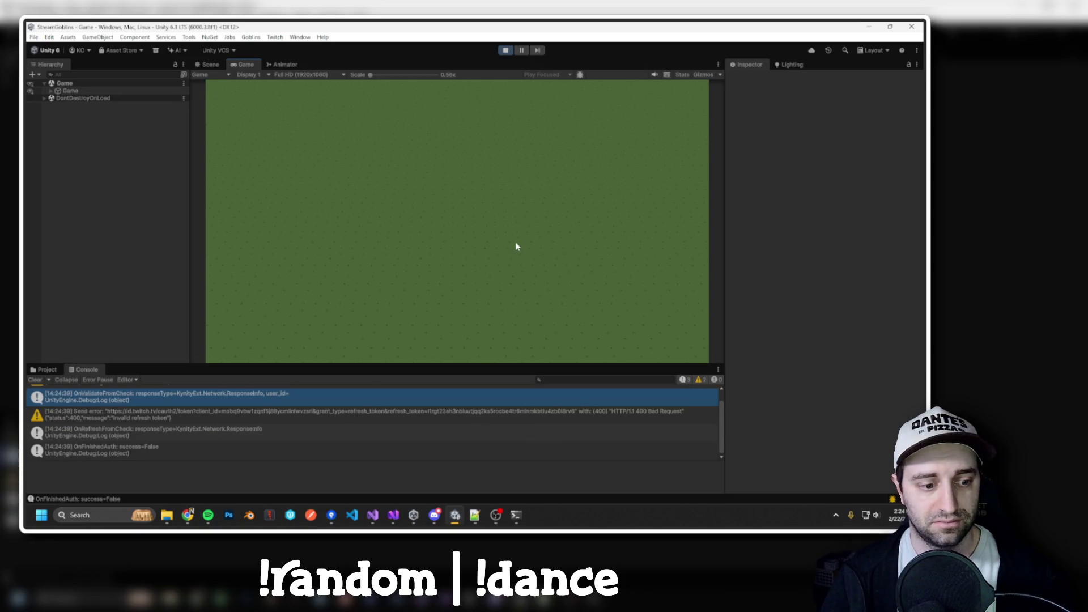
{"action": "scroll", "coordinate": [338, 432], "scroll_direction": "up", "scroll_amount": 1}
{"action": "left_click", "coordinate": [338, 429]}
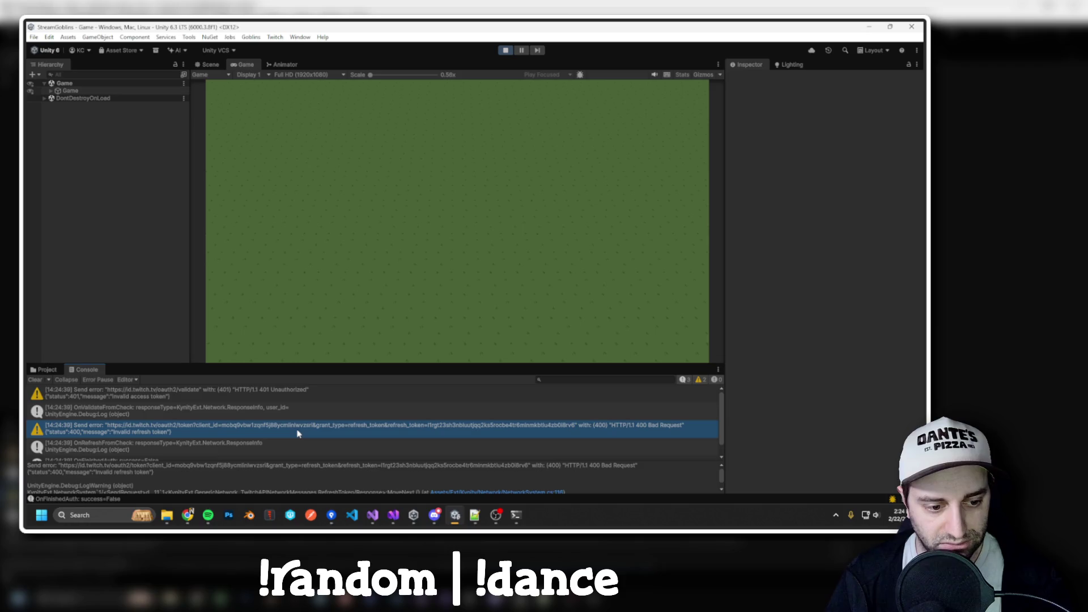
{"action": "scroll", "coordinate": [286, 443], "scroll_direction": "down", "scroll_amount": 1}
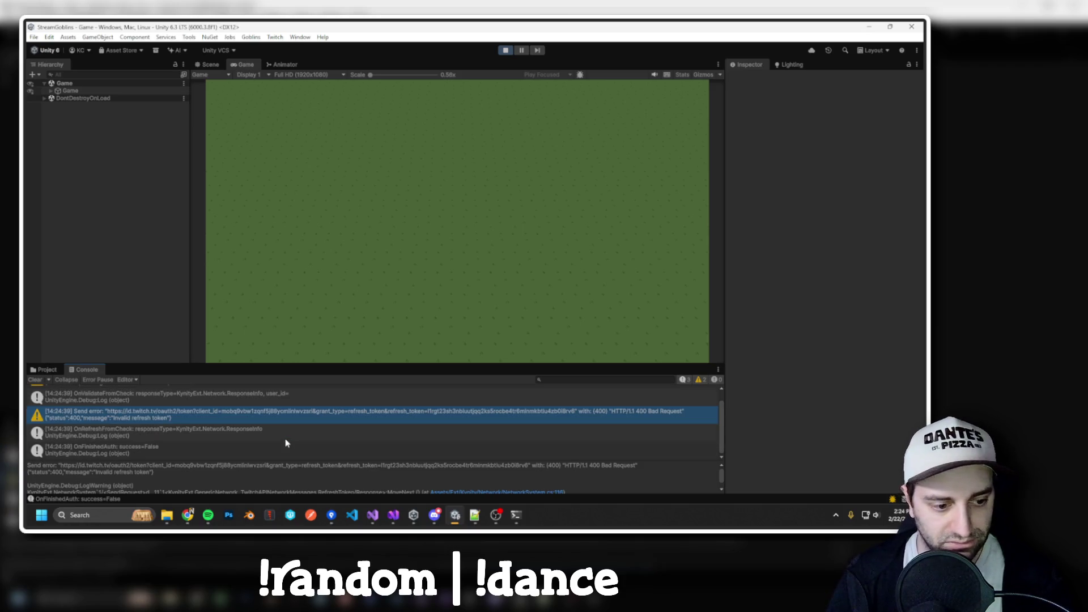
{"action": "left_click", "coordinate": [505, 51]}
{"action": "left_click", "coordinate": [506, 51]}
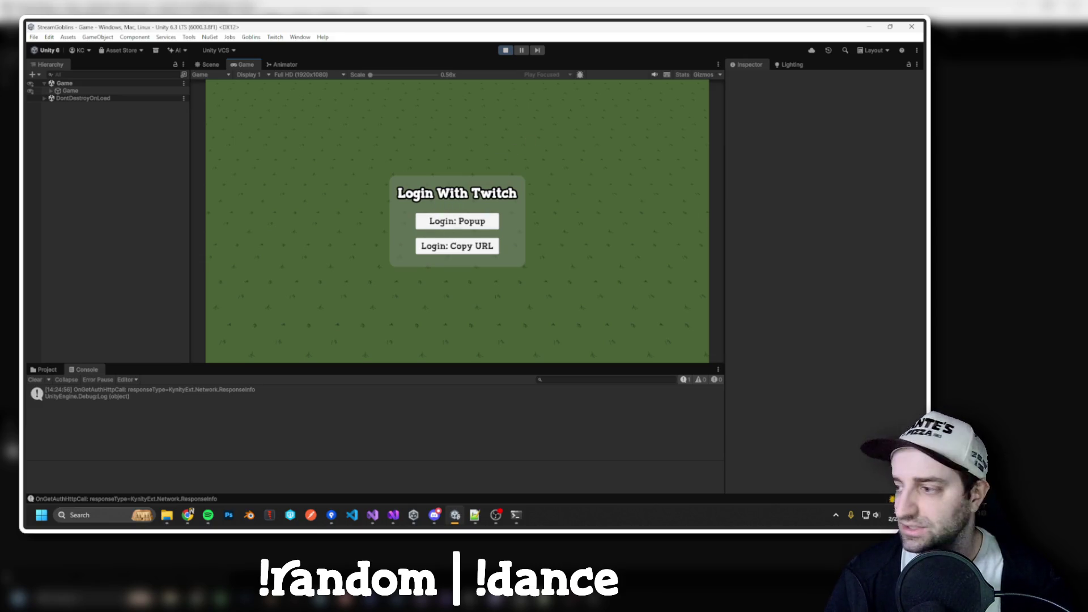
Log in to Twitch through the Popup option and clear the console.
{"action": "left_click", "coordinate": [462, 222]}
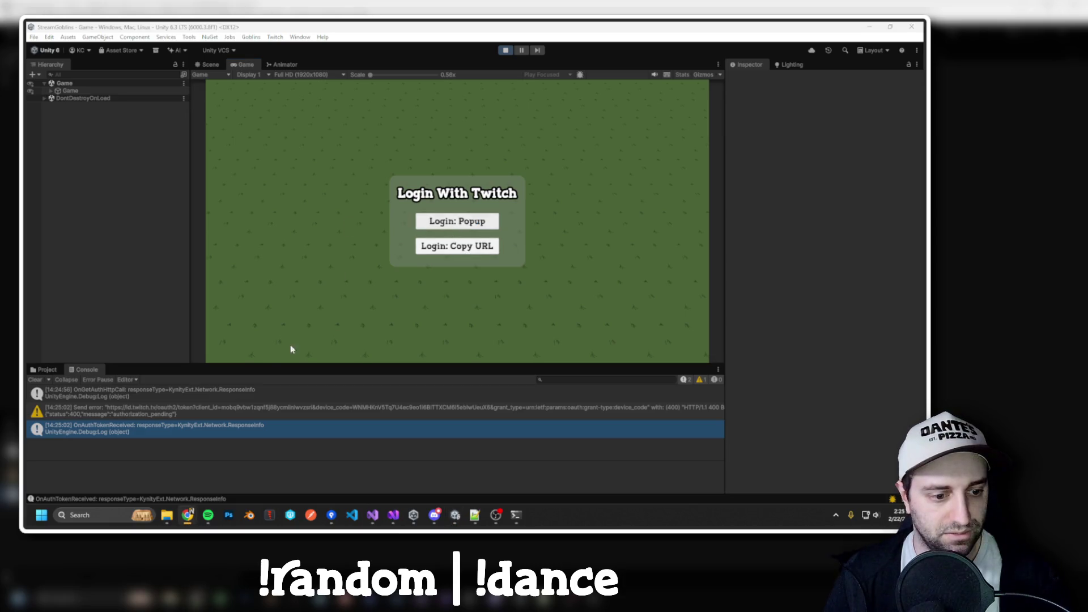
{"action": "left_click", "coordinate": [34, 379]}
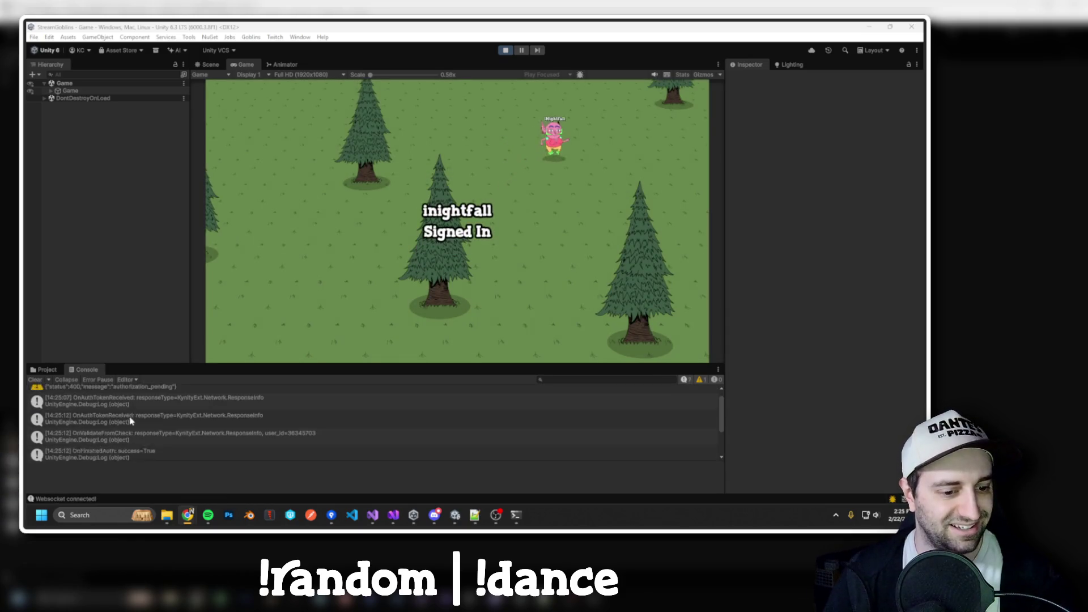
{"action": "left_click", "coordinate": [35, 380]}
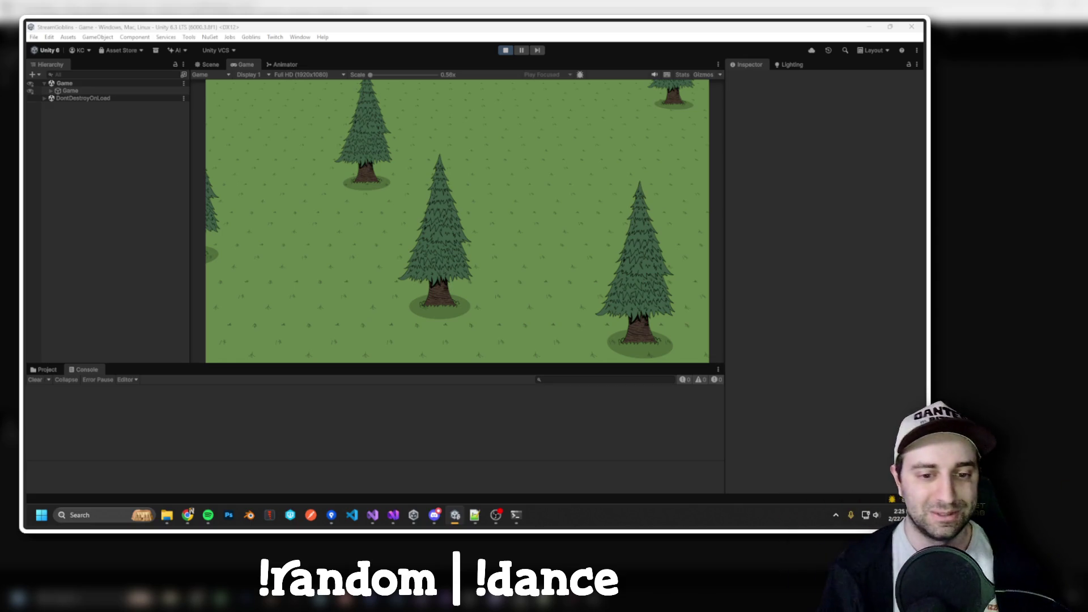
{"action": "scroll", "coordinate": [541, 281], "scroll_direction": "down", "scroll_amount": 5}
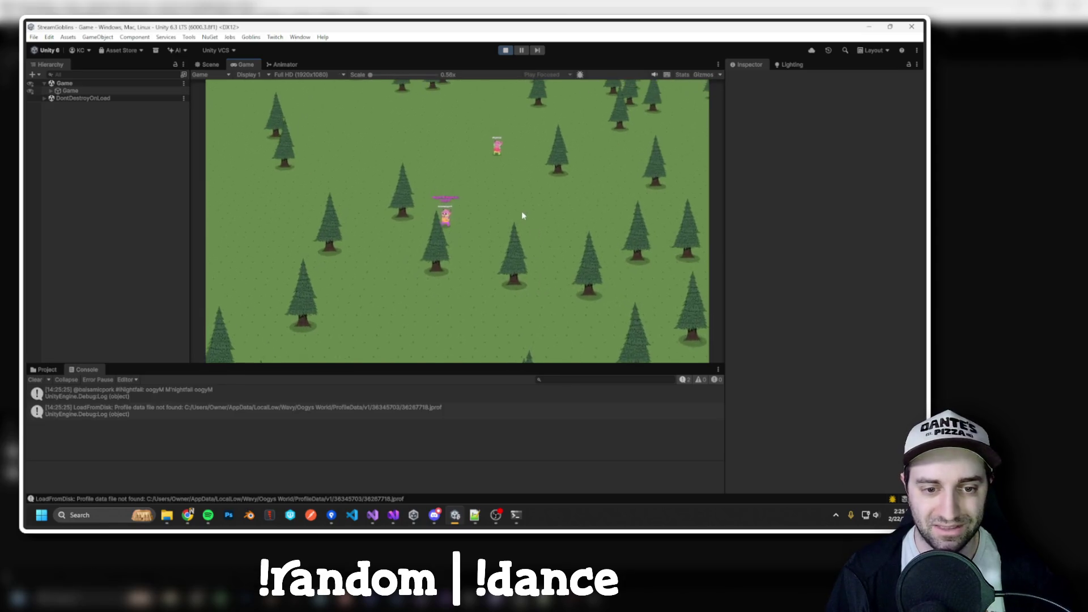
{"action": "scroll", "coordinate": [509, 202], "scroll_direction": "up", "scroll_amount": 5}
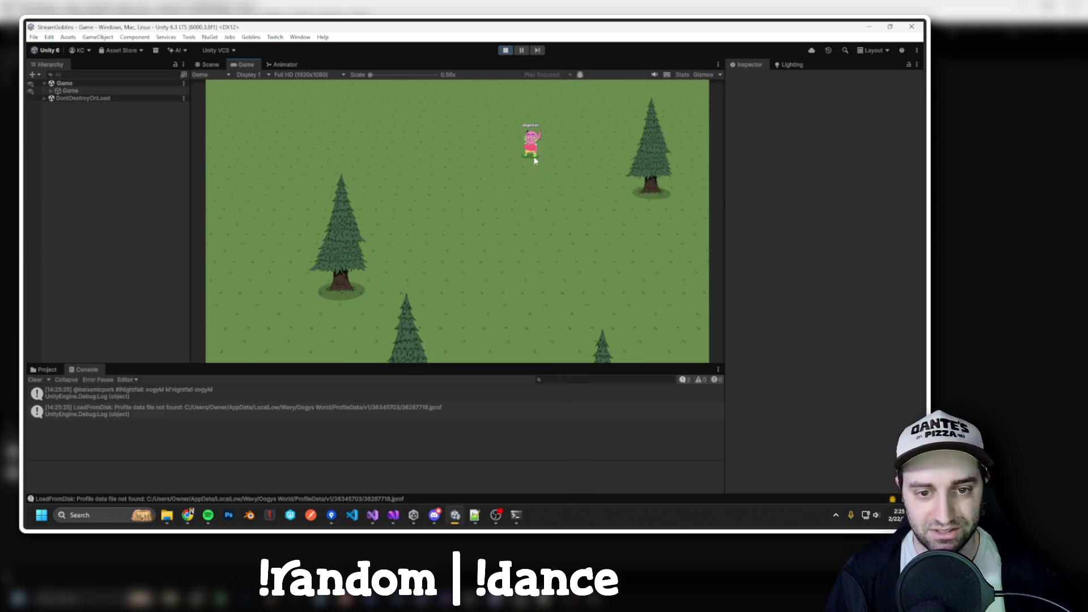
In the streamer goblin's customization panel, turn Circle off and Zone on.
{"action": "left_click", "coordinate": [532, 146]}
{"action": "left_click", "coordinate": [604, 147]}
{"action": "left_click", "coordinate": [608, 163]}
{"action": "left_click", "coordinate": [499, 209]}
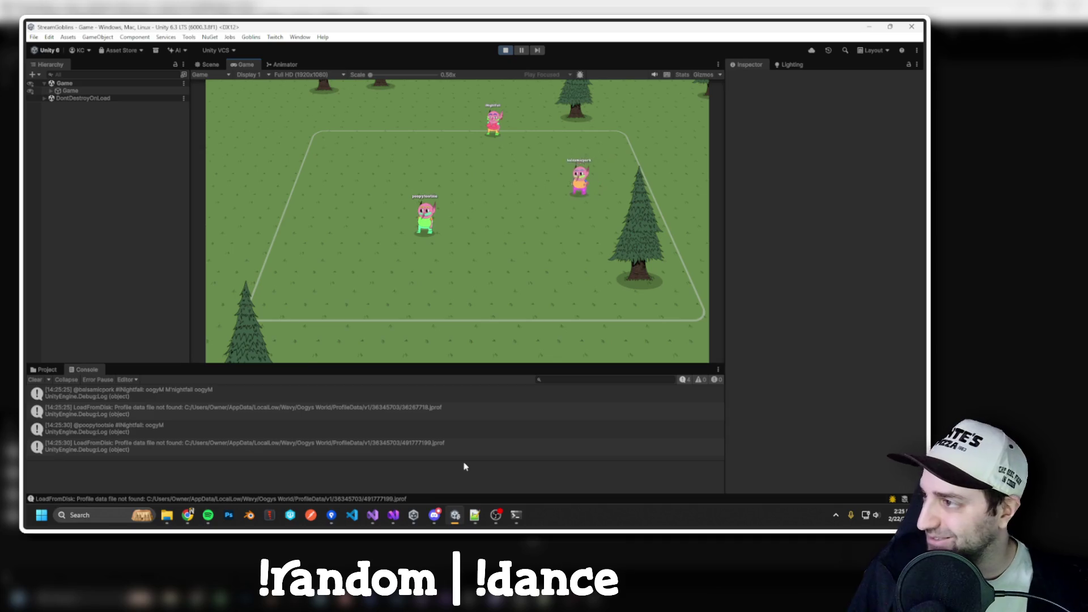
Glance at Visual Studio, then open the Oggy's World site in the browser.
{"action": "mouse_move", "coordinate": [384, 513]}
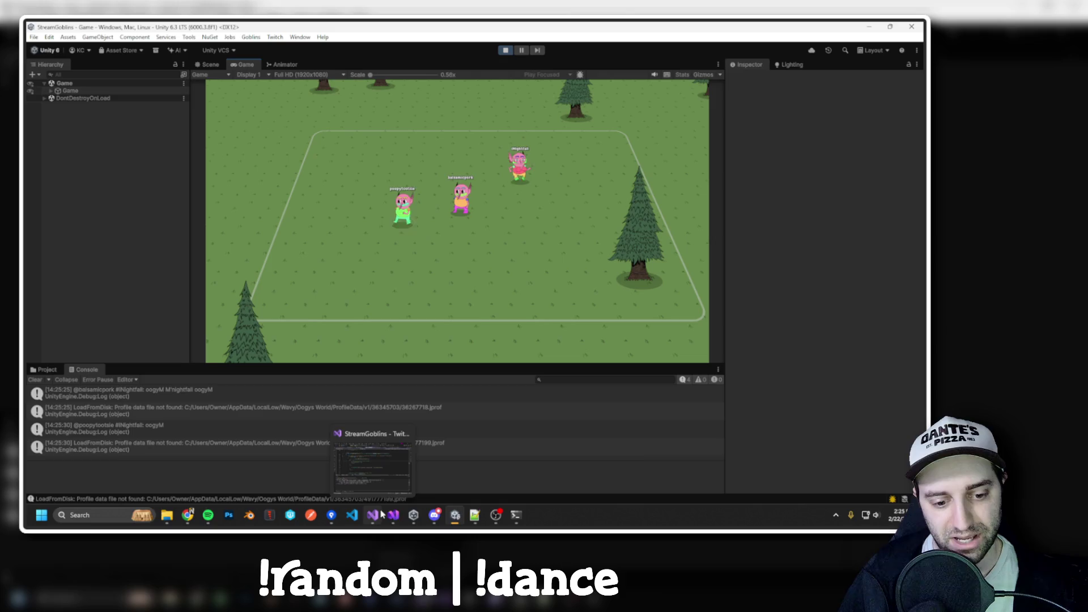
{"action": "left_click", "coordinate": [394, 515]}
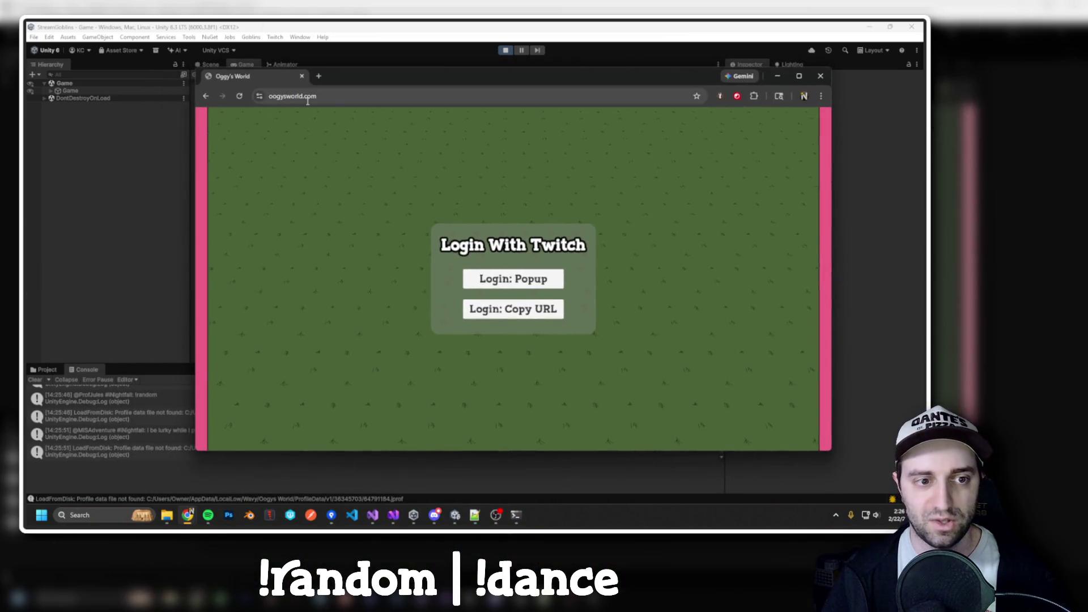
{"action": "left_click", "coordinate": [256, 95]}
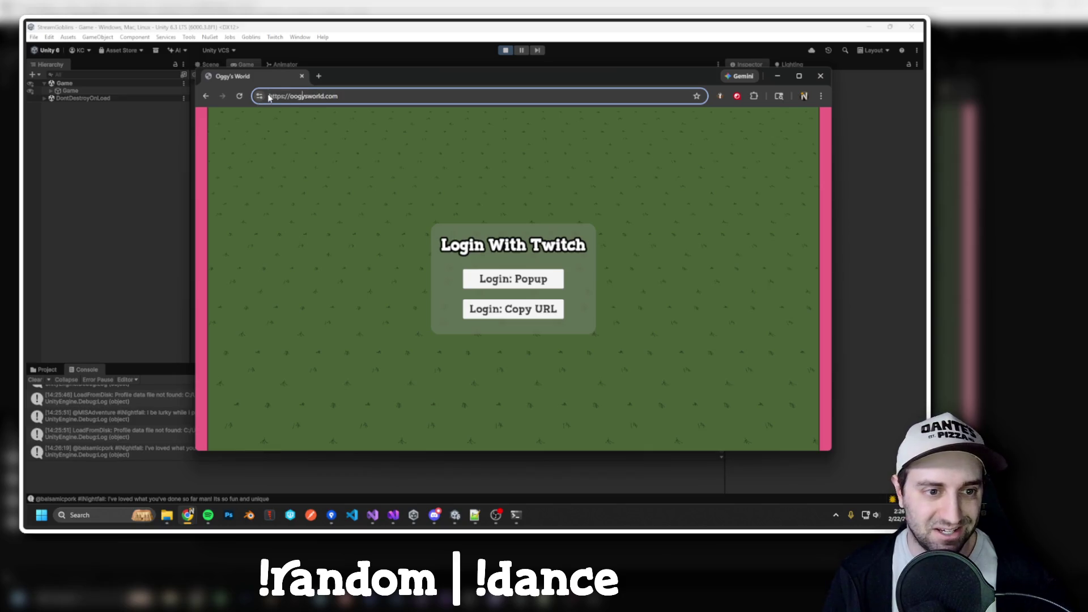
Log in to Oggy's World through the Twitch popup, activating and authorizing StreamGoblins, then close the Twitch tab.
{"action": "key", "text": "ctrl+a"}
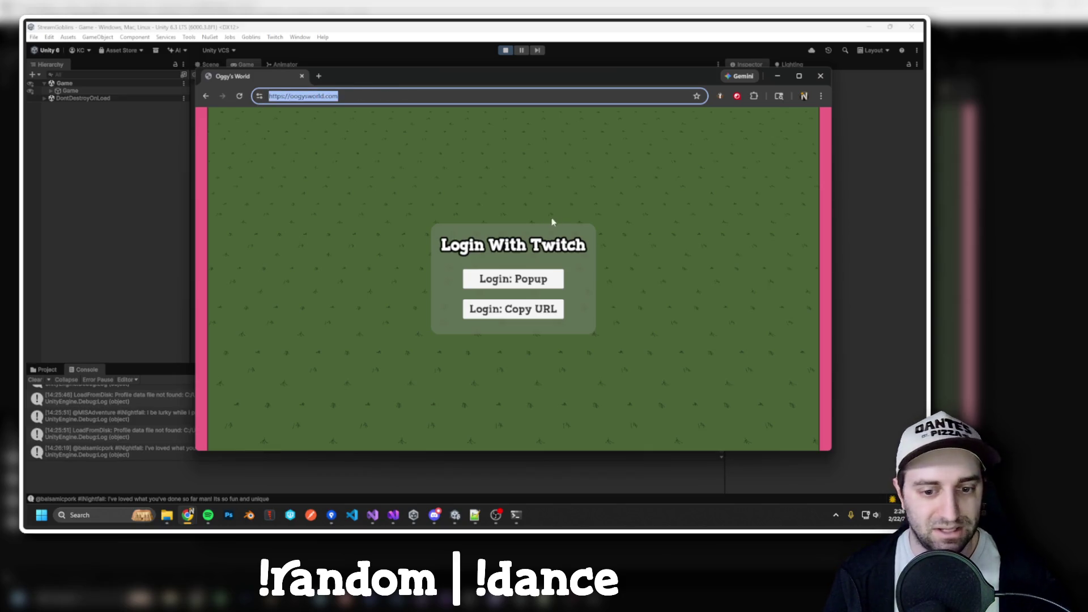
{"action": "left_click", "coordinate": [531, 216]}
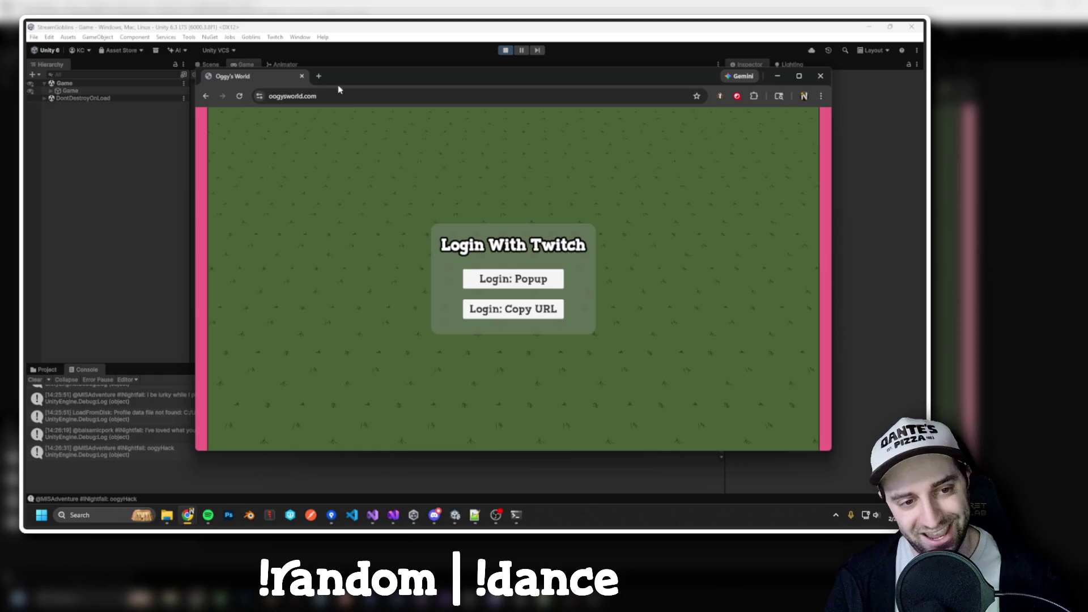
{"action": "left_click", "coordinate": [532, 280]}
{"action": "left_click", "coordinate": [504, 237]}
{"action": "scroll", "coordinate": [491, 386], "scroll_direction": "down", "scroll_amount": 1}
{"action": "scroll", "coordinate": [491, 386], "scroll_direction": "down", "scroll_amount": 2}
{"action": "left_click", "coordinate": [519, 342]}
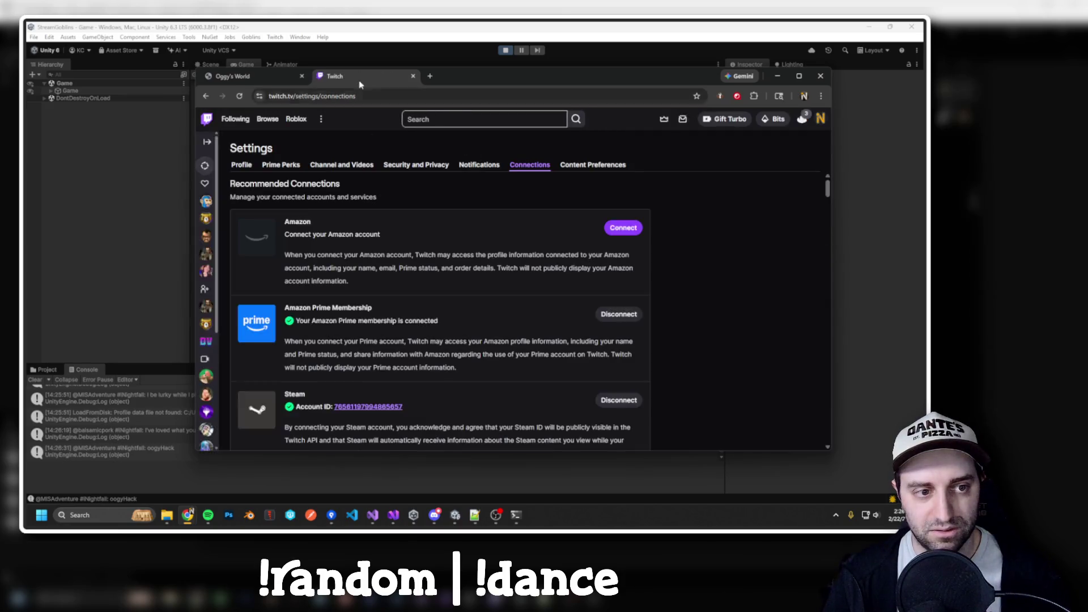
{"action": "middle_click", "coordinate": [359, 85]}
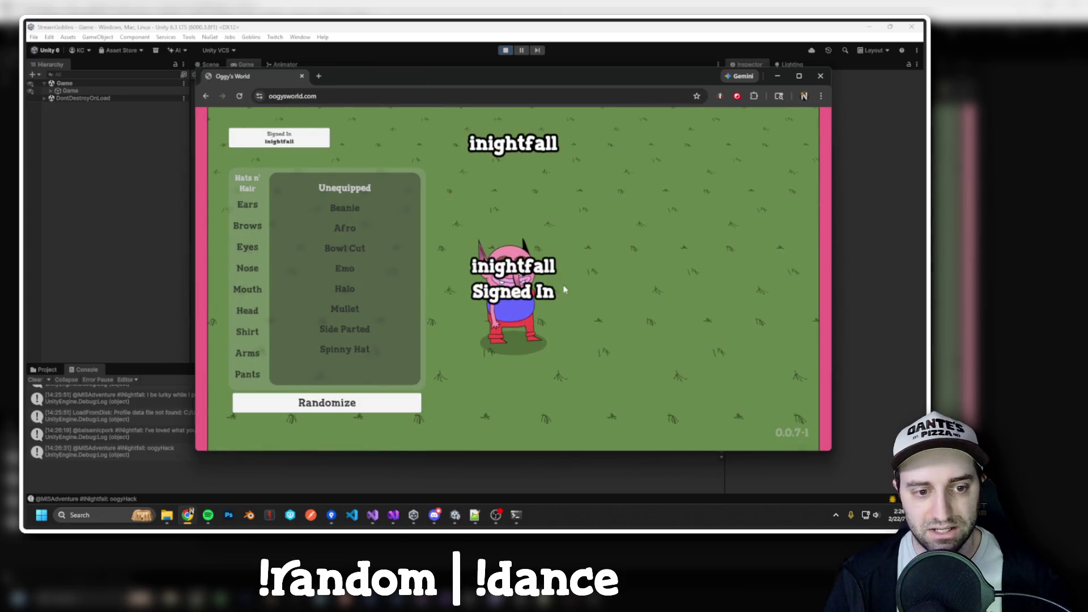
Try Beanie, Mullet and Afro, then settle on the Bowl Cut hair.
{"action": "left_click", "coordinate": [340, 209]}
{"action": "left_click", "coordinate": [344, 249]}
{"action": "left_click", "coordinate": [352, 318]}
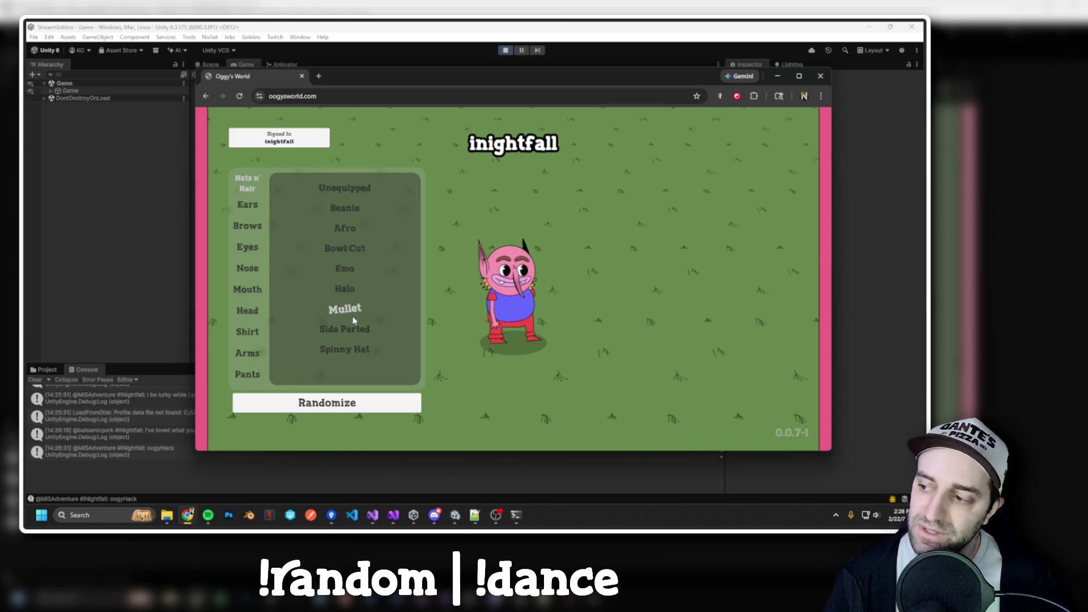
{"action": "left_click", "coordinate": [345, 229]}
{"action": "left_click", "coordinate": [352, 251]}
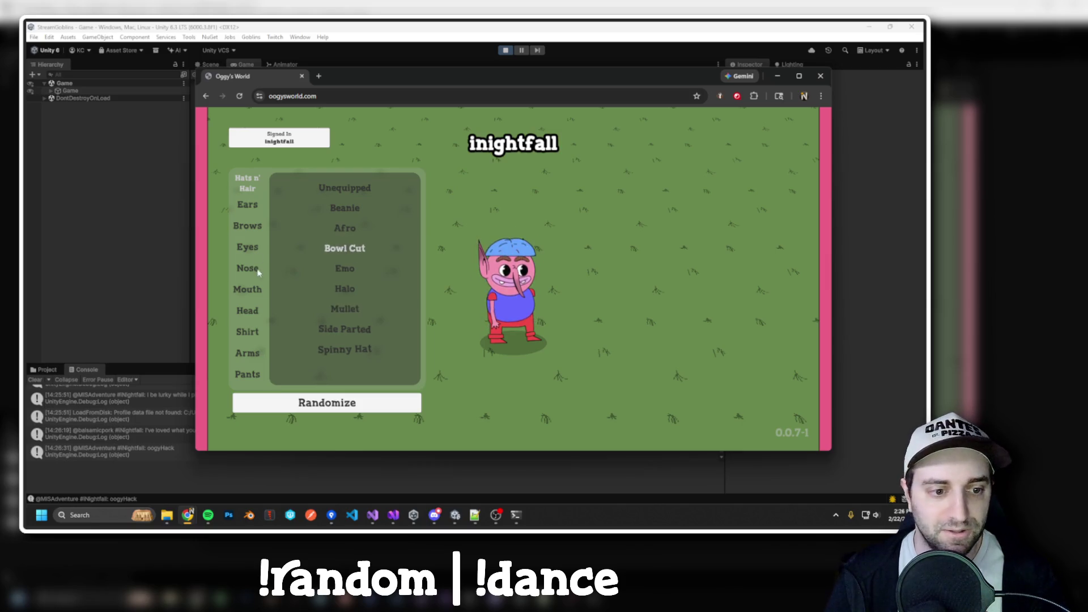
Give the goblin the half-closed Meh eyes after trying Laser eyes.
{"action": "left_click", "coordinate": [247, 227]}
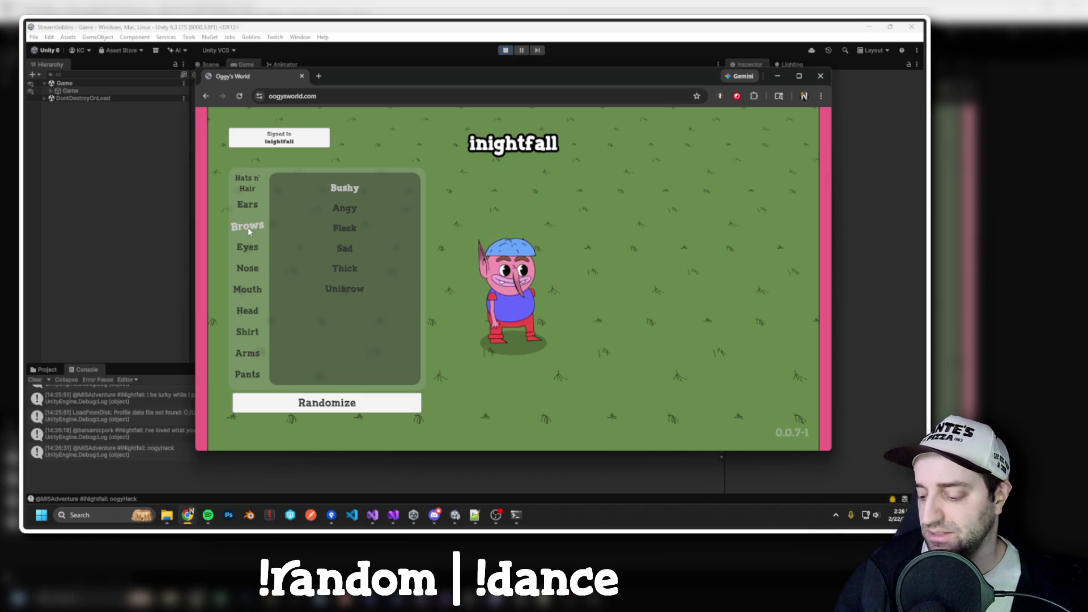
{"action": "left_click", "coordinate": [247, 248]}
{"action": "left_click", "coordinate": [340, 248]}
{"action": "left_click", "coordinate": [347, 309]}
{"action": "left_click", "coordinate": [344, 311]}
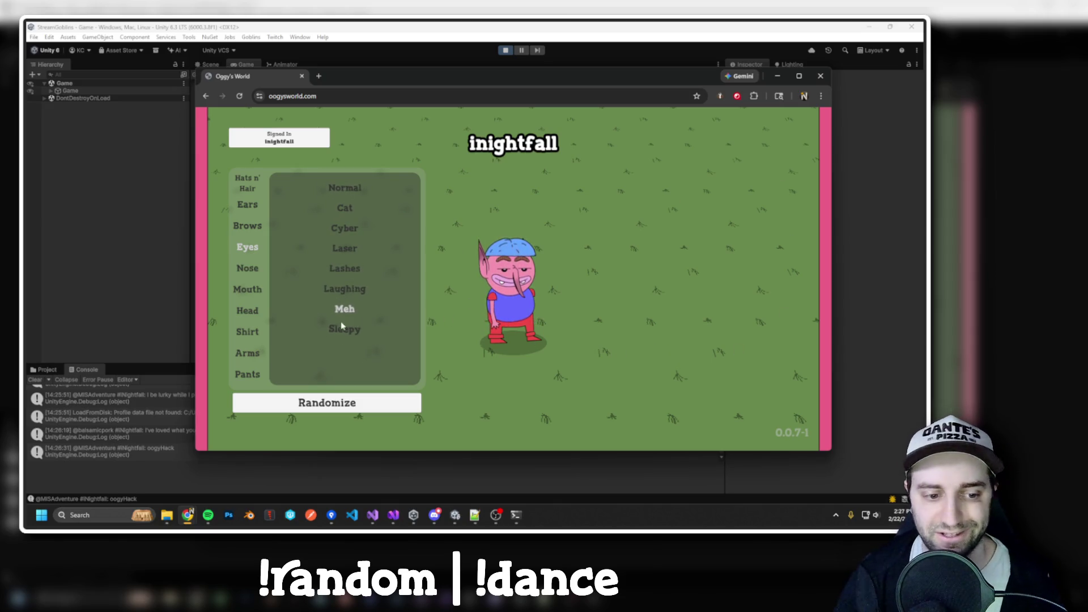
Compare the shirt options and keep the yellow Tester shirt.
{"action": "left_click", "coordinate": [250, 334]}
{"action": "left_click", "coordinate": [357, 225]}
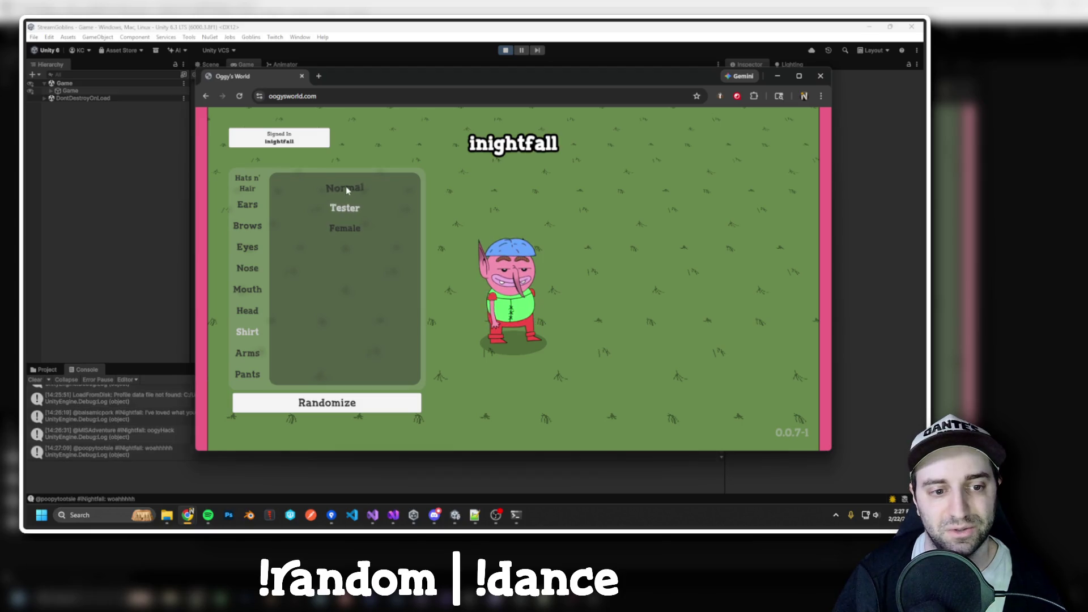
{"action": "left_click", "coordinate": [345, 226]}
{"action": "left_click", "coordinate": [348, 210]}
{"action": "left_click", "coordinate": [345, 189]}
{"action": "left_click", "coordinate": [351, 209]}
Move the browser window aside to reveal the game, then back to the centre.
{"action": "mouse_move", "coordinate": [420, 82]}
{"action": "left_mouse_down"}
{"action": "mouse_move", "coordinate": [544, 243]}
{"action": "mouse_move", "coordinate": [513, 280]}
{"action": "mouse_move", "coordinate": [497, 257]}
{"action": "left_mouse_up"}
{"action": "left_click_drag", "start_coordinate": [596, 257], "coordinate": [0, 114]}
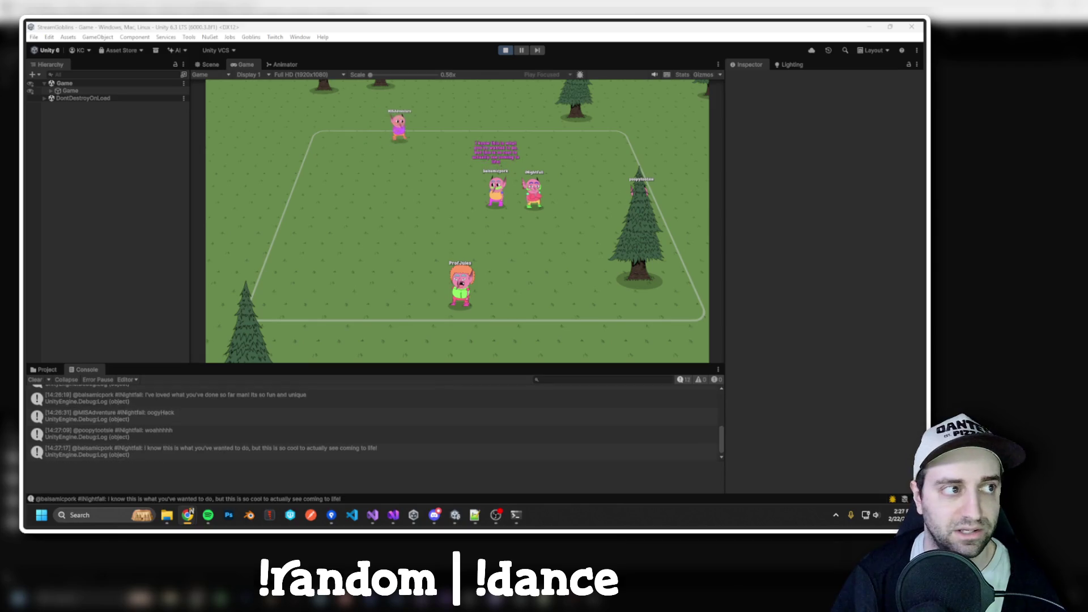
{"action": "left_click_drag", "start_coordinate": [23, 219], "coordinate": [363, 129]}
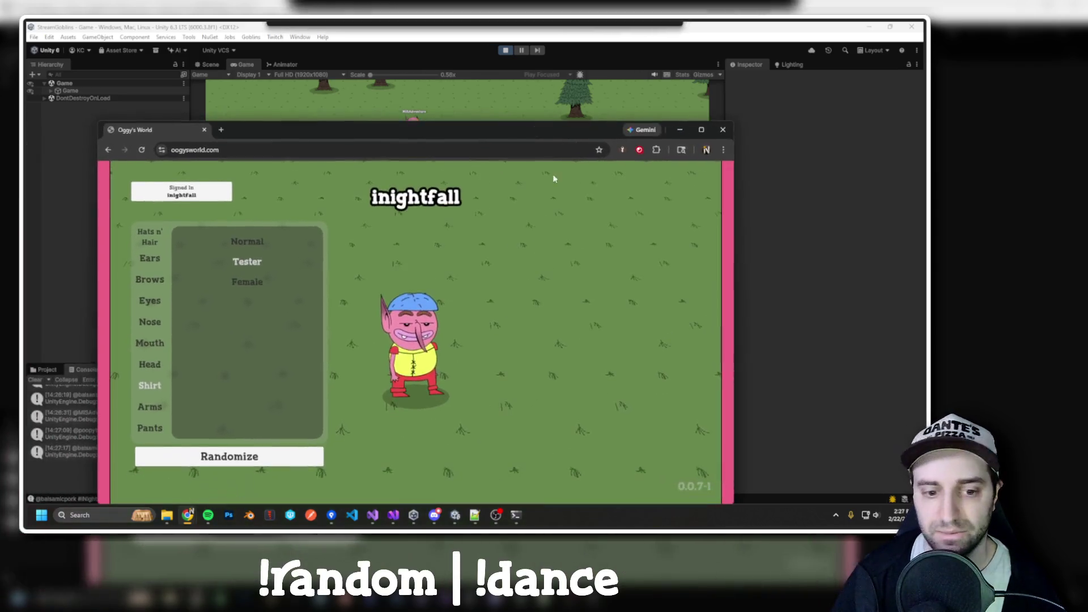
Show the eyebrow options, then bring Unity's running game view back in front.
{"action": "left_click", "coordinate": [150, 280]}
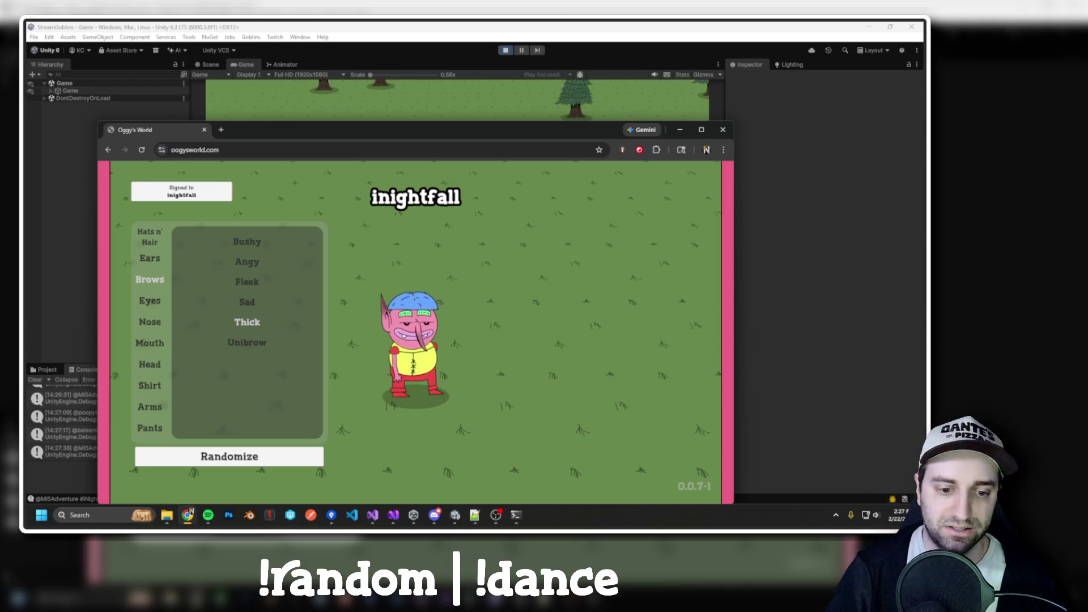
{"action": "left_click", "coordinate": [37, 237]}
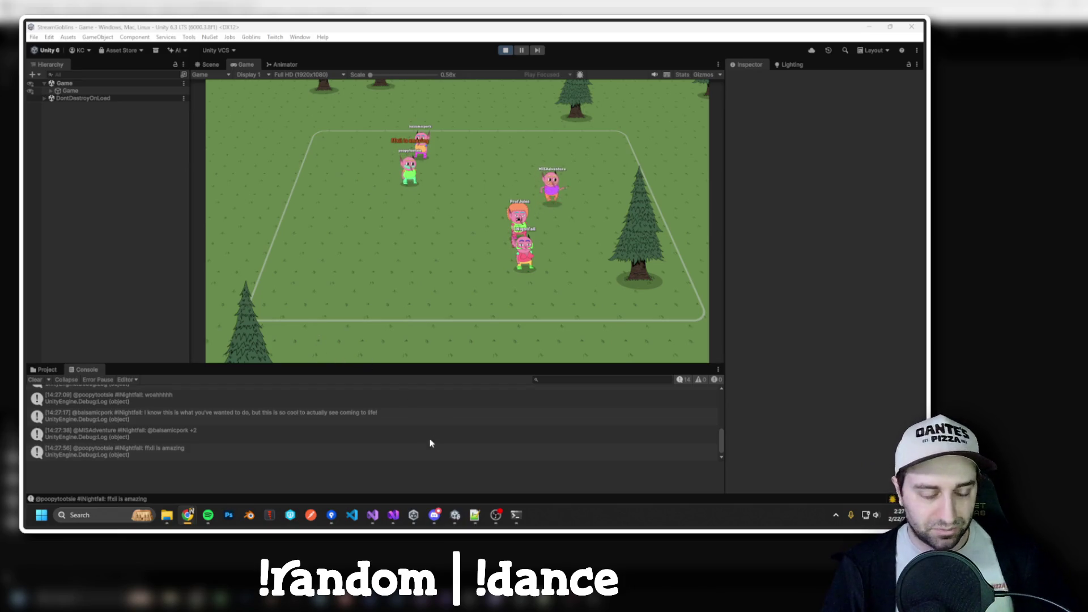
Launch Steam from Windows search and bring its store window forward.
{"action": "mouse_move", "coordinate": [416, 509]}
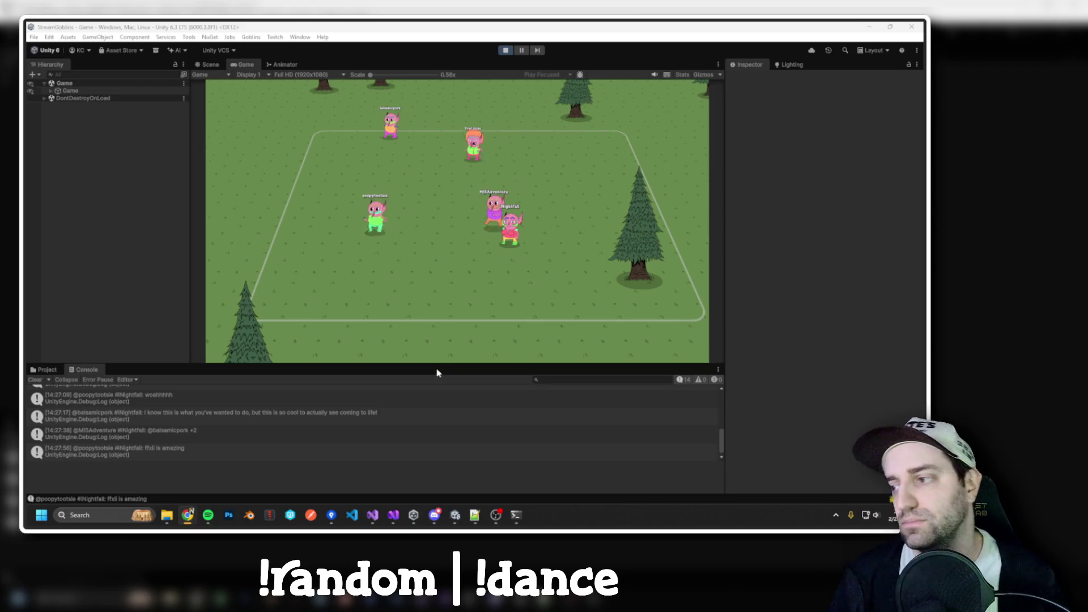
{"action": "key", "text": "super"}
{"action": "type", "text": "steam"}
{"action": "key", "text": "Return"}
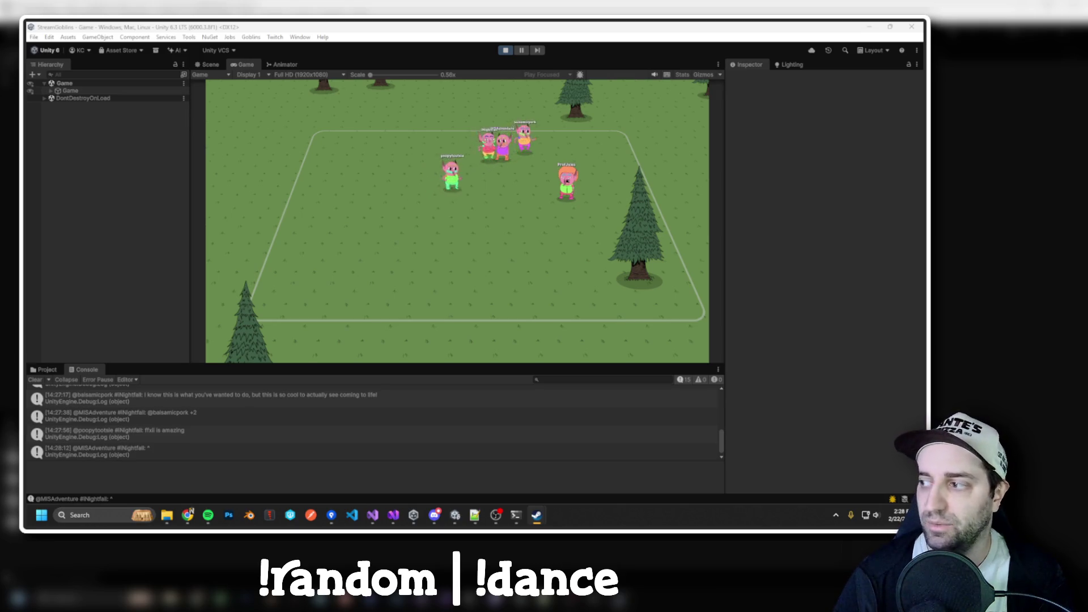
{"action": "key", "text": "alt+Tab"}
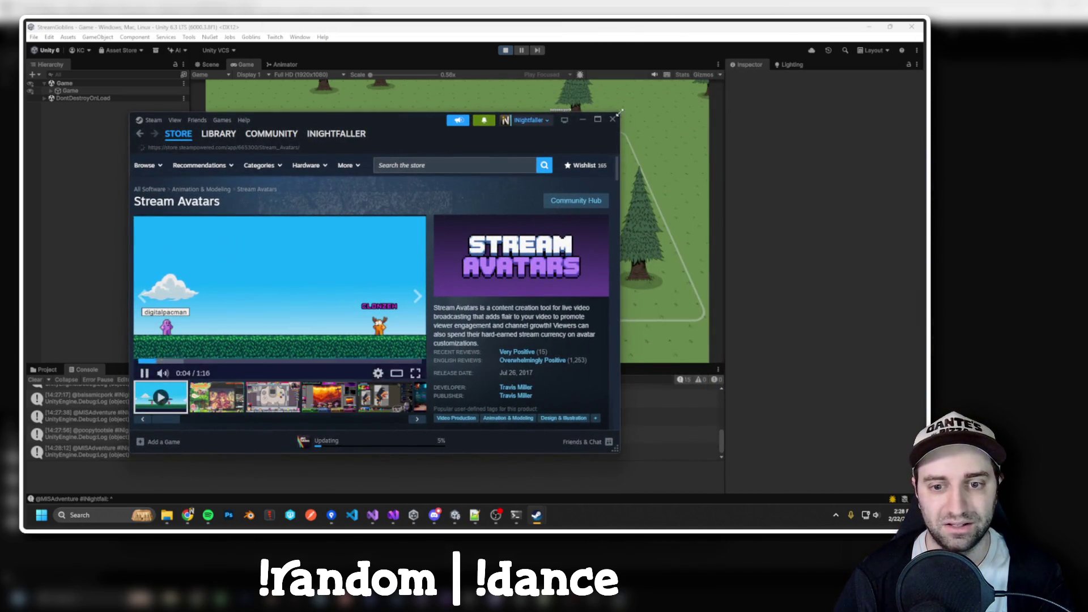
Skip the Stream Avatars trailer to 0:37, browse its screenshots, then leave the Steam store.
{"action": "mouse_move", "coordinate": [323, 344]}
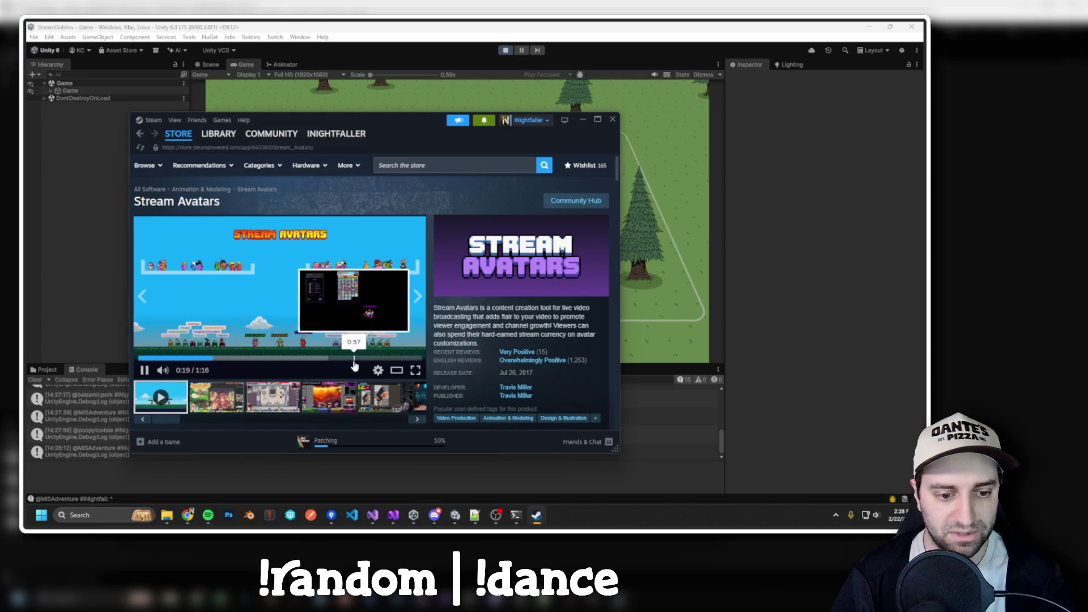
{"action": "left_click", "coordinate": [276, 358]}
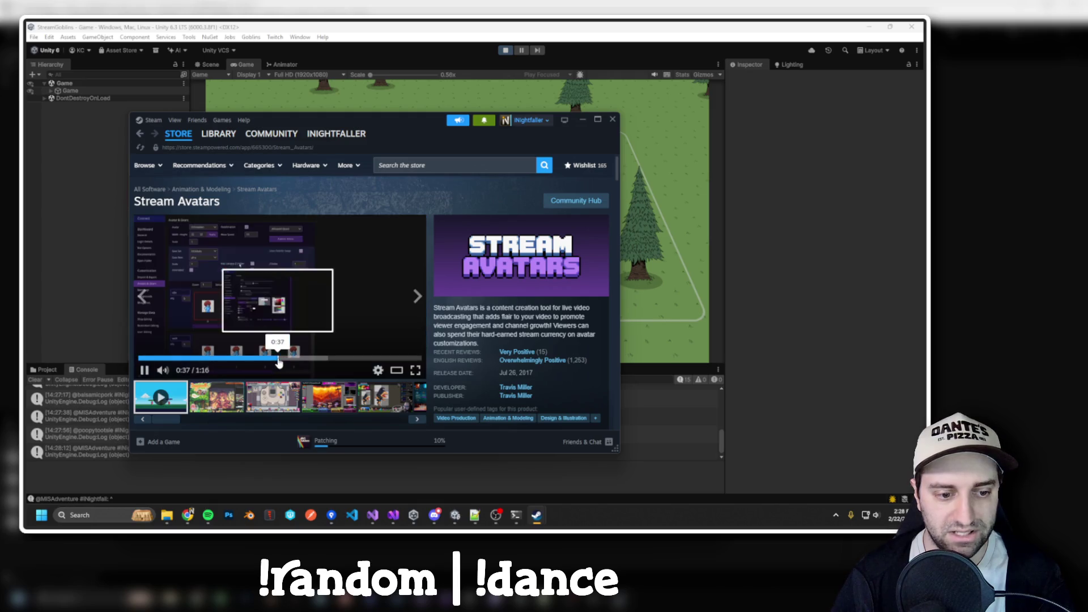
{"action": "left_click", "coordinate": [397, 402]}
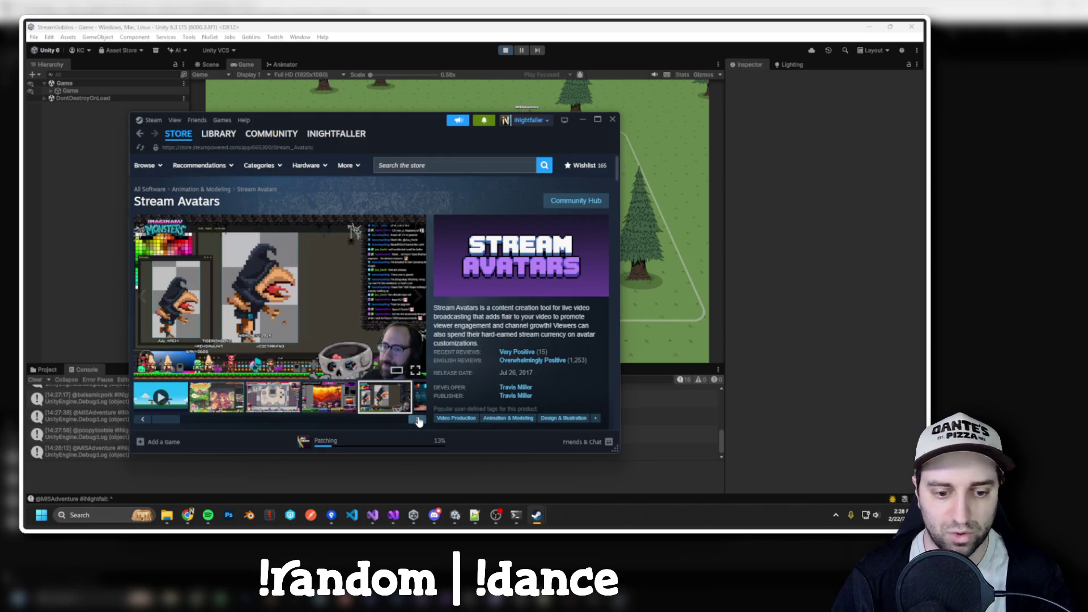
{"action": "left_click", "coordinate": [418, 420]}
{"action": "left_click", "coordinate": [418, 420]}
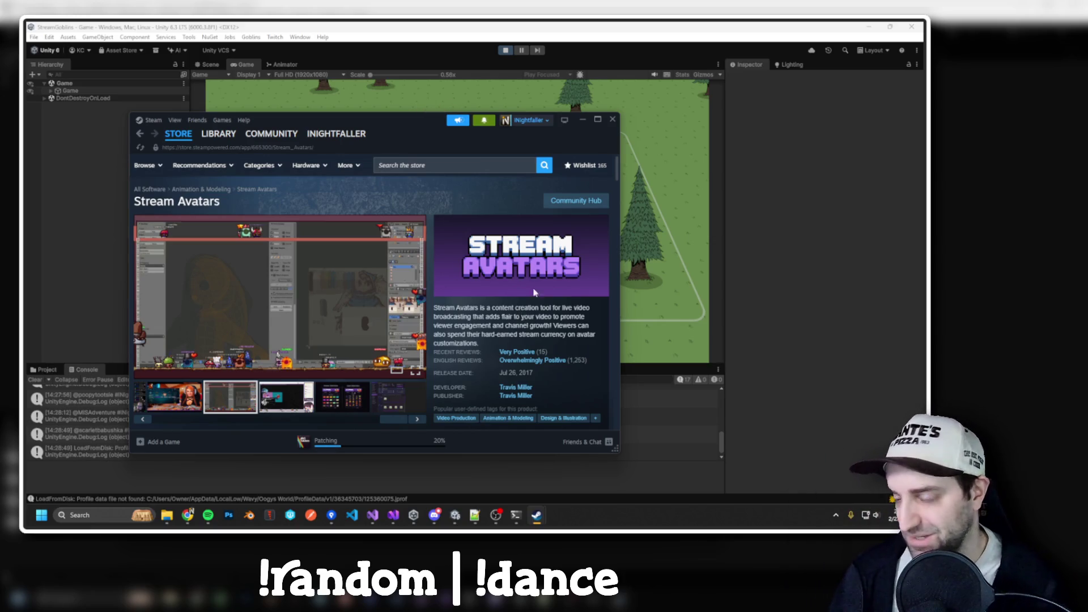
{"action": "key", "text": "alt+Tab"}
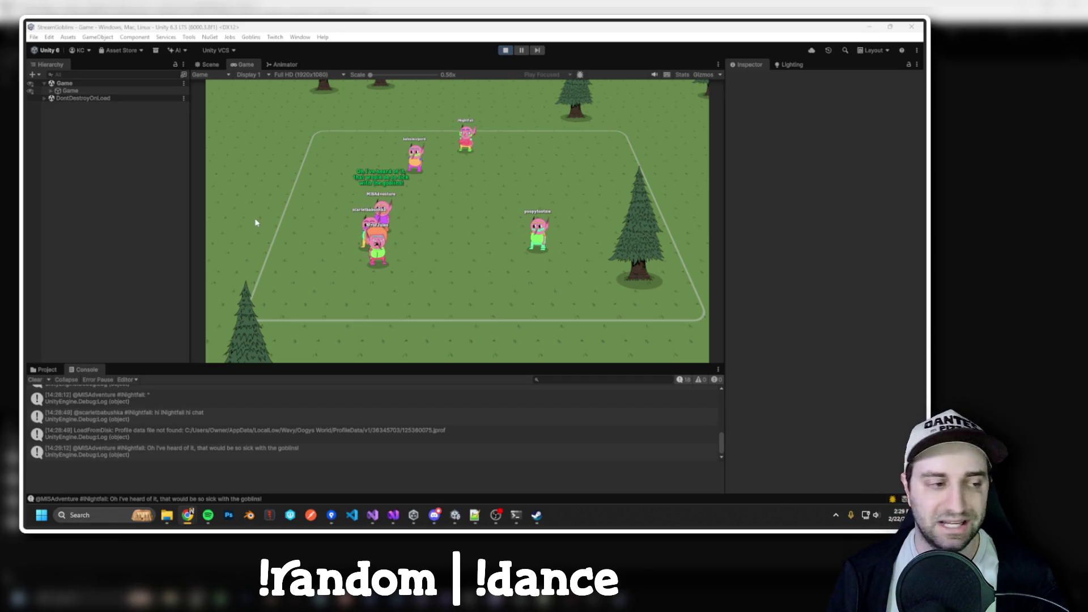
Bring Oggy's World into view and cycle through the eye styles, ending on Normal.
{"action": "left_click_drag", "start_coordinate": [3, 88], "coordinate": [484, 80]}
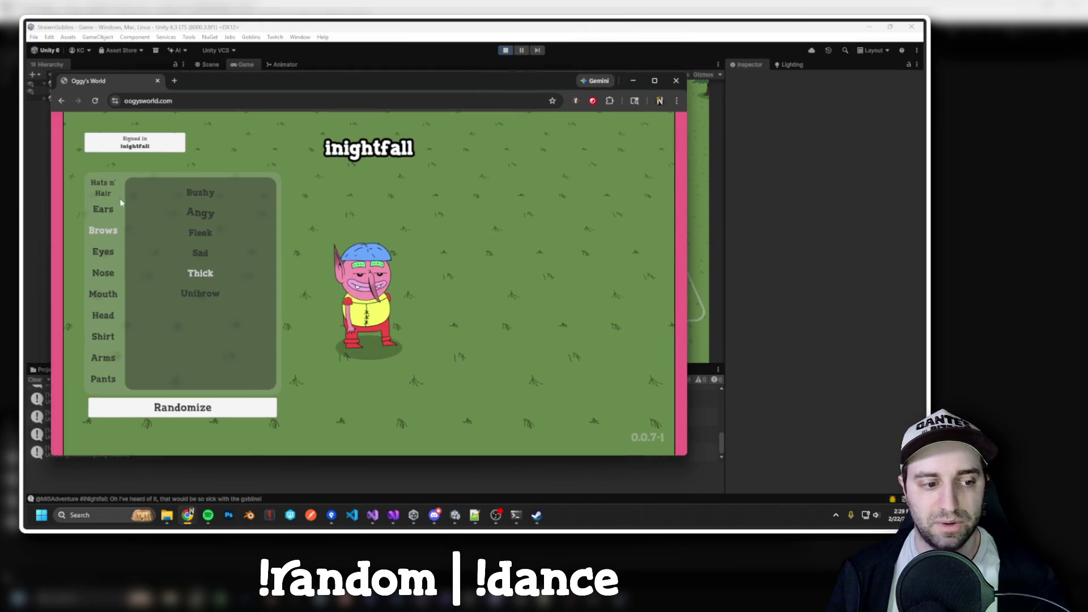
{"action": "left_click", "coordinate": [103, 273]}
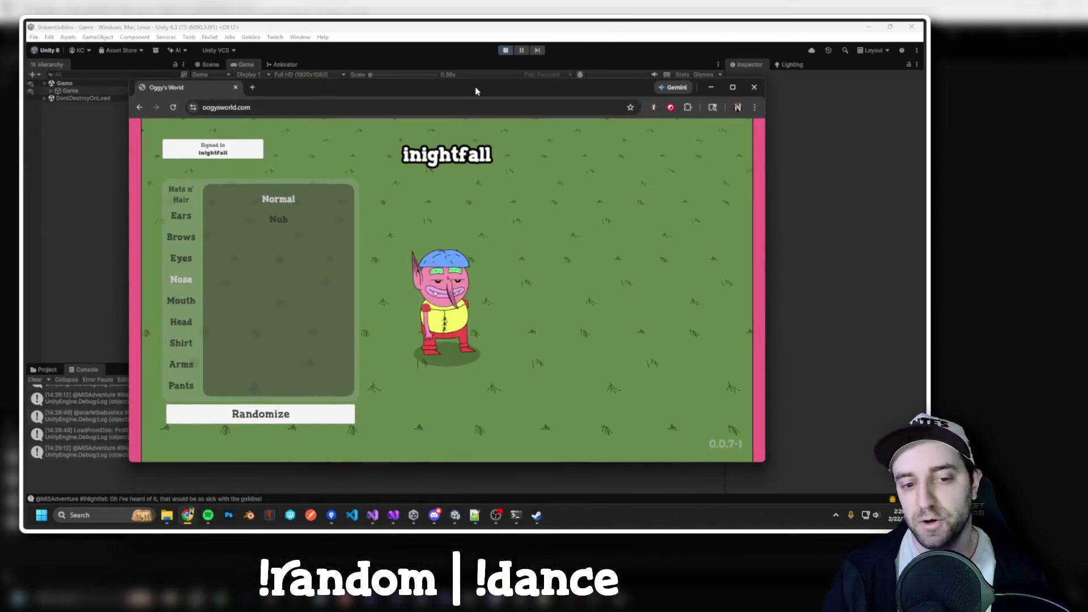
{"action": "left_click", "coordinate": [183, 261]}
{"action": "left_click", "coordinate": [278, 257]}
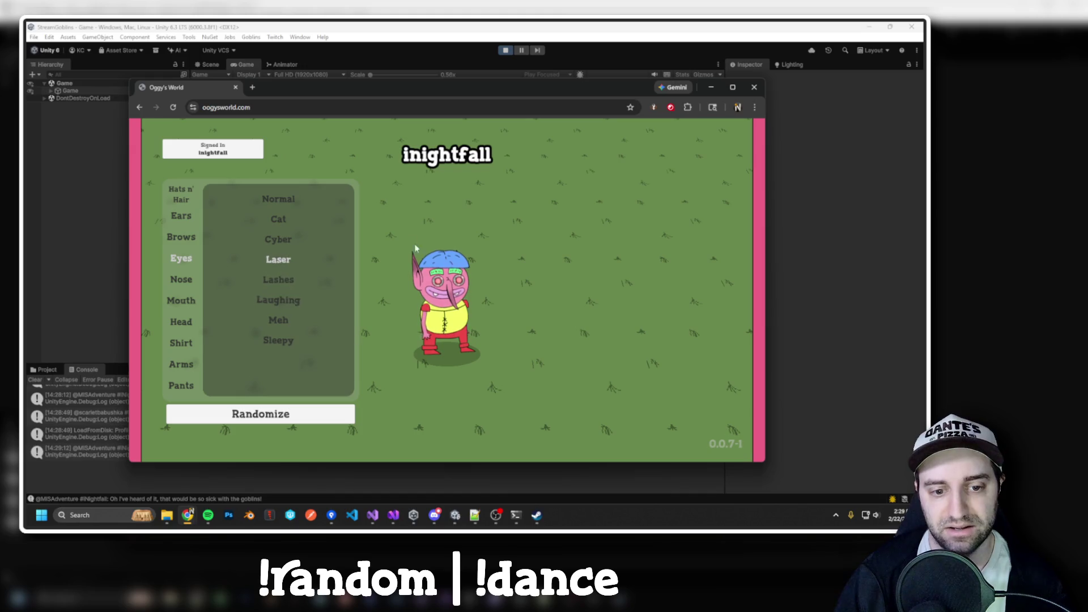
{"action": "left_click", "coordinate": [282, 282]}
{"action": "left_click", "coordinate": [283, 302]}
{"action": "left_click", "coordinate": [280, 322]}
{"action": "left_click", "coordinate": [286, 338]}
{"action": "left_click", "coordinate": [276, 259]}
{"action": "left_click", "coordinate": [278, 218]}
{"action": "left_click", "coordinate": [278, 200]}
Give the goblin Pierced (A) ears after trying Round ears.
{"action": "left_click", "coordinate": [181, 216]}
{"action": "left_click", "coordinate": [278, 218]}
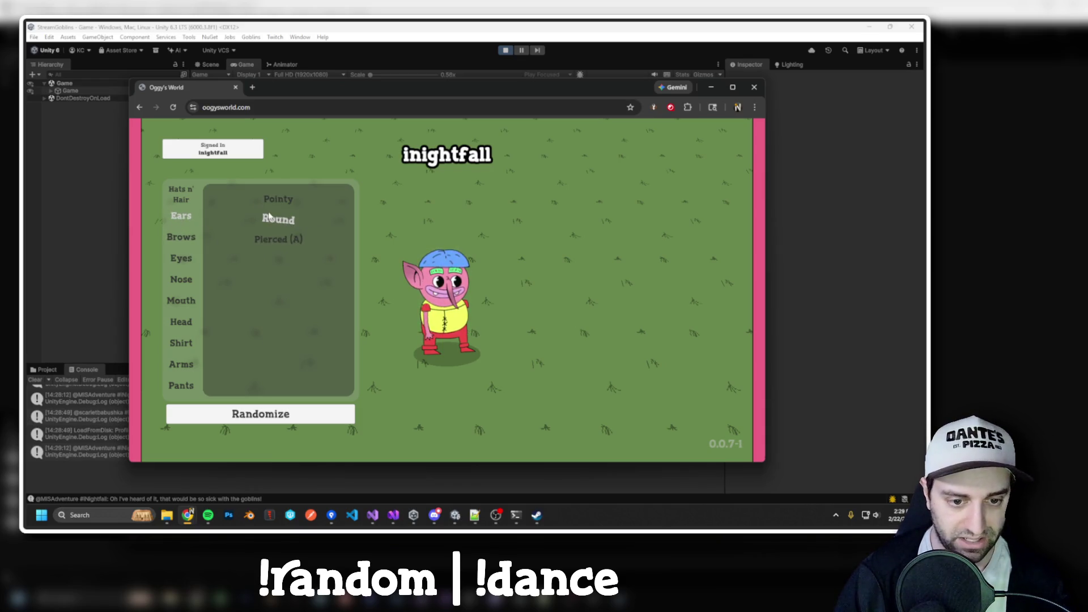
{"action": "left_click", "coordinate": [278, 248]}
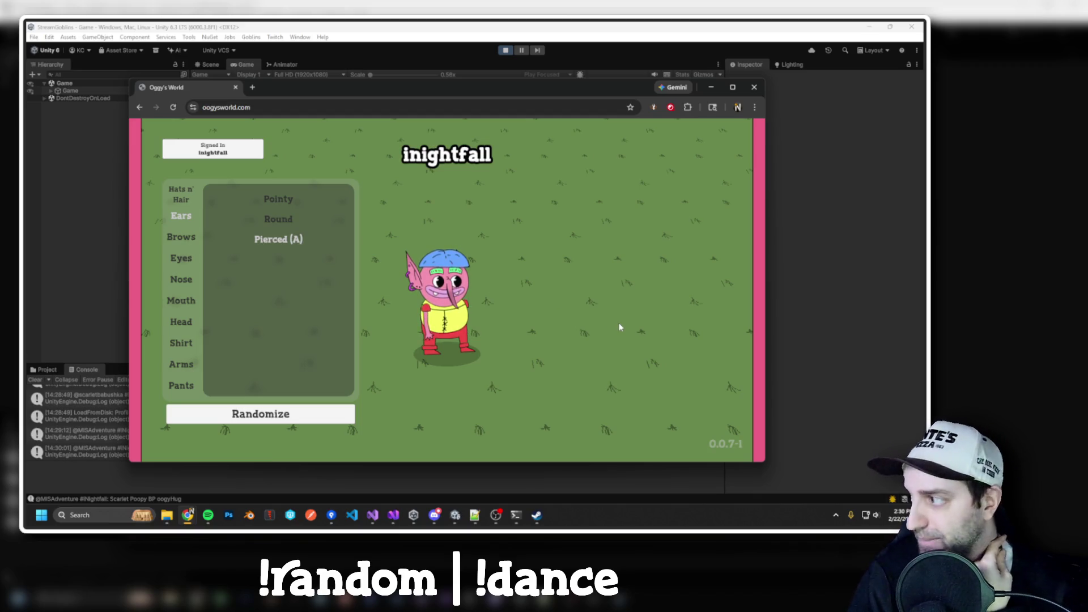
{"action": "left_click", "coordinate": [175, 280]}
Settle on the Big Beard mouth style after trying Handlebar and Muttons and browsing other categories.
{"action": "left_click", "coordinate": [184, 302]}
{"action": "left_click", "coordinate": [276, 219]}
{"action": "left_click", "coordinate": [285, 240]}
{"action": "left_click", "coordinate": [274, 218]}
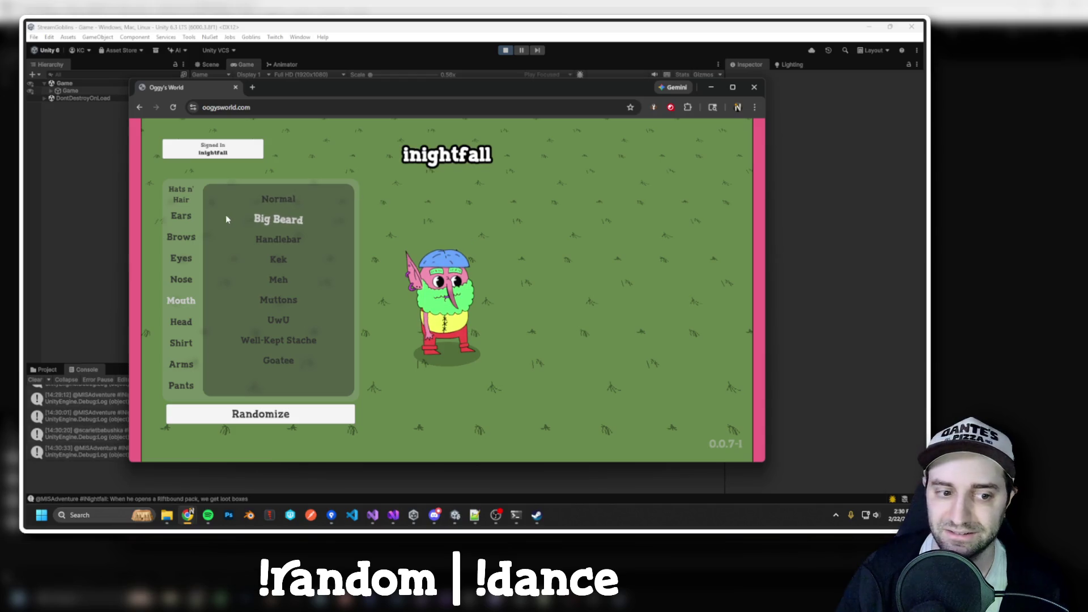
{"action": "left_click", "coordinate": [186, 322]}
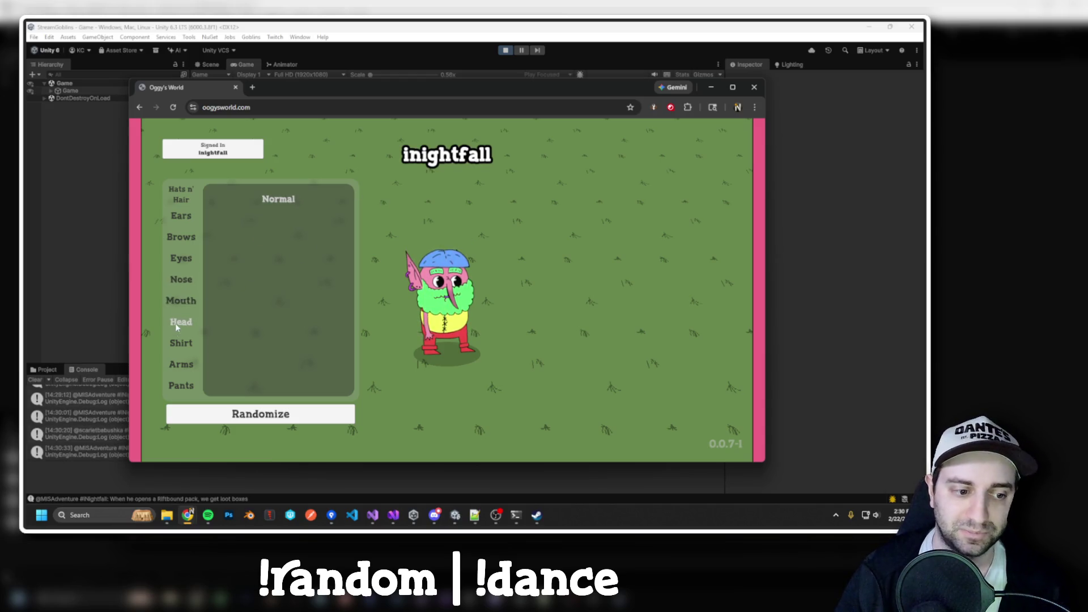
{"action": "left_click", "coordinate": [175, 343]}
{"action": "left_click", "coordinate": [179, 365]}
{"action": "left_click", "coordinate": [181, 386]}
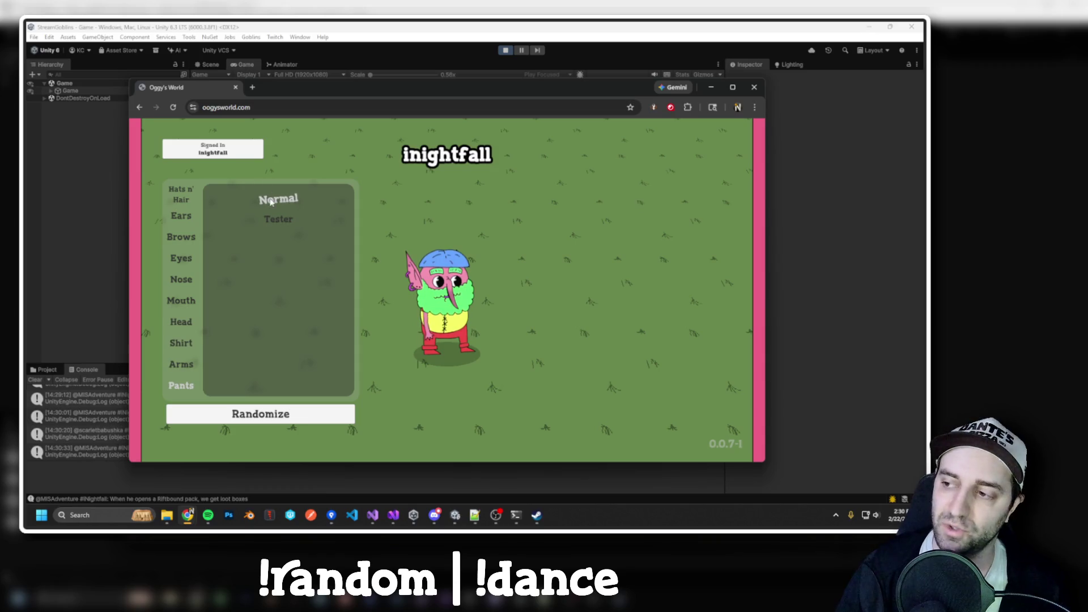
{"action": "left_click", "coordinate": [181, 300]}
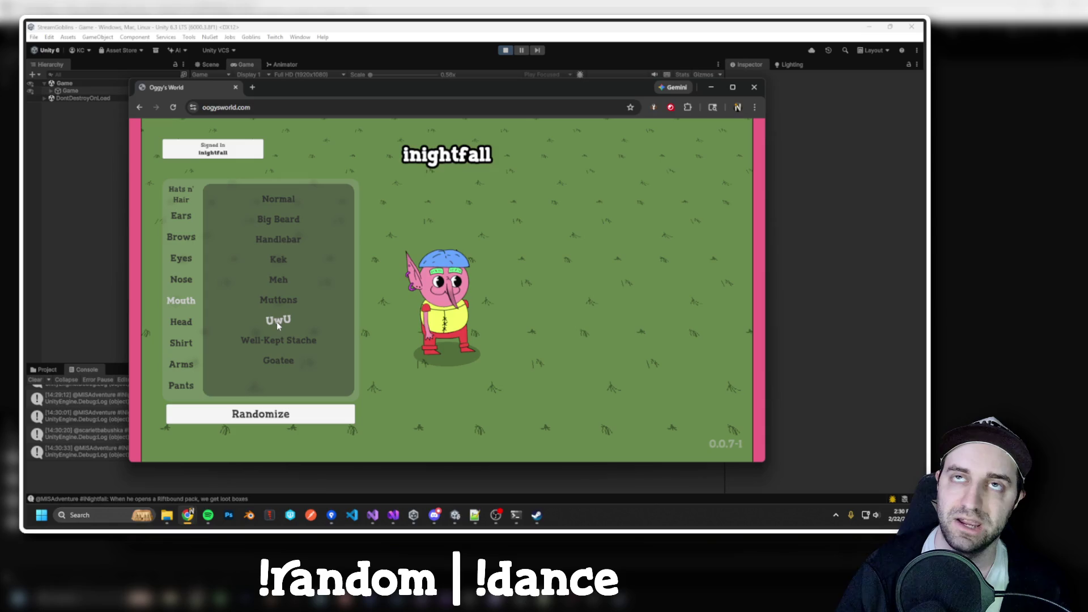
{"action": "left_click", "coordinate": [270, 302]}
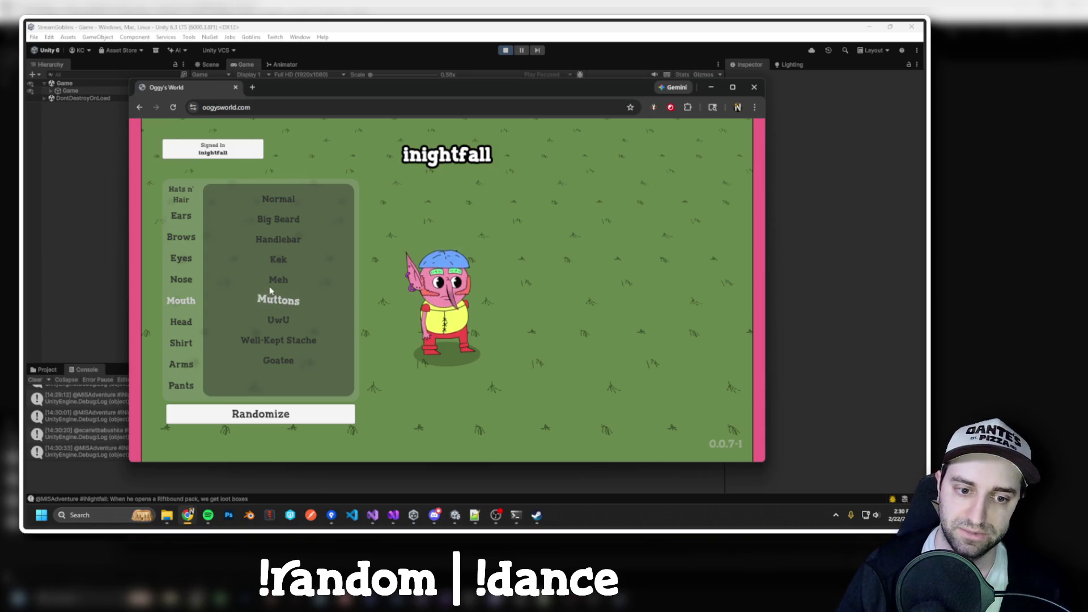
{"action": "left_click", "coordinate": [274, 227]}
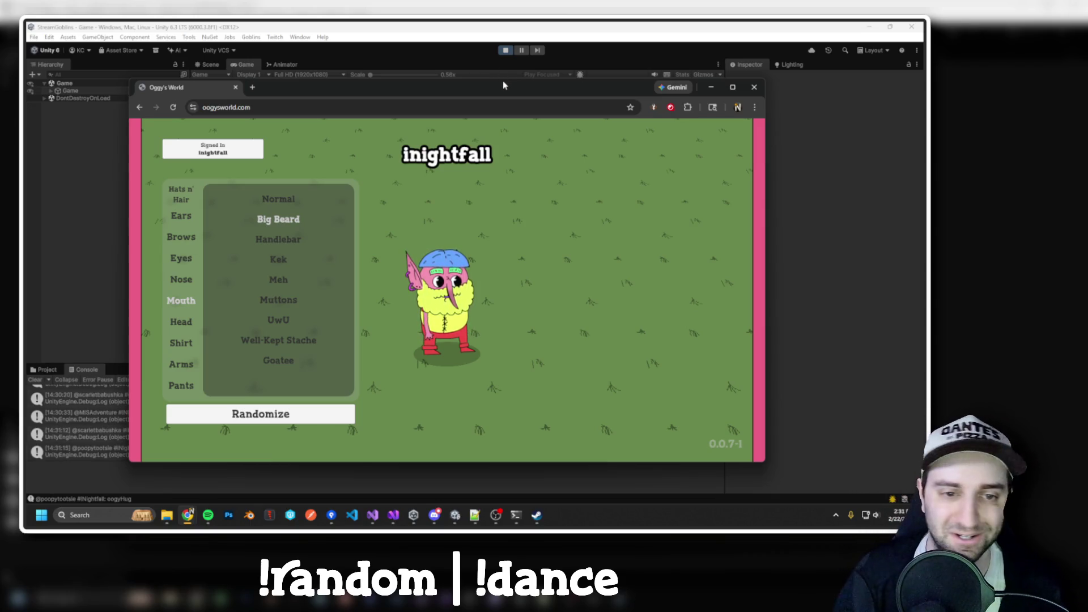
Nudge the customizer window, show the Arms options, then hide Oggy's World.
{"action": "mouse_move", "coordinate": [510, 84]}
{"action": "left_mouse_down"}
{"action": "mouse_move", "coordinate": [519, 74]}
{"action": "mouse_move", "coordinate": [506, 74]}
{"action": "left_mouse_up"}
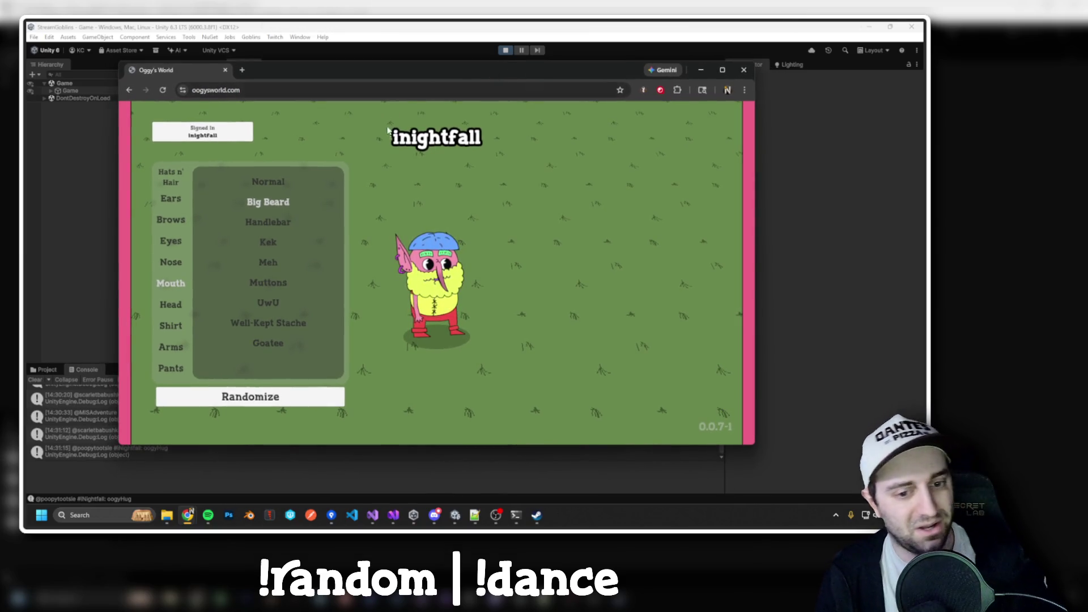
{"action": "left_click", "coordinate": [171, 347]}
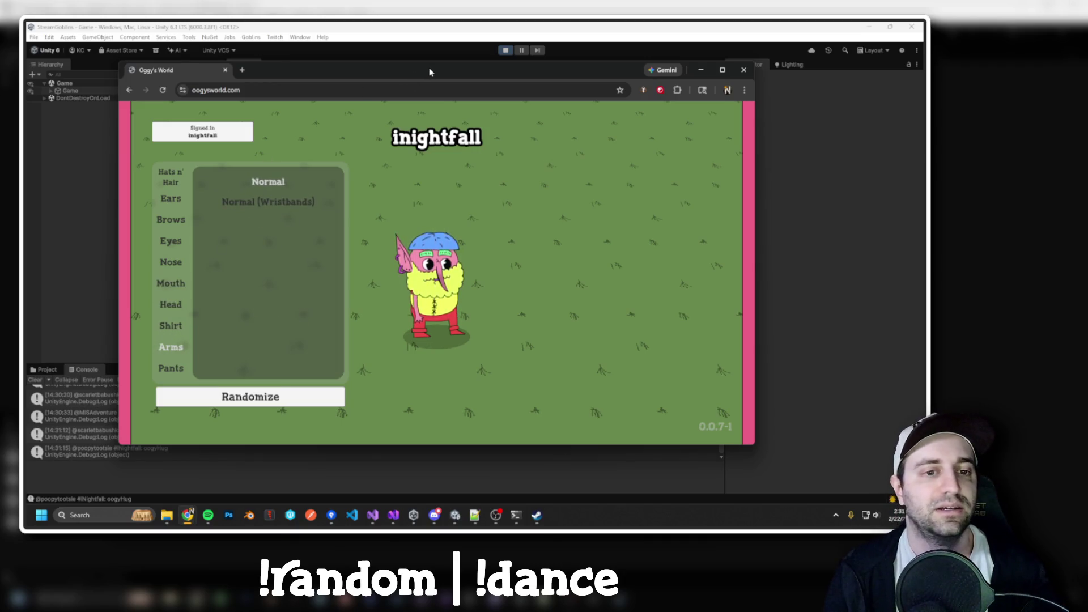
{"action": "key", "text": "alt+Tab"}
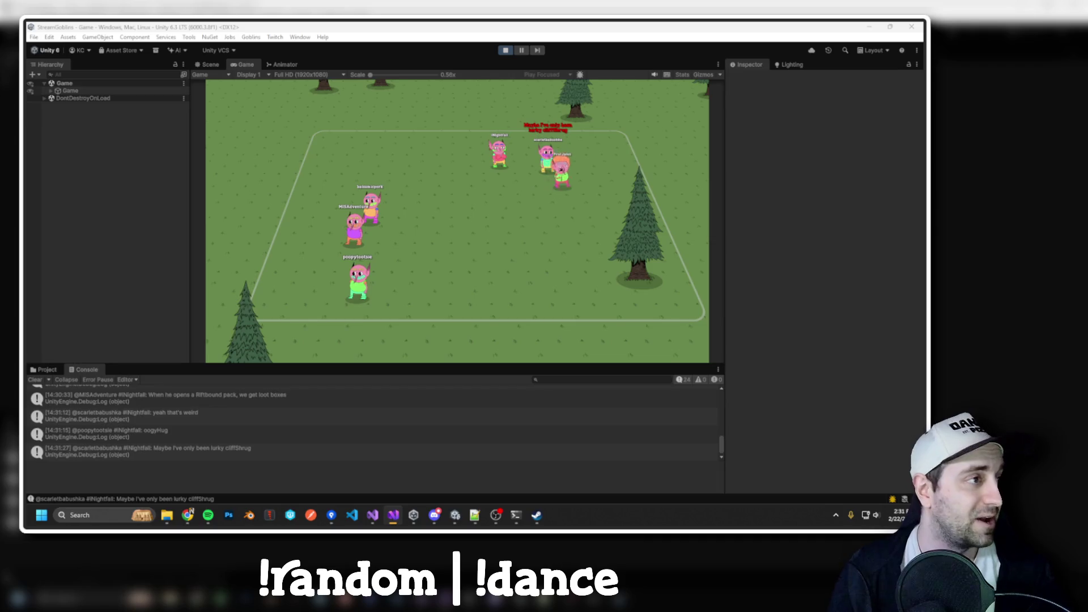
Enlarge Visual Studio's code pane and scroll through ViewerController.cs, then return to Unity.
{"action": "key", "text": "alt+Tab"}
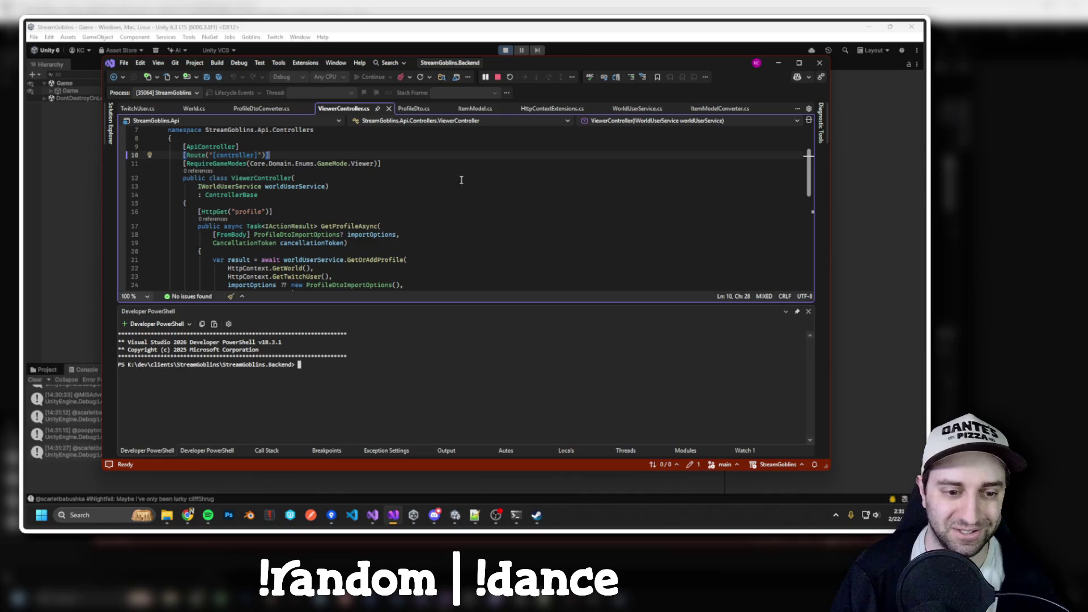
{"action": "left_click_drag", "start_coordinate": [461, 304], "coordinate": [466, 340]}
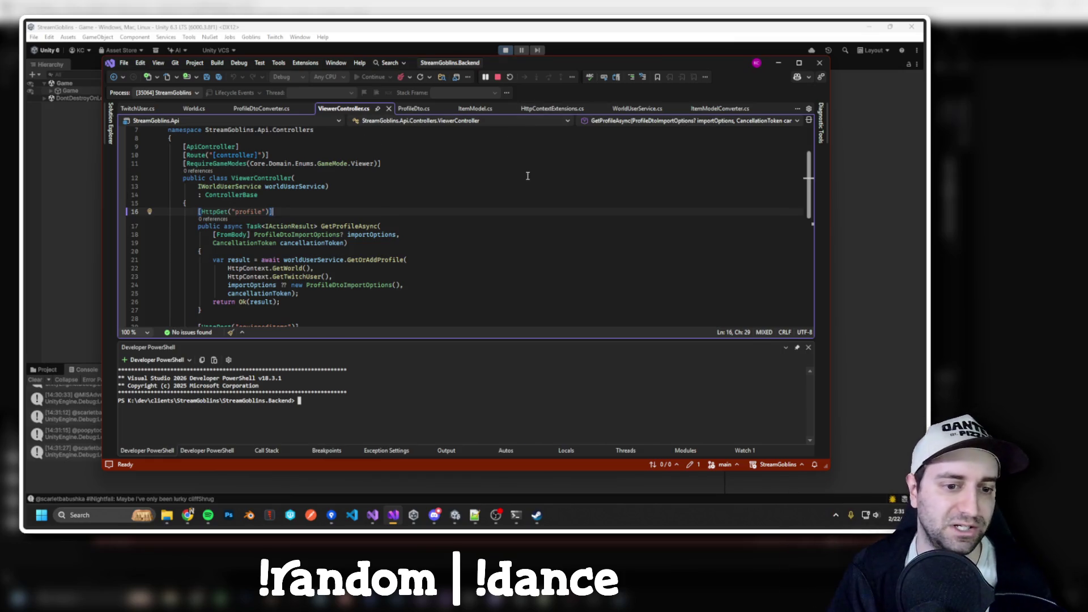
{"action": "scroll", "coordinate": [527, 181], "scroll_direction": "down", "scroll_amount": 4}
{"action": "scroll", "coordinate": [432, 236], "scroll_direction": "up", "scroll_amount": 5}
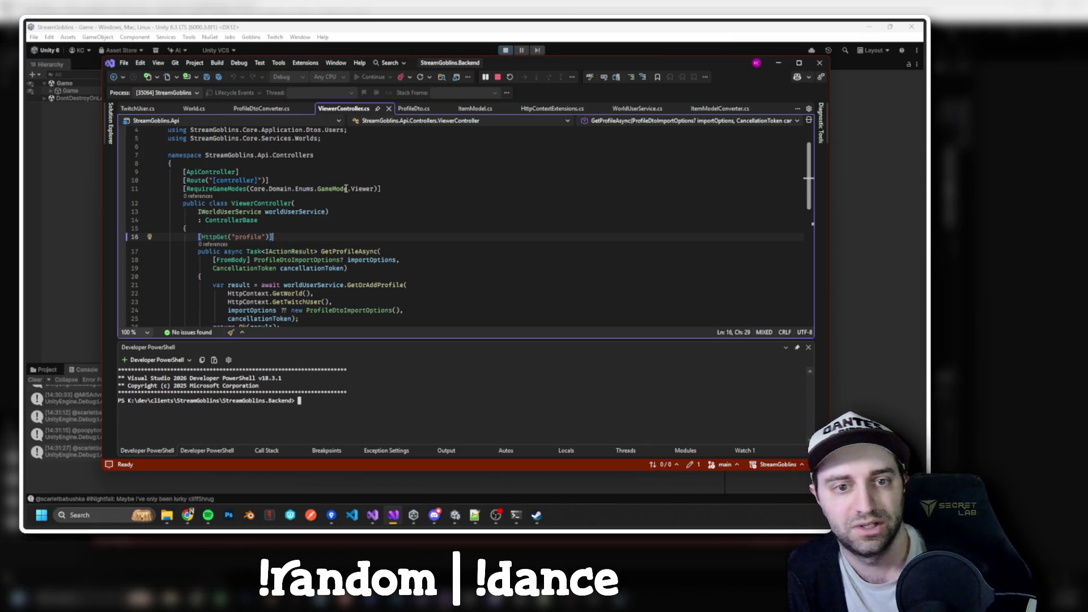
{"action": "left_click", "coordinate": [406, 26]}
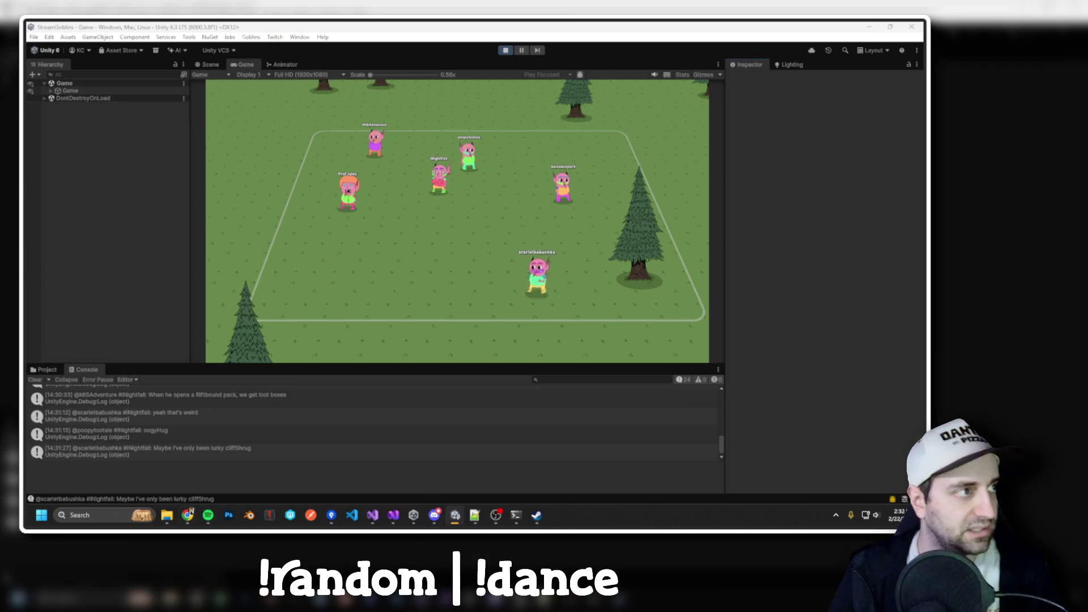
{"action": "left_click", "coordinate": [187, 515]}
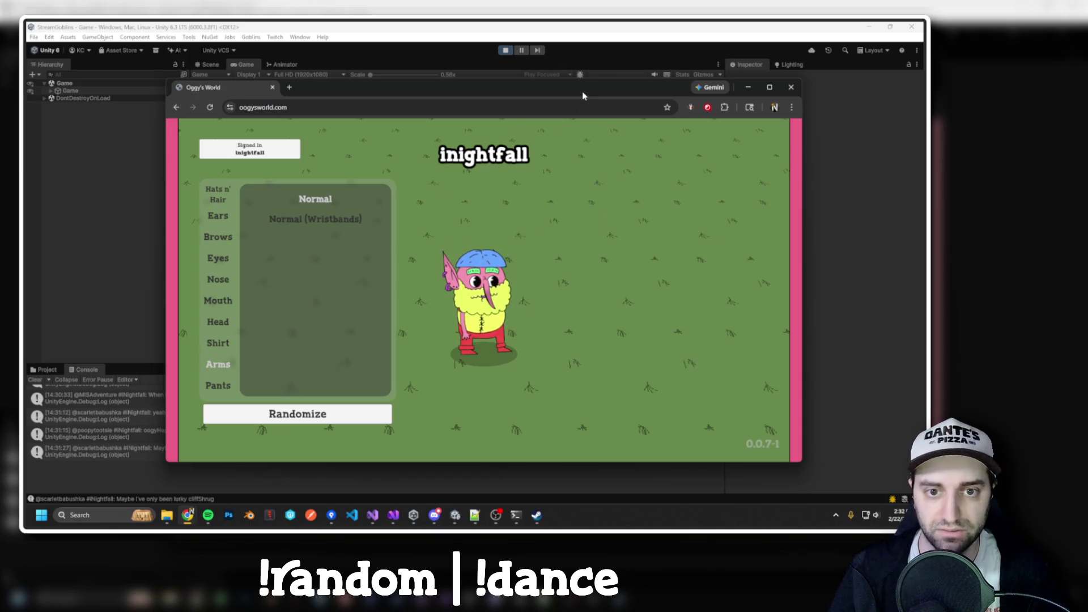
{"action": "left_click", "coordinate": [748, 86]}
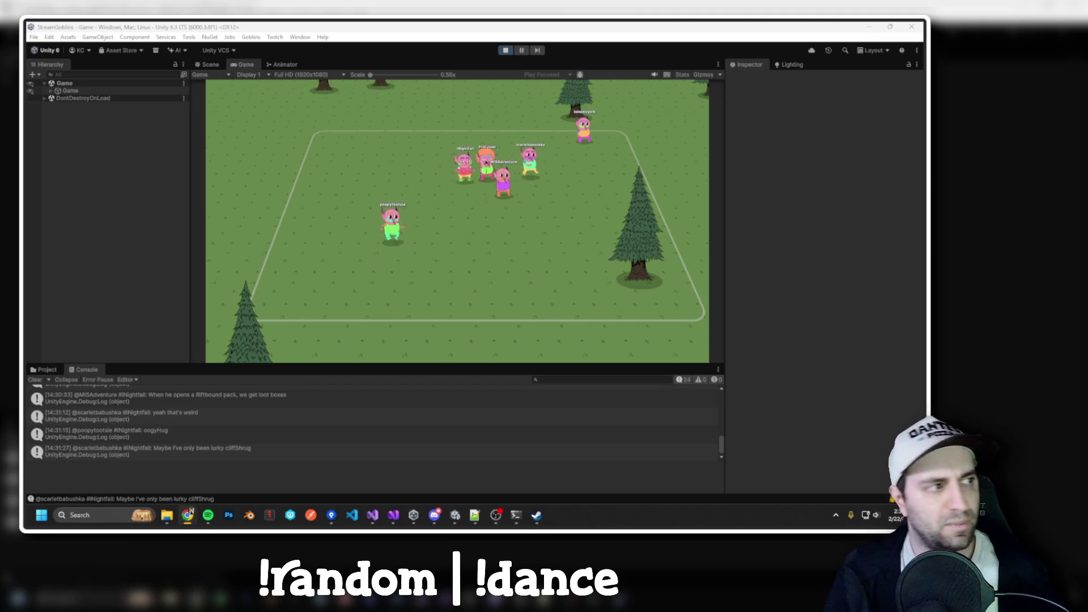
{"action": "key", "text": "alt+Tab"}
{"action": "key", "text": "ctrl+l"}
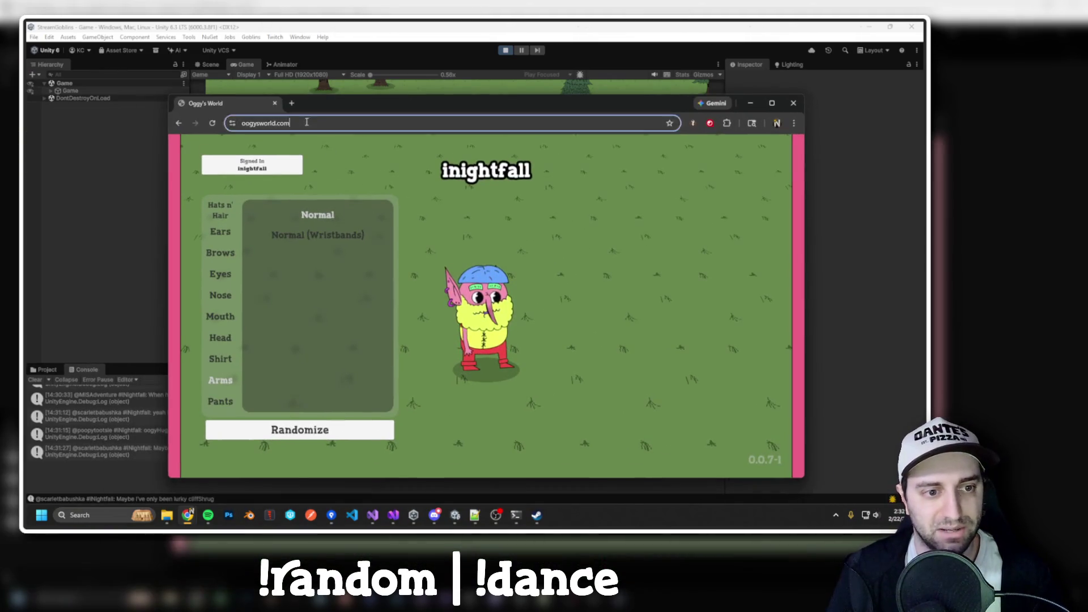
{"action": "key", "text": "Escape"}
{"action": "key", "text": "alt+Tab"}
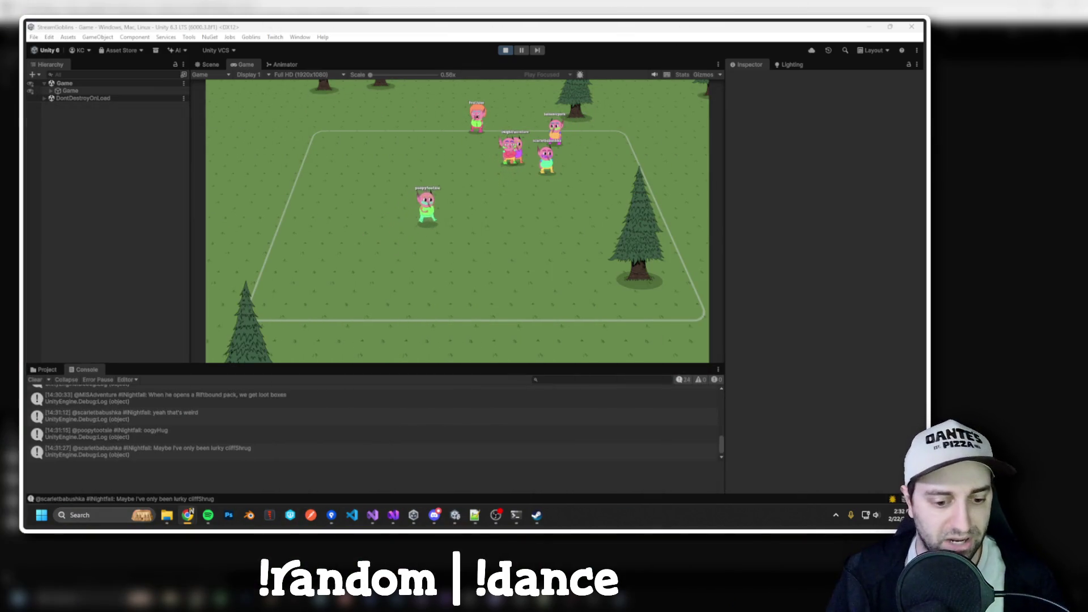
{"action": "key", "text": "alt+Tab"}
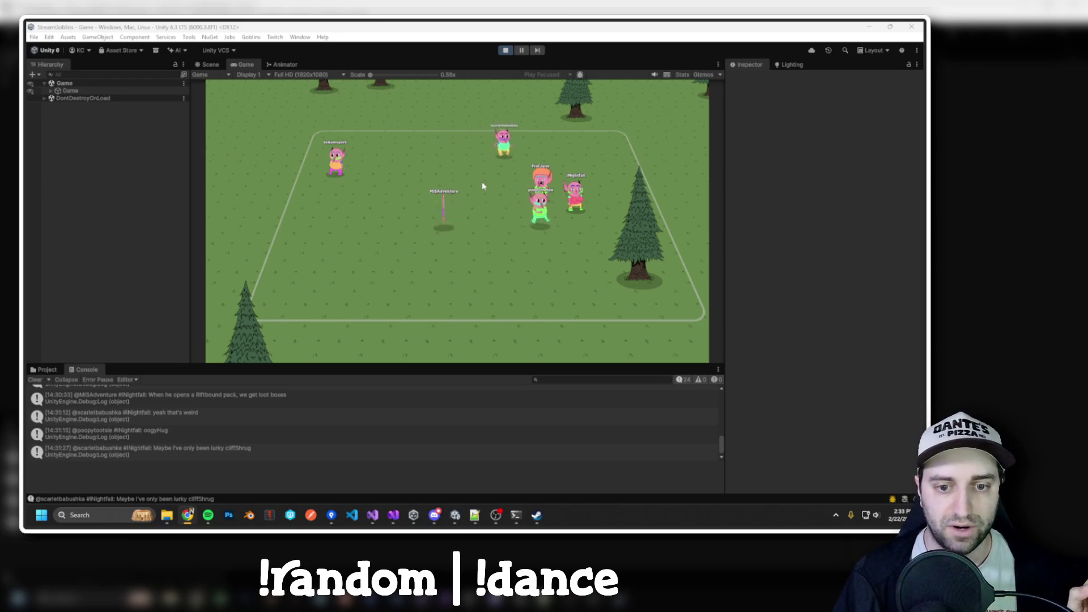
{"action": "scroll", "coordinate": [482, 181], "scroll_direction": "up", "scroll_amount": 3}
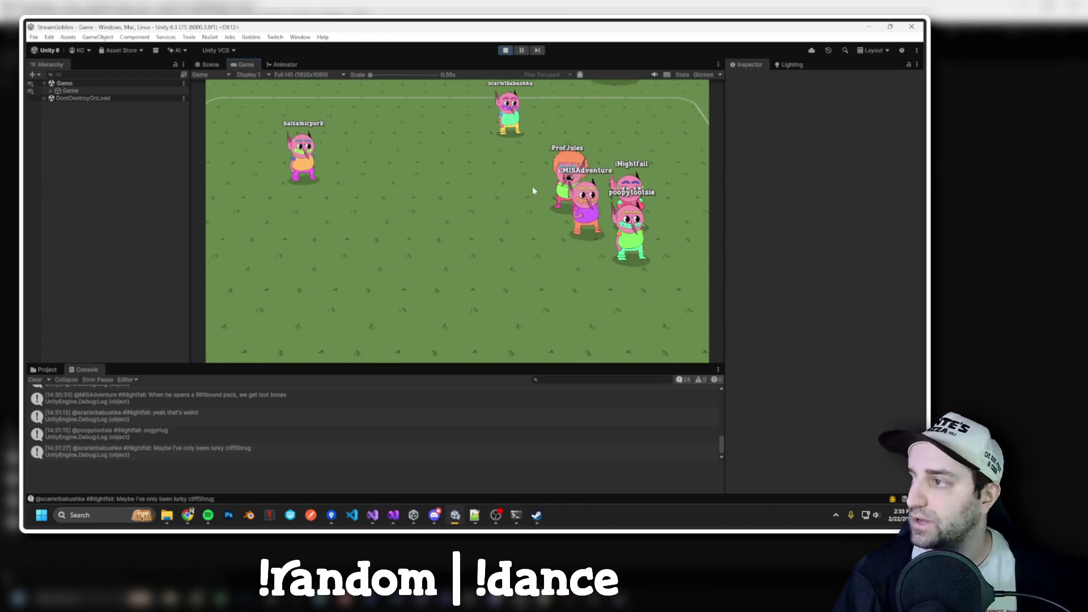
{"action": "scroll", "coordinate": [527, 192], "scroll_direction": "down", "scroll_amount": 3}
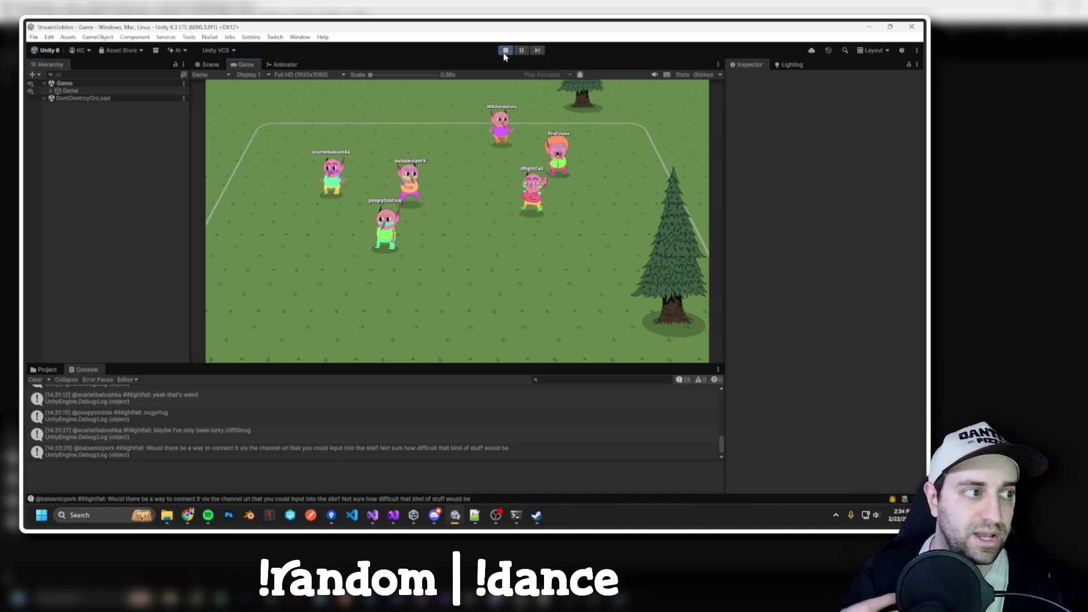
Open the Admin Backend window from the editor's Twitch menu and shift it right.
{"action": "left_click", "coordinate": [267, 37]}
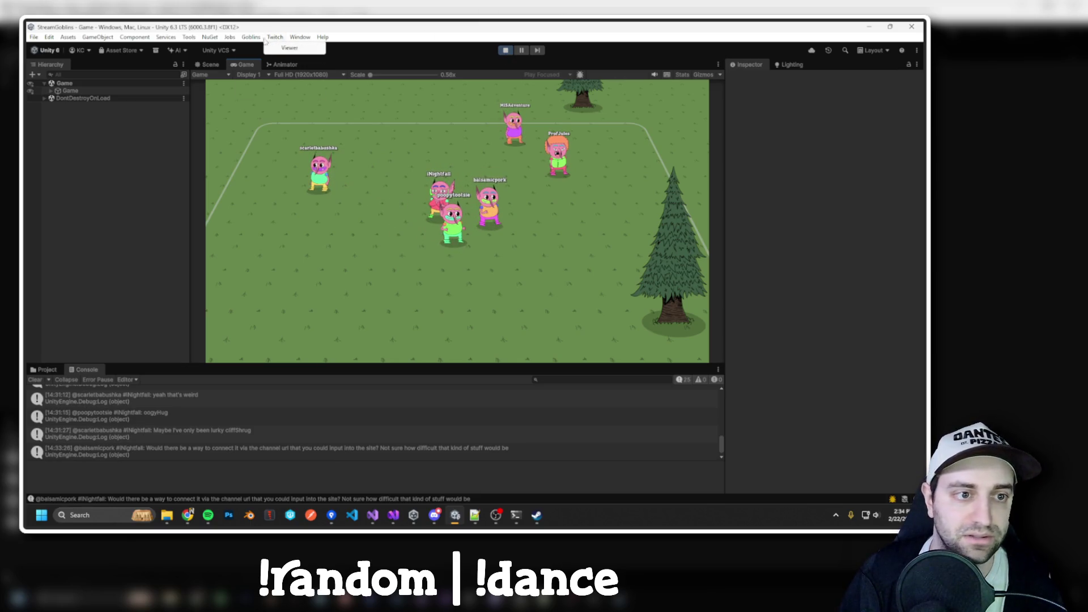
{"action": "mouse_move", "coordinate": [257, 40]}
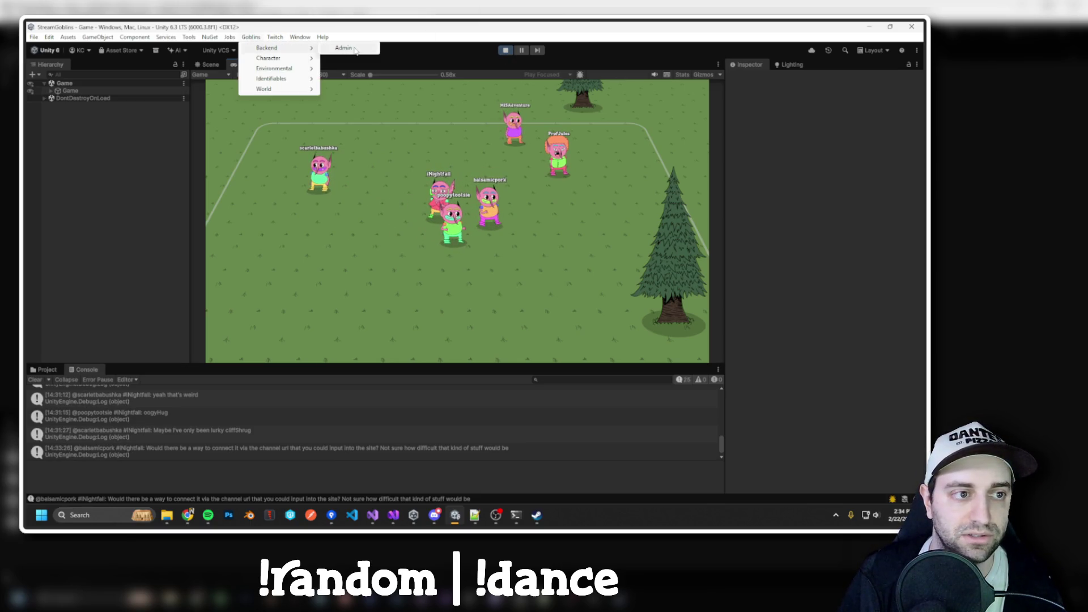
{"action": "left_click", "coordinate": [356, 49]}
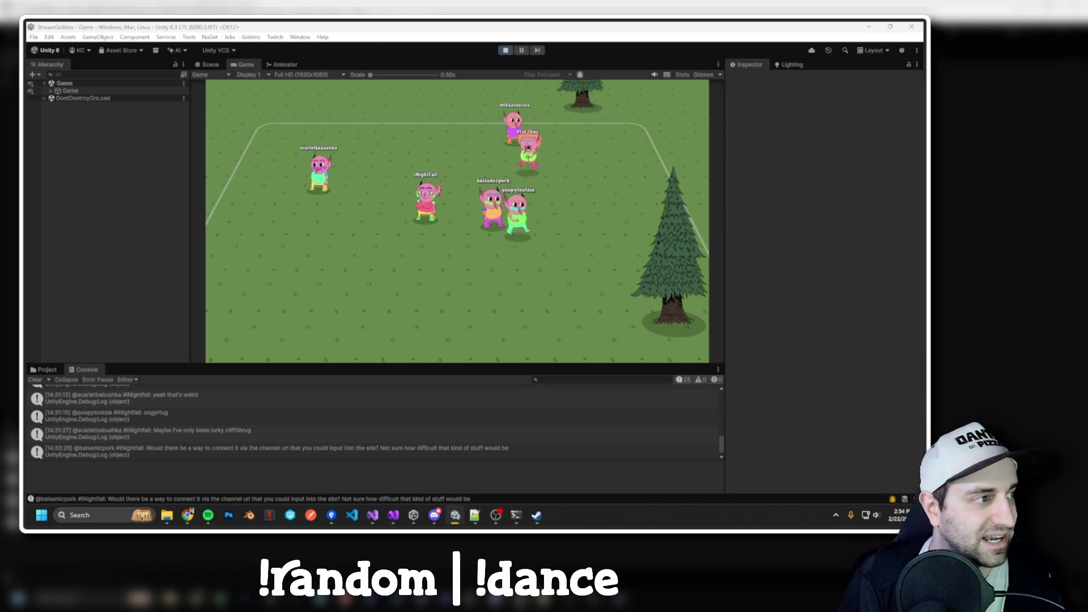
{"action": "left_click_drag", "start_coordinate": [464, 120], "coordinate": [506, 120]}
Expand the Create World Post request fields, then switch to the Oggy's World browser page.
{"action": "left_click", "coordinate": [445, 149]}
{"action": "left_click", "coordinate": [451, 159]}
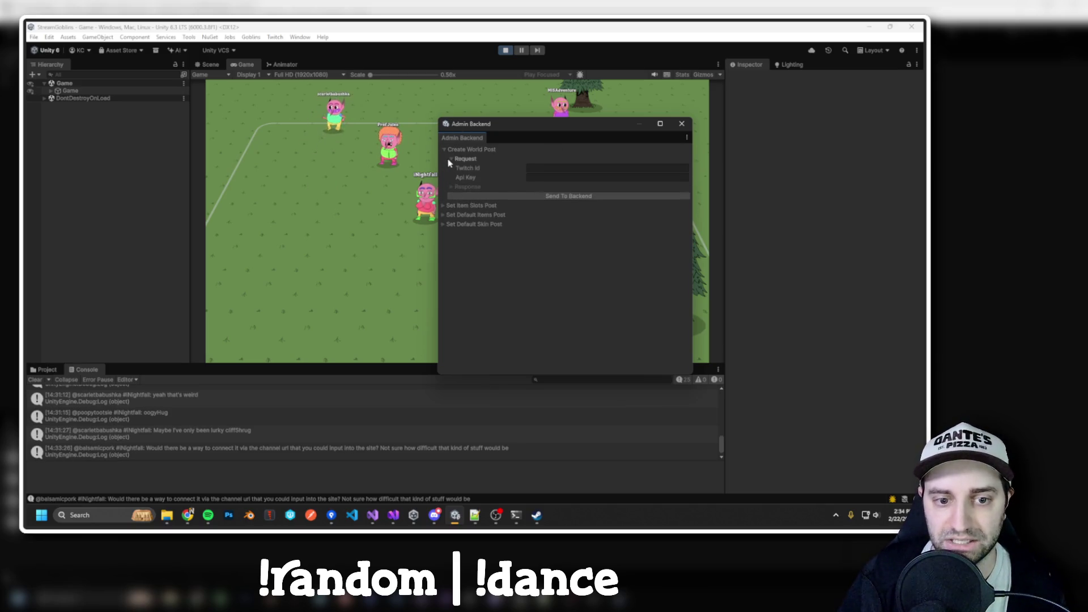
{"action": "left_click", "coordinate": [467, 161]}
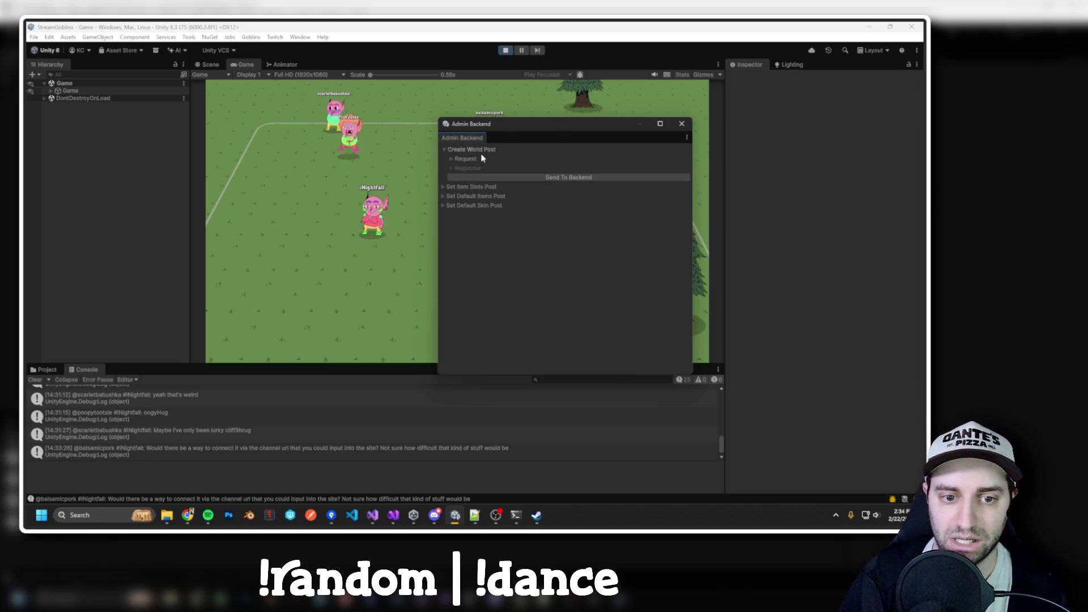
{"action": "left_click", "coordinate": [455, 160]}
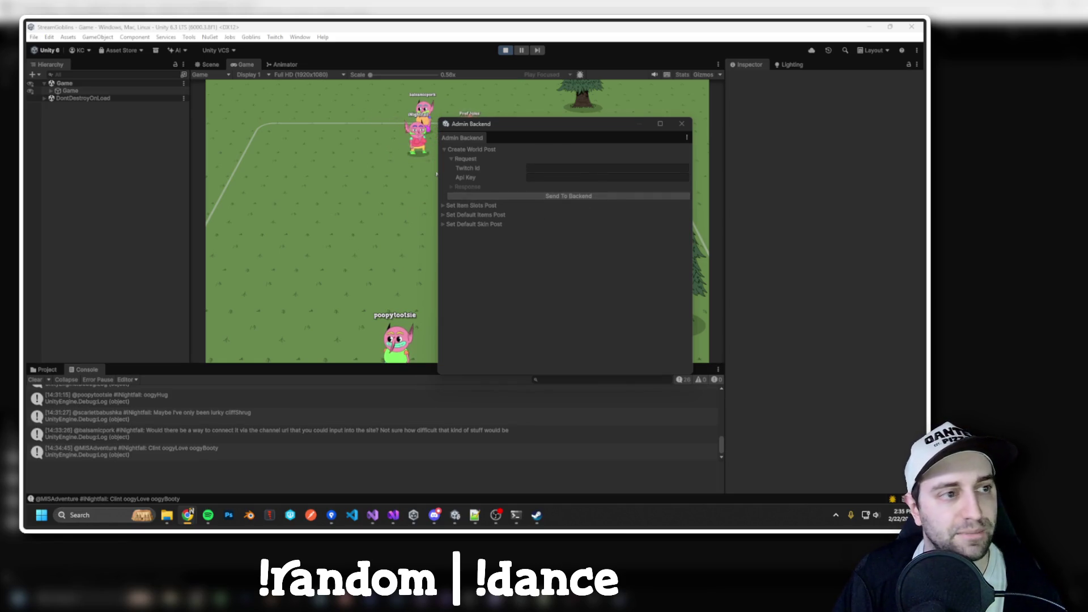
{"action": "key", "text": "alt+Tab"}
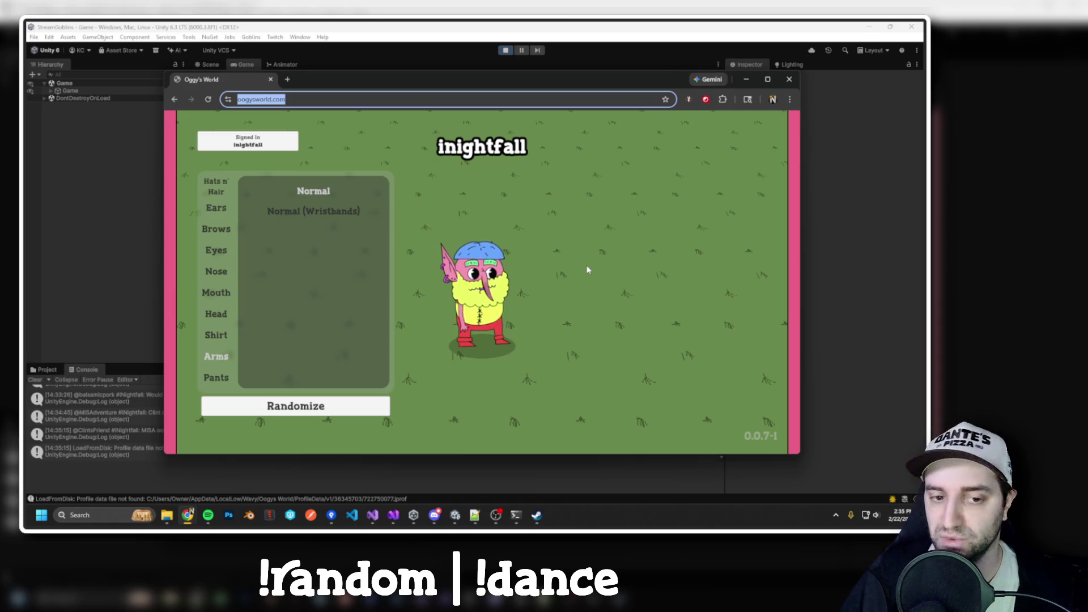
Reveal the full Oggy's World address and select its .com domain.
{"action": "left_click", "coordinate": [310, 100]}
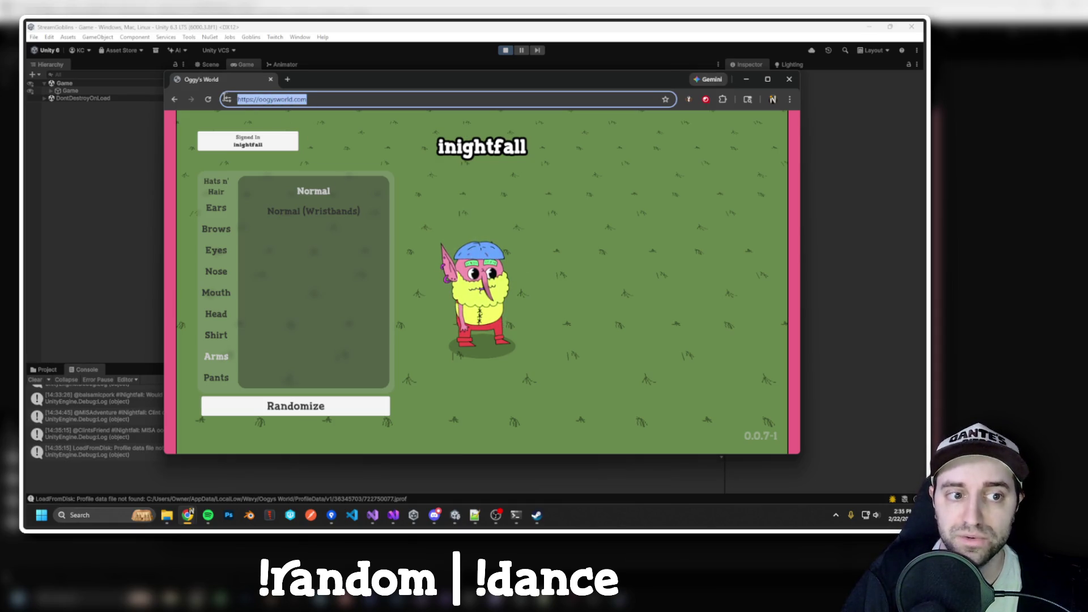
{"action": "double_click", "coordinate": [300, 100]}
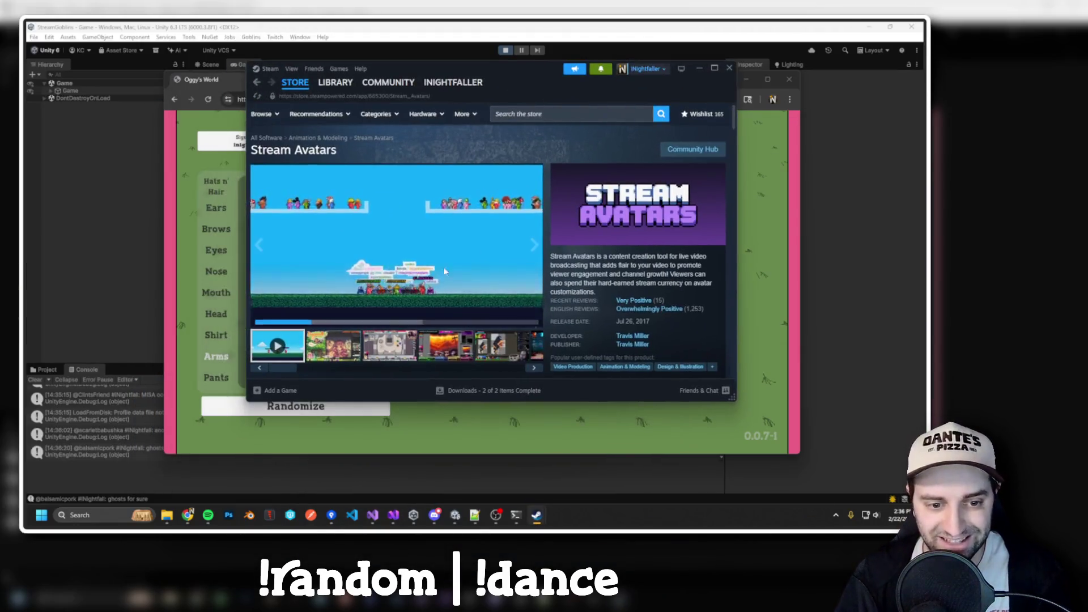
{"action": "mouse_move", "coordinate": [423, 227]}
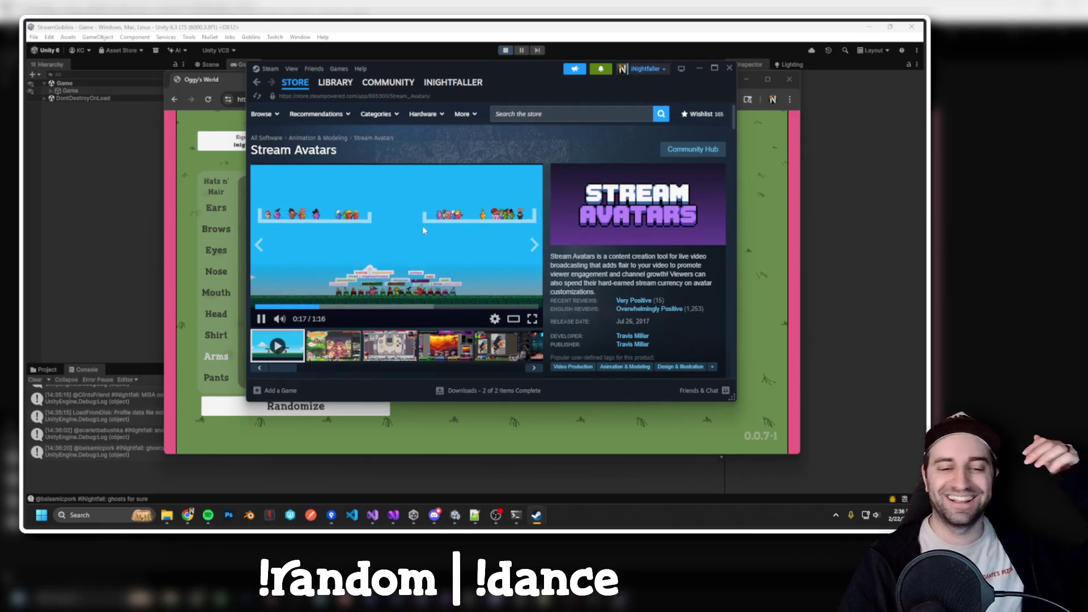
Pause the Stream Avatars trailer and minimize the Steam store window.
{"action": "left_click", "coordinate": [402, 226]}
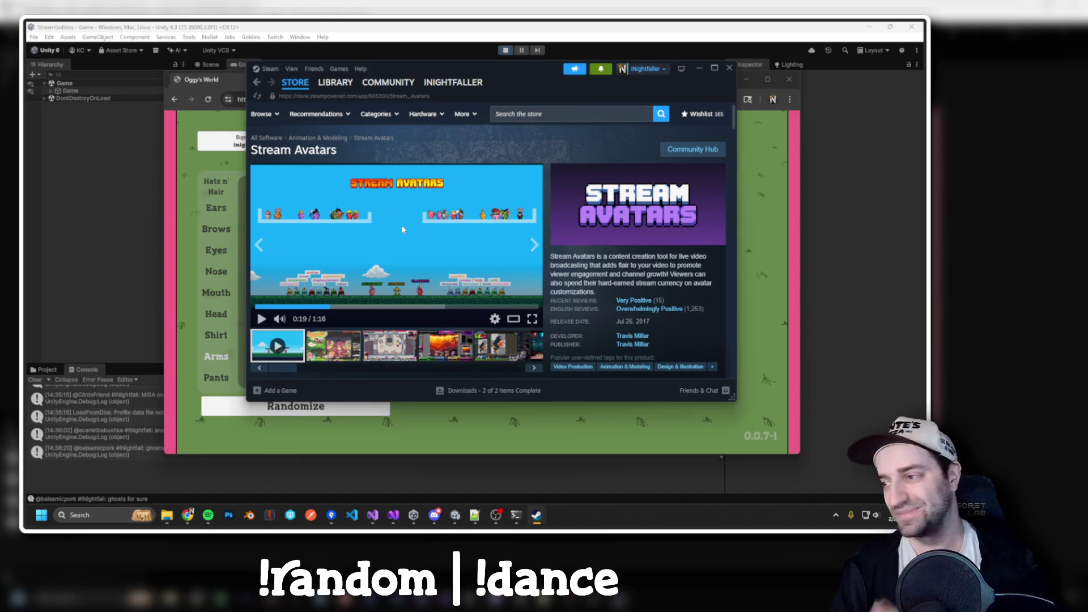
{"action": "left_click", "coordinate": [729, 67]}
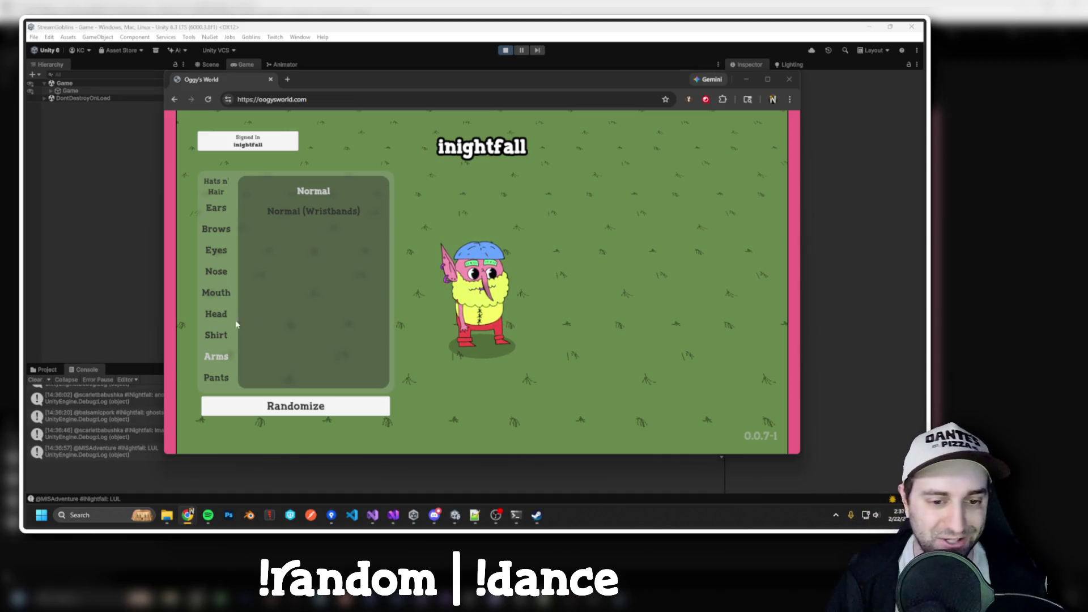
Switch from Oggy's World to the StreamGoblins.Backend Visual Studio window with Developer PowerShell.
{"action": "mouse_move", "coordinate": [374, 517]}
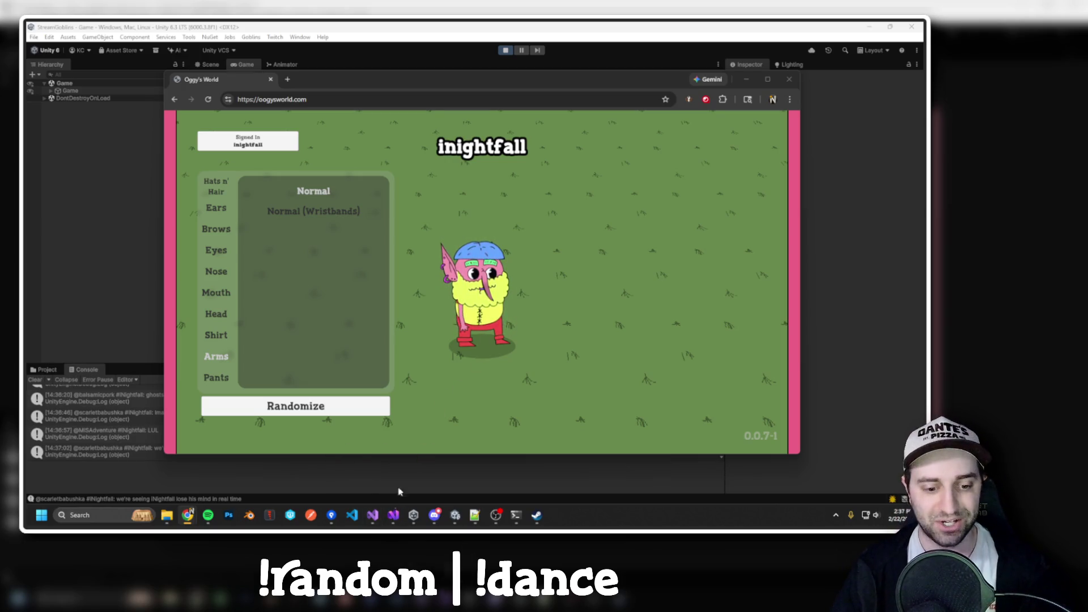
{"action": "left_click", "coordinate": [373, 514]}
{"action": "left_click", "coordinate": [393, 514]}
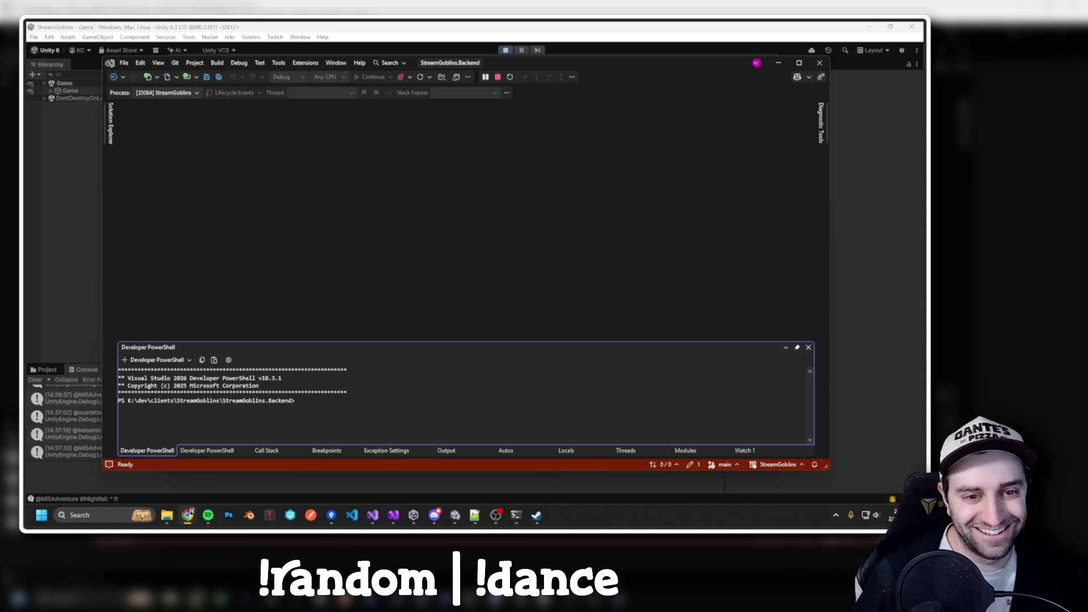
{"action": "left_click", "coordinate": [526, 244]}
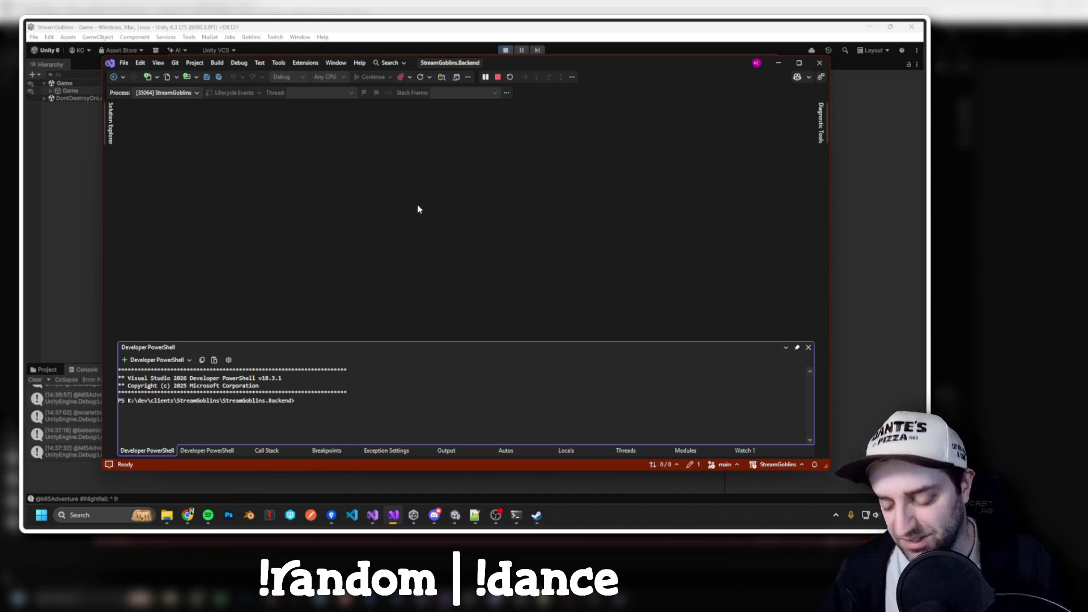
Open Controllers/AdminController.cs from Solution Explorer and select the SetItemSlots method.
{"action": "left_click", "coordinate": [111, 122]}
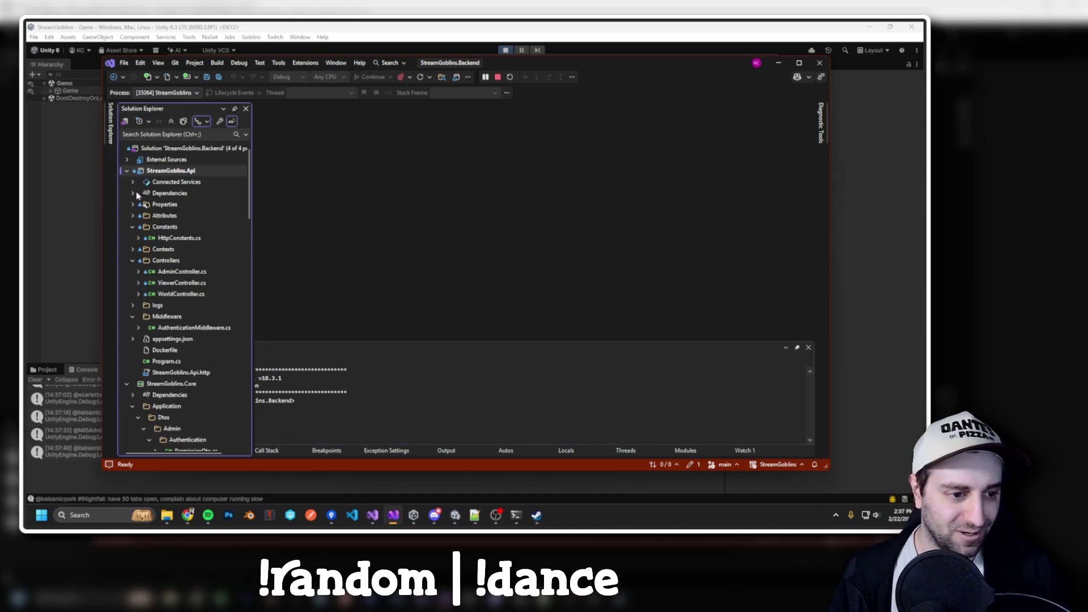
{"action": "double_click", "coordinate": [181, 274]}
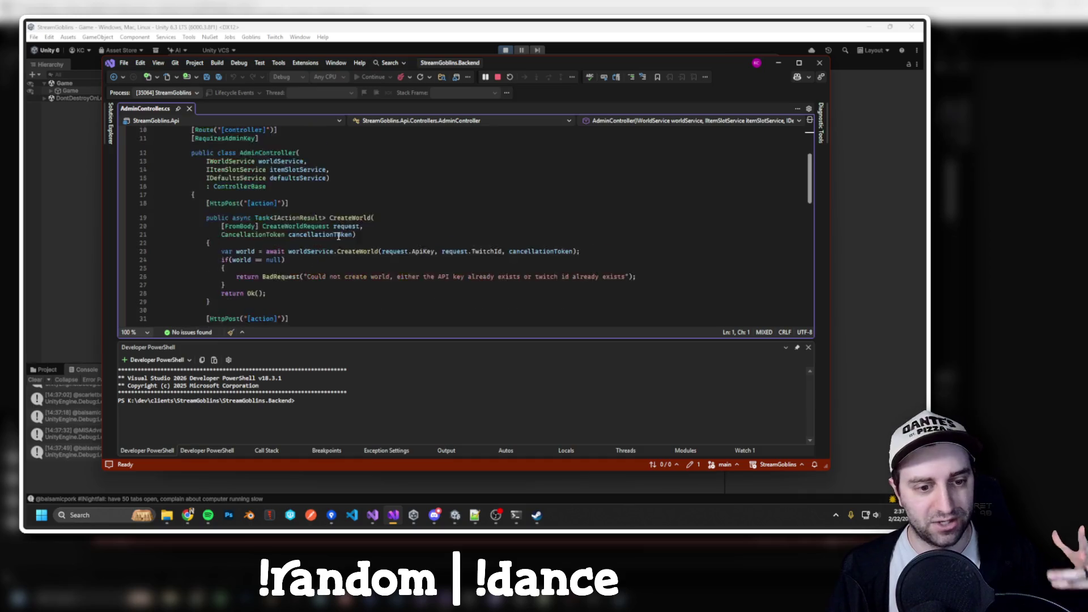
{"action": "scroll", "coordinate": [339, 236], "scroll_direction": "down", "scroll_amount": 6}
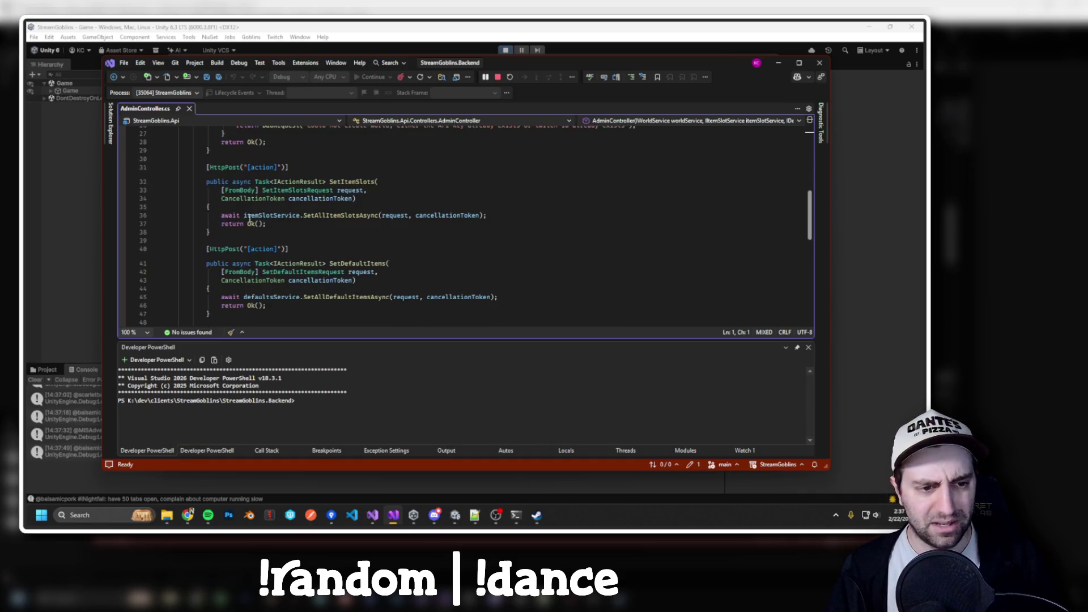
{"action": "left_click_drag", "start_coordinate": [198, 182], "coordinate": [213, 241]}
{"action": "left_click", "coordinate": [317, 190]}
{"action": "double_click", "coordinate": [351, 182]}
{"action": "left_click_drag", "start_coordinate": [309, 232], "coordinate": [205, 182]}
{"action": "scroll", "coordinate": [255, 215], "scroll_direction": "down", "scroll_amount": 3}
{"action": "scroll", "coordinate": [255, 215], "scroll_direction": "up", "scroll_amount": 3}
Look over the remaining admin endpoints, then open ViewerController.cs in a new tab.
{"action": "double_click", "coordinate": [339, 182]}
{"action": "scroll", "coordinate": [339, 187], "scroll_direction": "down", "scroll_amount": 1}
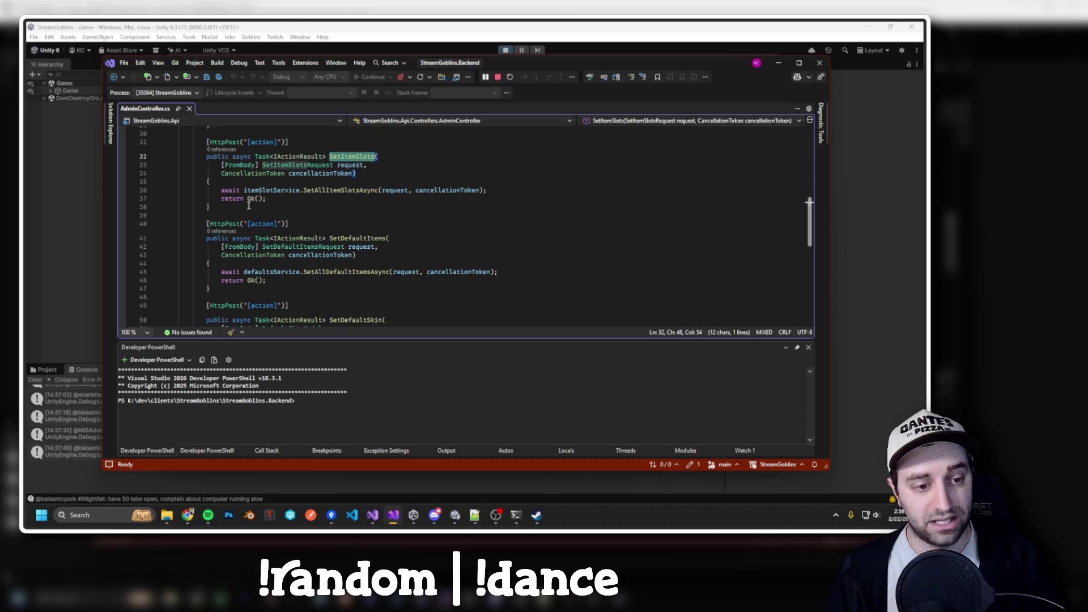
{"action": "left_click_drag", "start_coordinate": [284, 206], "coordinate": [195, 152]}
{"action": "scroll", "coordinate": [318, 255], "scroll_direction": "up", "scroll_amount": 3}
{"action": "scroll", "coordinate": [319, 255], "scroll_direction": "down", "scroll_amount": 6}
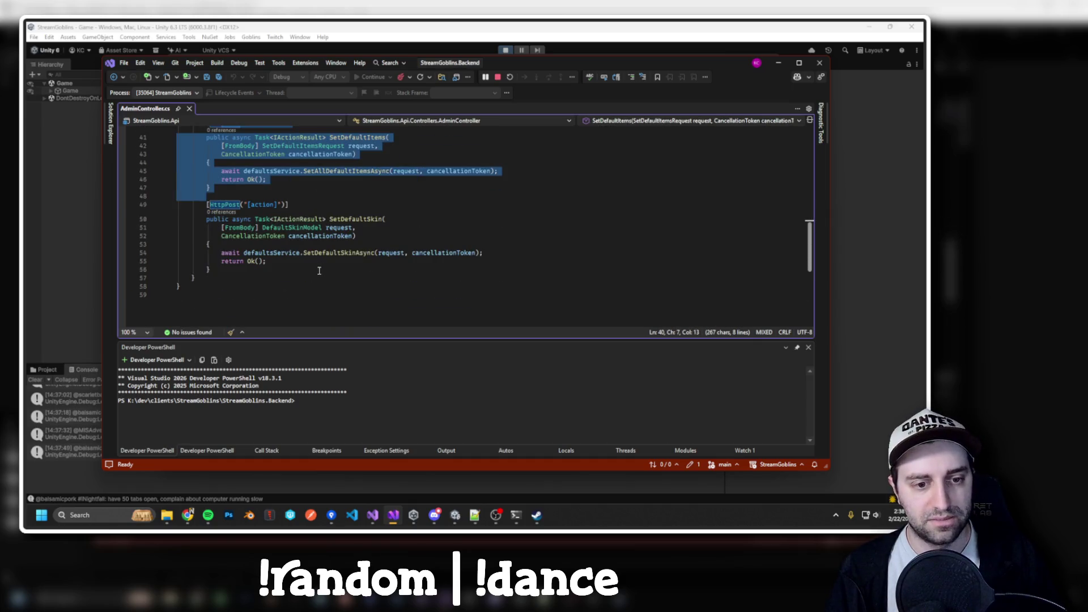
{"action": "left_click_drag", "start_coordinate": [211, 270], "coordinate": [206, 220]}
{"action": "left_click", "coordinate": [111, 130]}
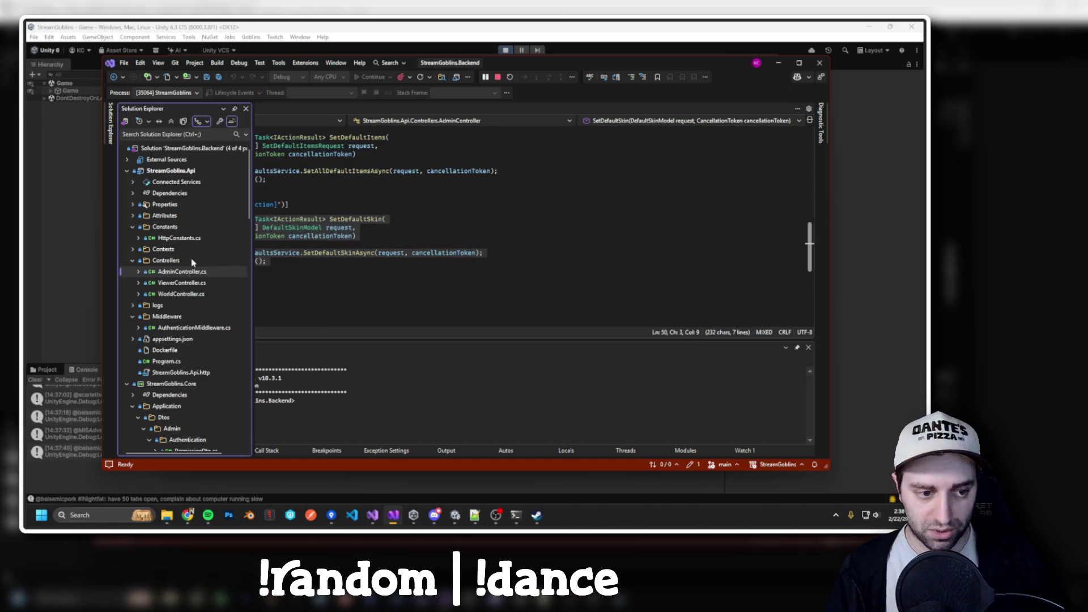
{"action": "double_click", "coordinate": [182, 283]}
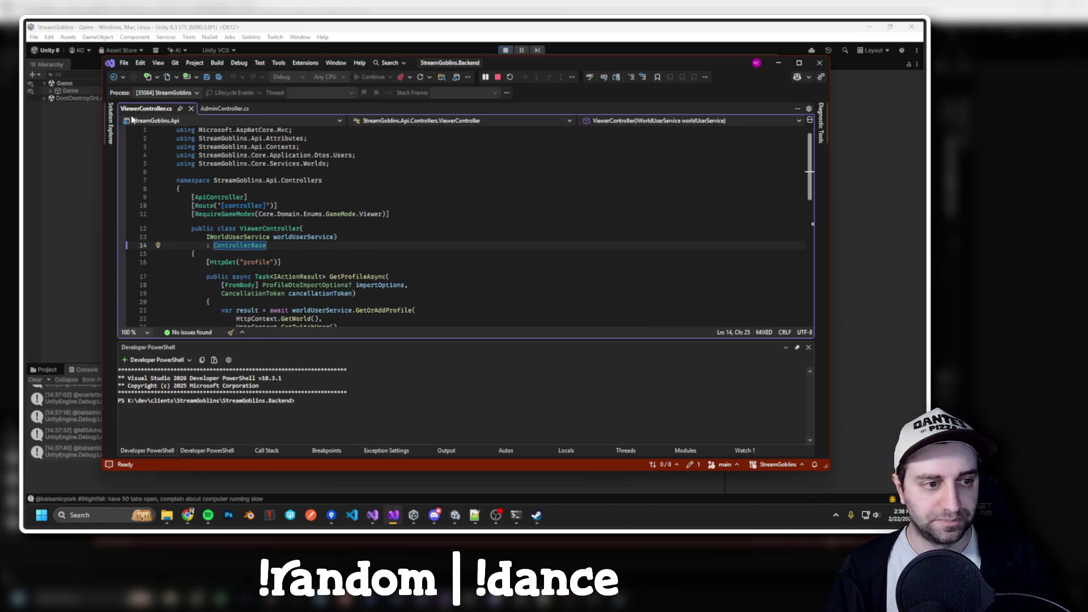
Highlight worldUserService uses, select PostEquippedItemsAsync, then select the class header through GetProfileAsync.
{"action": "scroll", "coordinate": [127, 134], "scroll_direction": "down", "scroll_amount": 2}
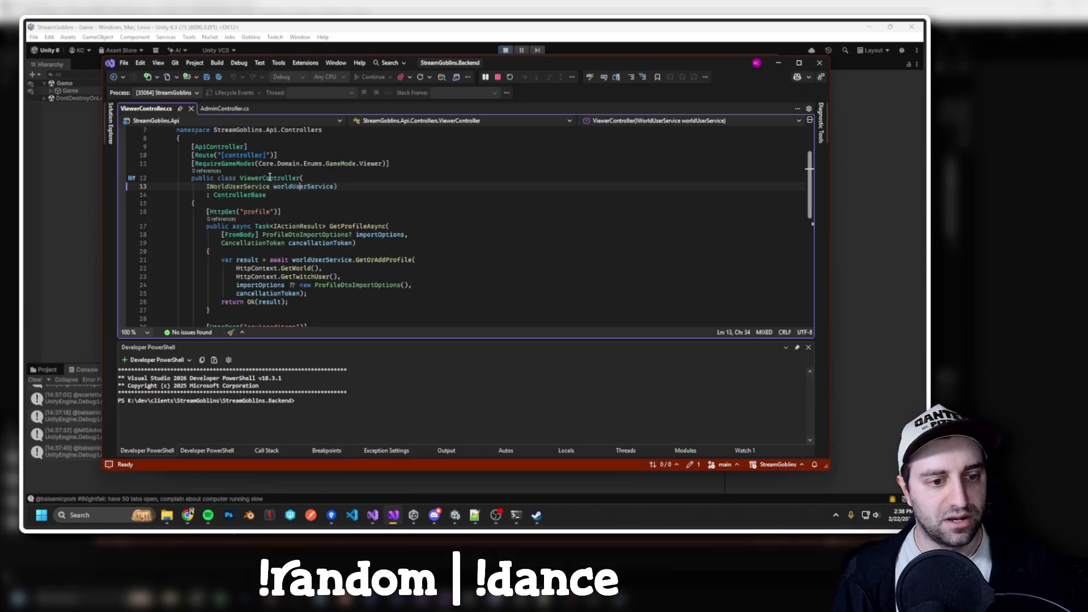
{"action": "left_click", "coordinate": [276, 183]}
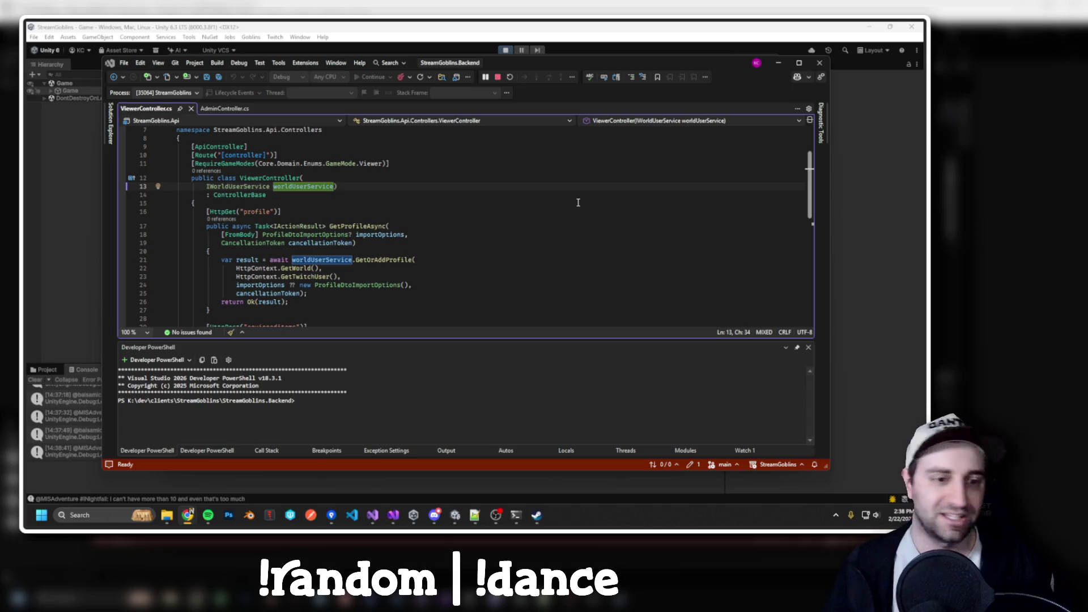
{"action": "scroll", "coordinate": [366, 202], "scroll_direction": "down", "scroll_amount": 4}
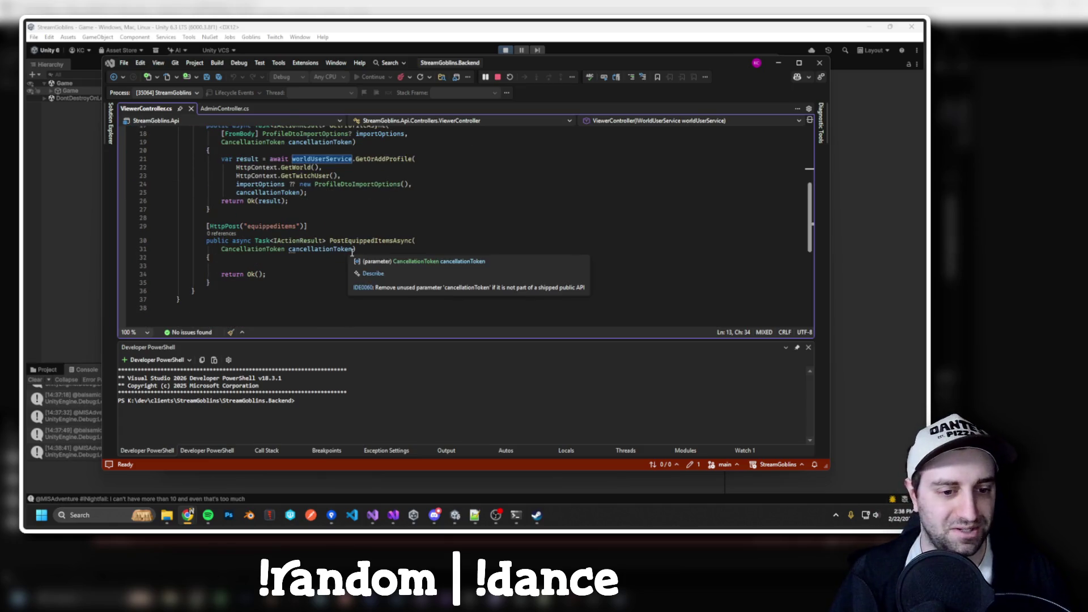
{"action": "double_click", "coordinate": [372, 242]}
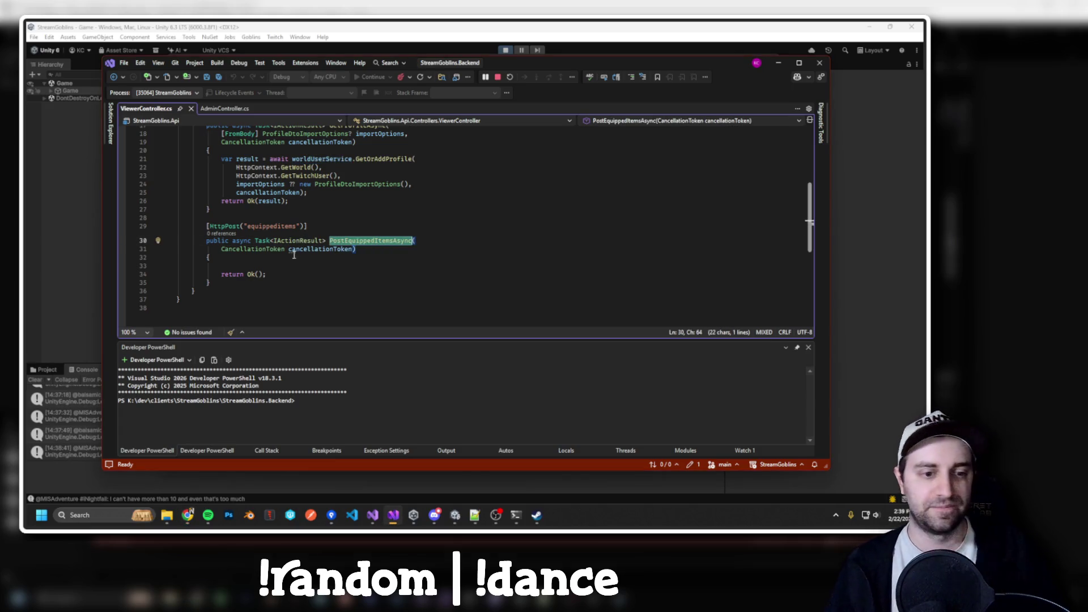
{"action": "scroll", "coordinate": [294, 258], "scroll_direction": "up", "scroll_amount": 2}
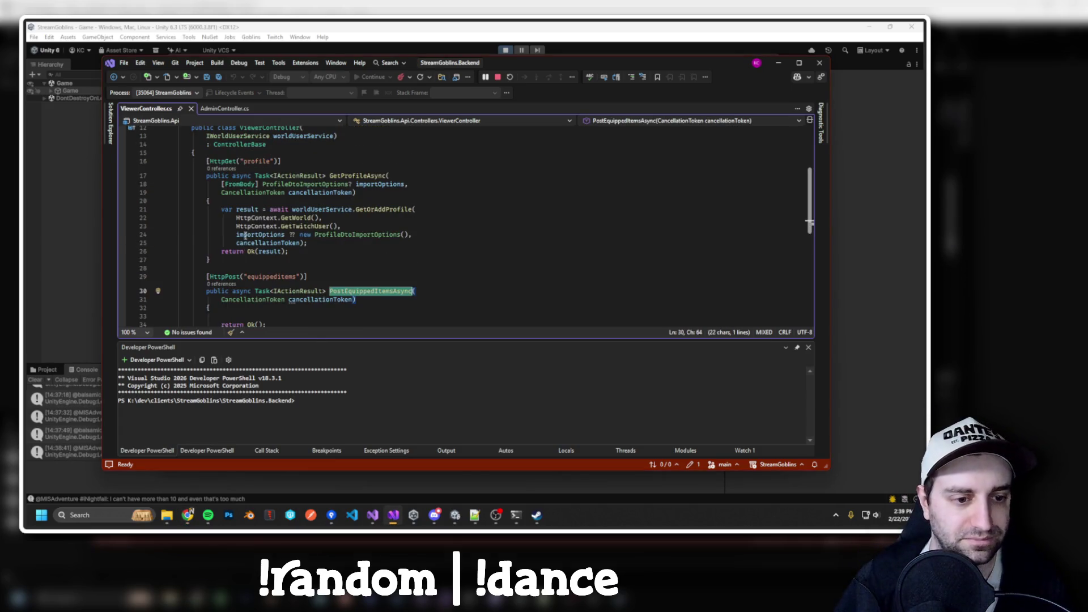
{"action": "scroll", "coordinate": [247, 245], "scroll_direction": "up", "scroll_amount": 1}
{"action": "left_click", "coordinate": [315, 226]}
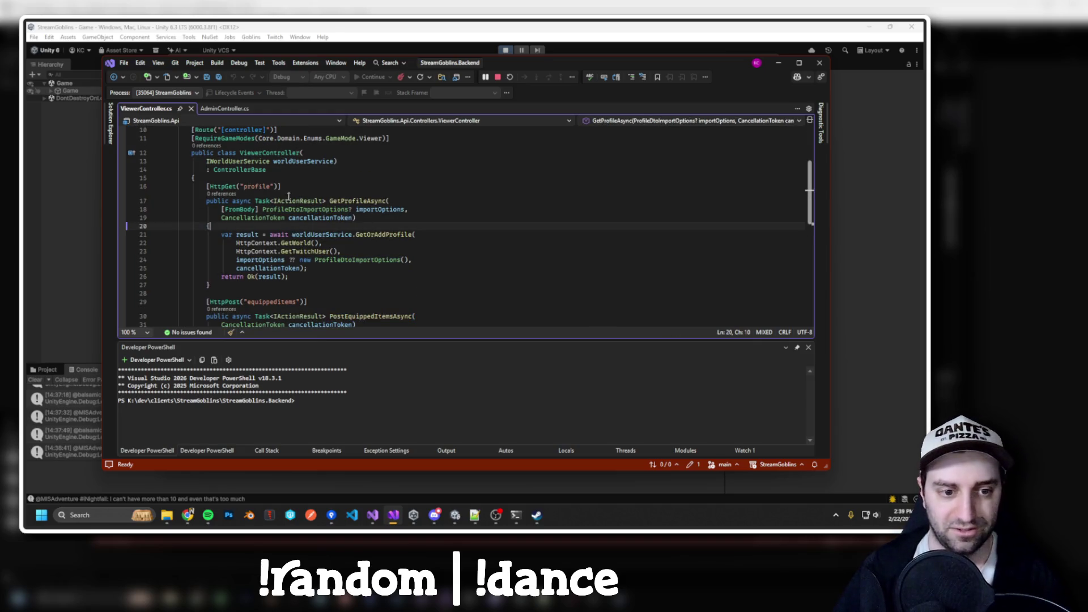
{"action": "mouse_move", "coordinate": [200, 153]}
{"action": "left_mouse_down"}
{"action": "mouse_move", "coordinate": [218, 153]}
{"action": "mouse_move", "coordinate": [359, 284]}
{"action": "left_mouse_up"}
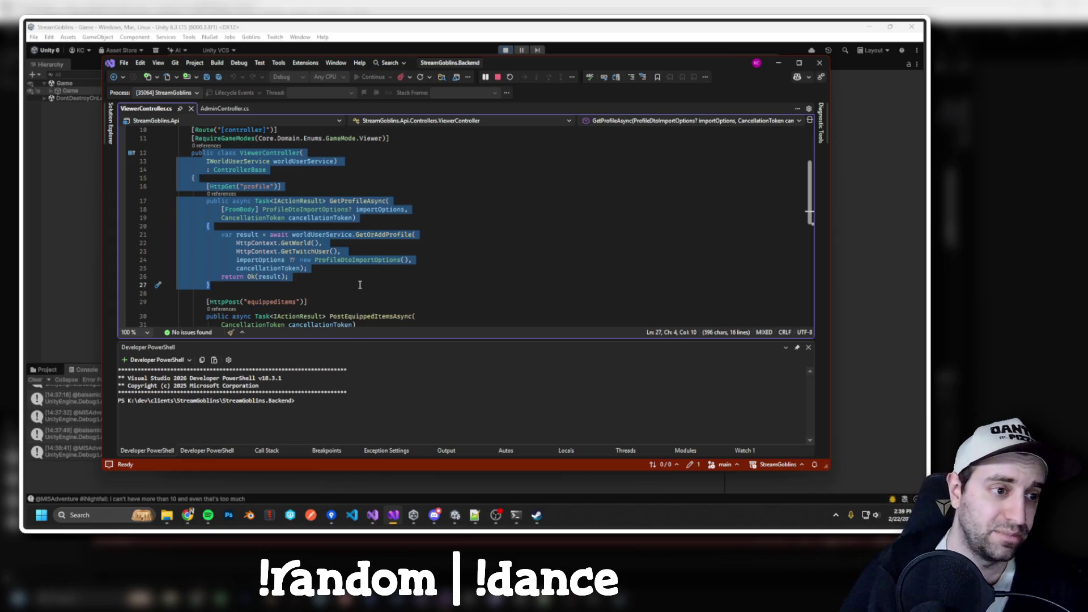
Bring Oggy's World forward, extend its address with /viewer/, and shift the browser window.
{"action": "mouse_move", "coordinate": [188, 515]}
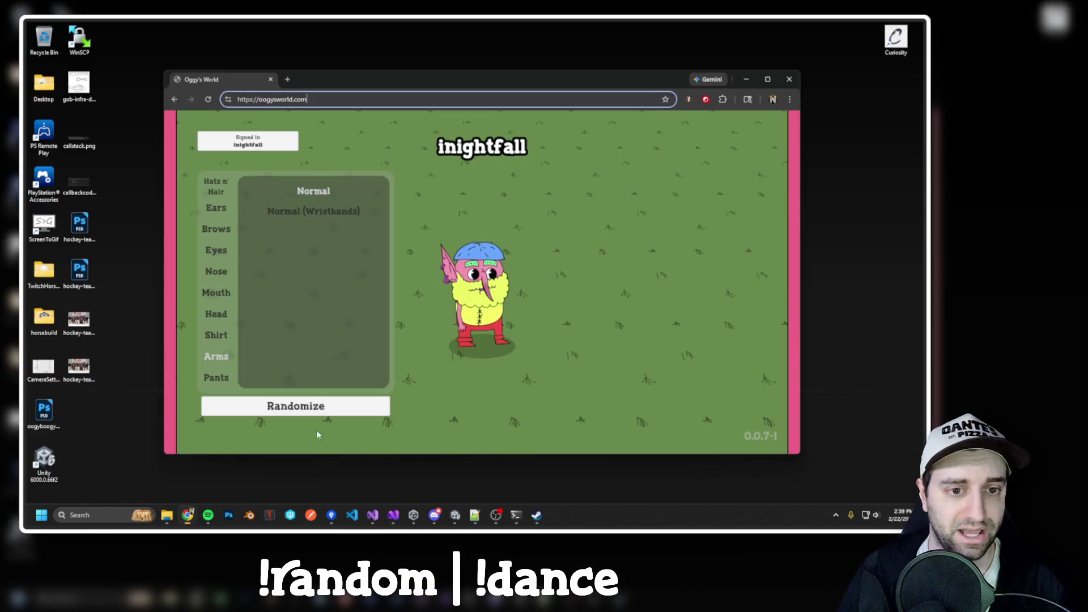
{"action": "left_click", "coordinate": [316, 430]}
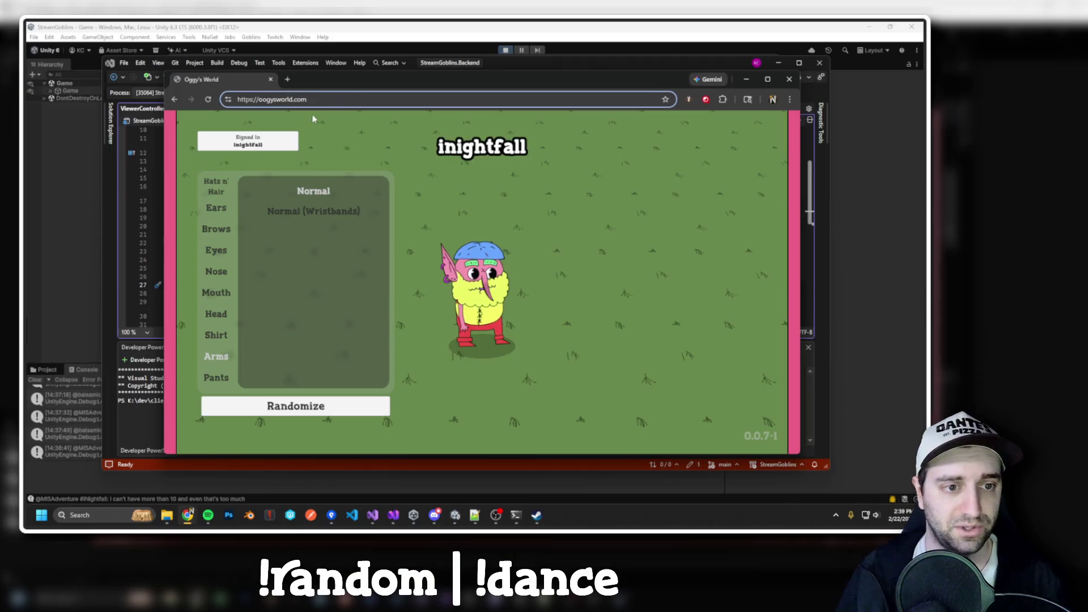
{"action": "left_click", "coordinate": [352, 98]}
{"action": "type", "text": "/viewer/"}
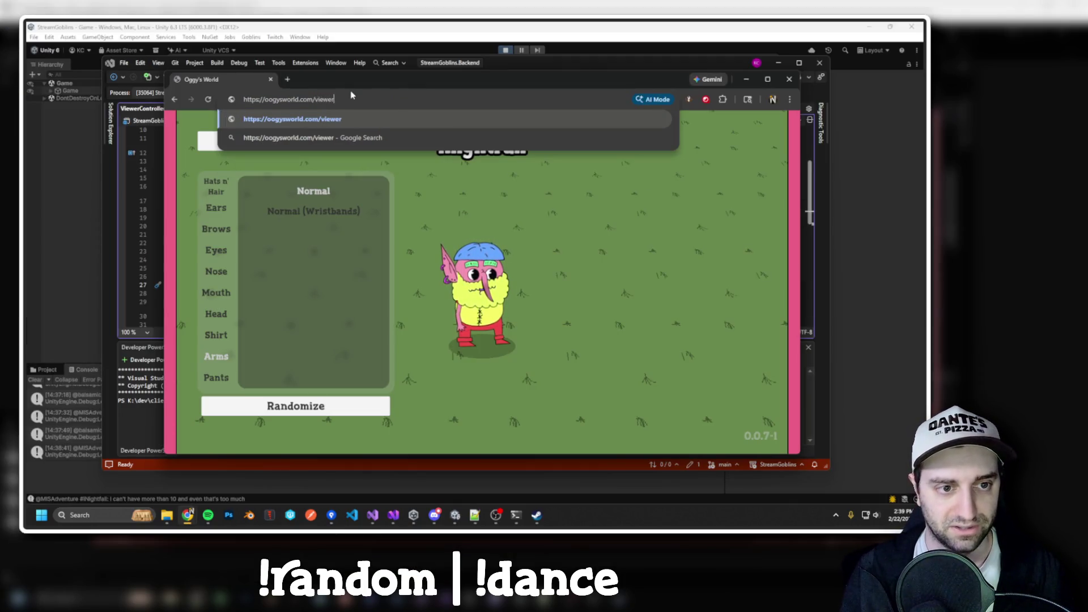
{"action": "mouse_move", "coordinate": [350, 85]}
{"action": "left_mouse_down"}
{"action": "mouse_move", "coordinate": [400, 127]}
{"action": "mouse_move", "coordinate": [393, 111]}
{"action": "left_mouse_up"}
Return to Visual Studio's ViewerController.cs at the GetProfileAsync endpoint.
{"action": "left_click", "coordinate": [567, 62]}
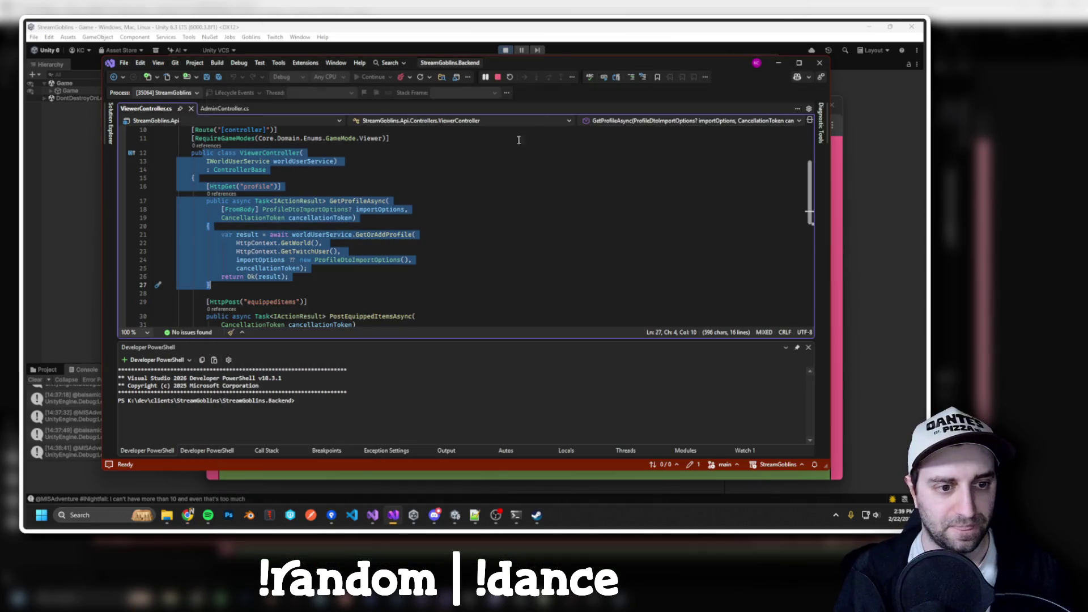
{"action": "key", "text": "alt+Tab"}
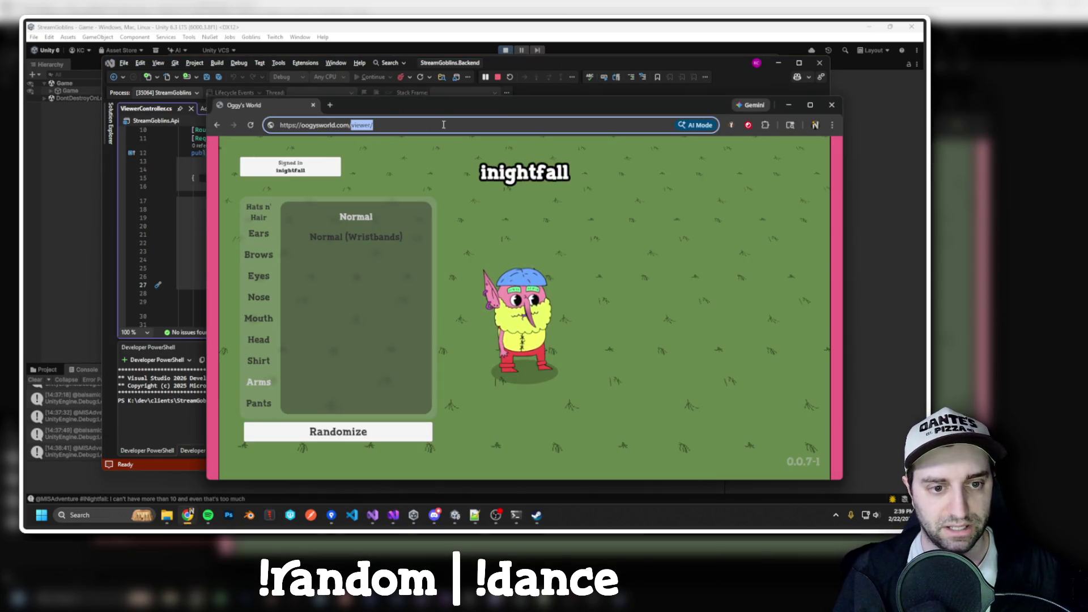
{"action": "key", "text": "alt+Tab"}
{"action": "scroll", "coordinate": [288, 196], "scroll_direction": "down", "scroll_amount": 1}
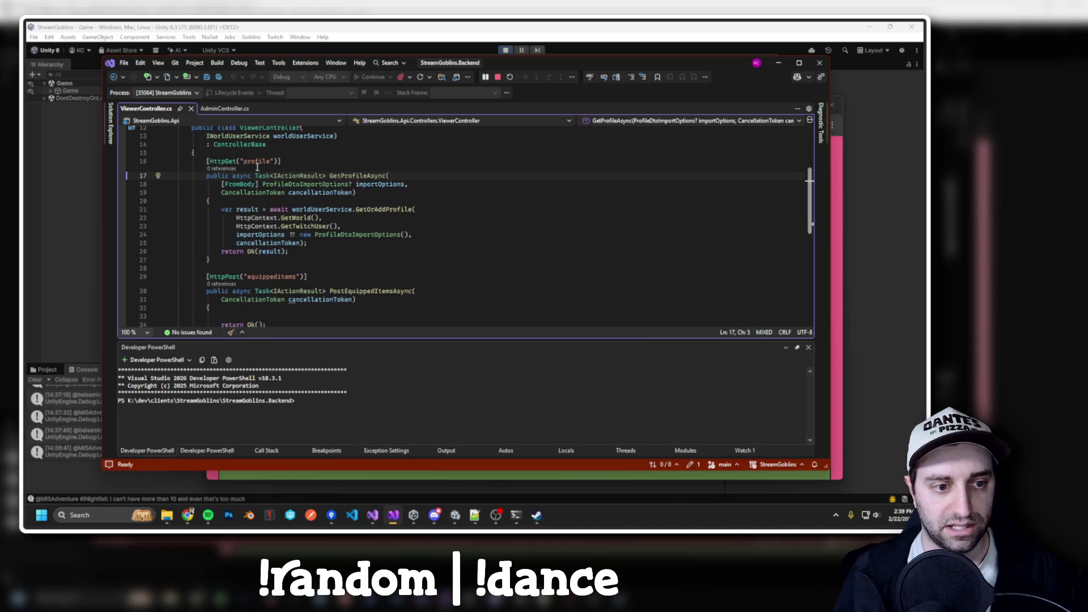
Select the 'profile' and 'equippeditems' route names, then bring the Oggy's World viewer page forward.
{"action": "double_click", "coordinate": [258, 161]}
{"action": "scroll", "coordinate": [291, 170], "scroll_direction": "down", "scroll_amount": 2}
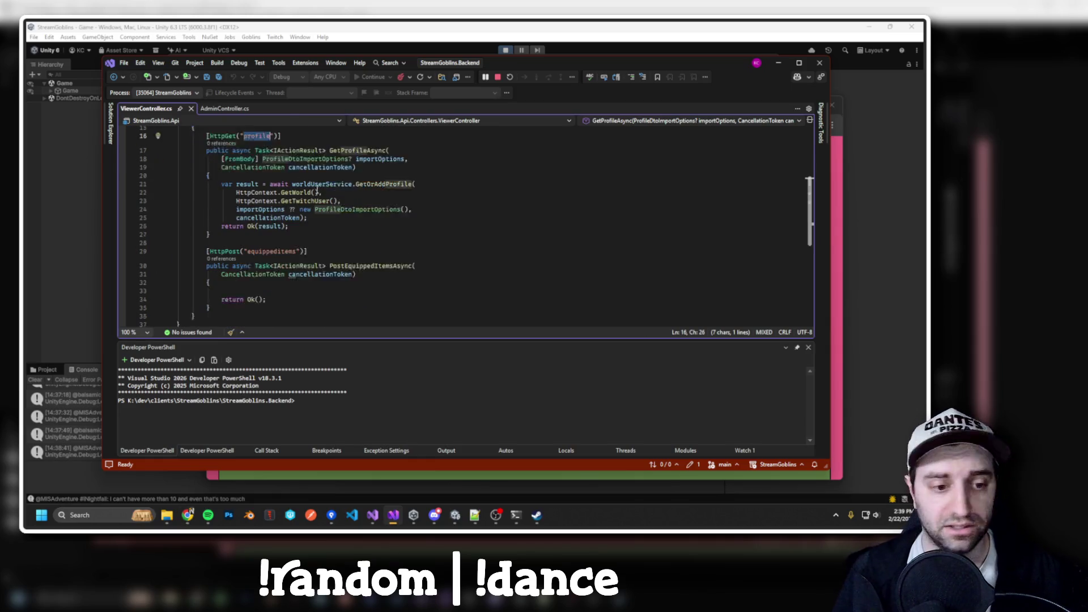
{"action": "double_click", "coordinate": [267, 226]}
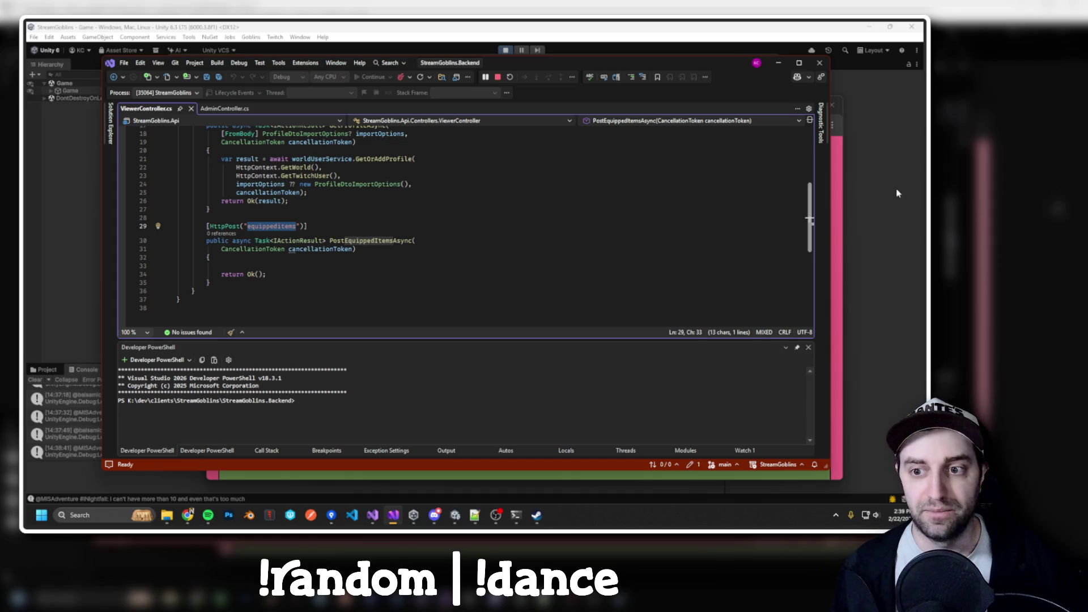
{"action": "left_click", "coordinate": [842, 169]}
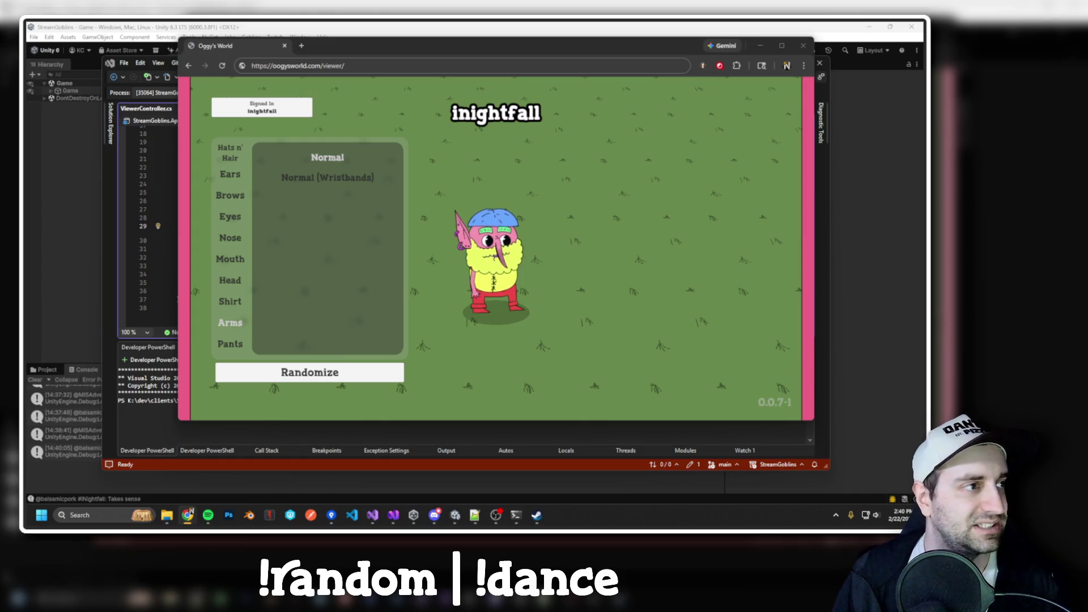
Close Unity's Admin Backend window and switch to the StreamGoblins Swagger UI page.
{"action": "key", "text": "alt+Tab"}
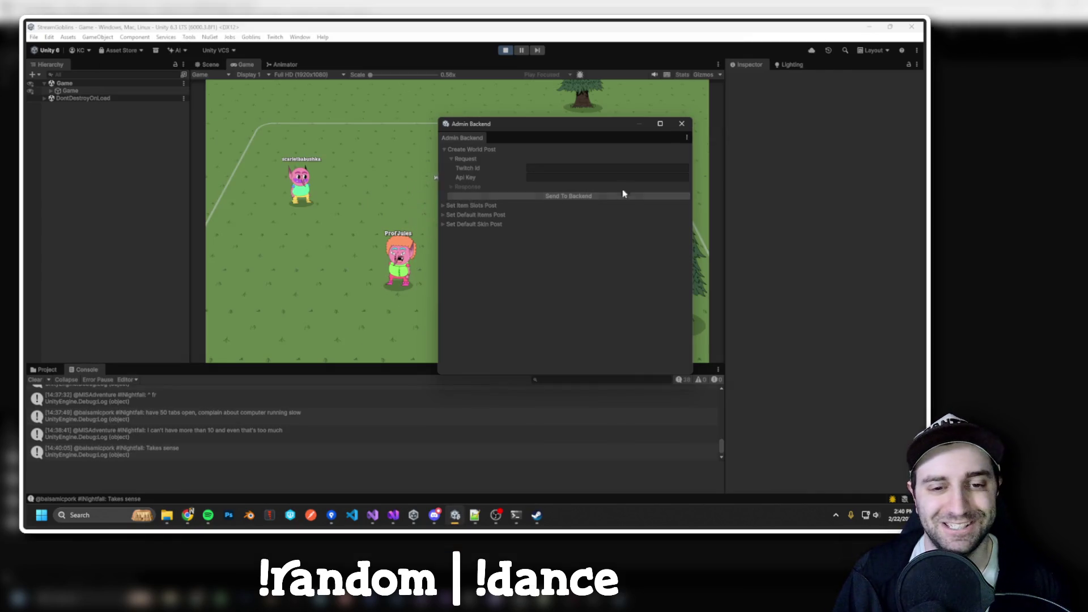
{"action": "left_click", "coordinate": [681, 124]}
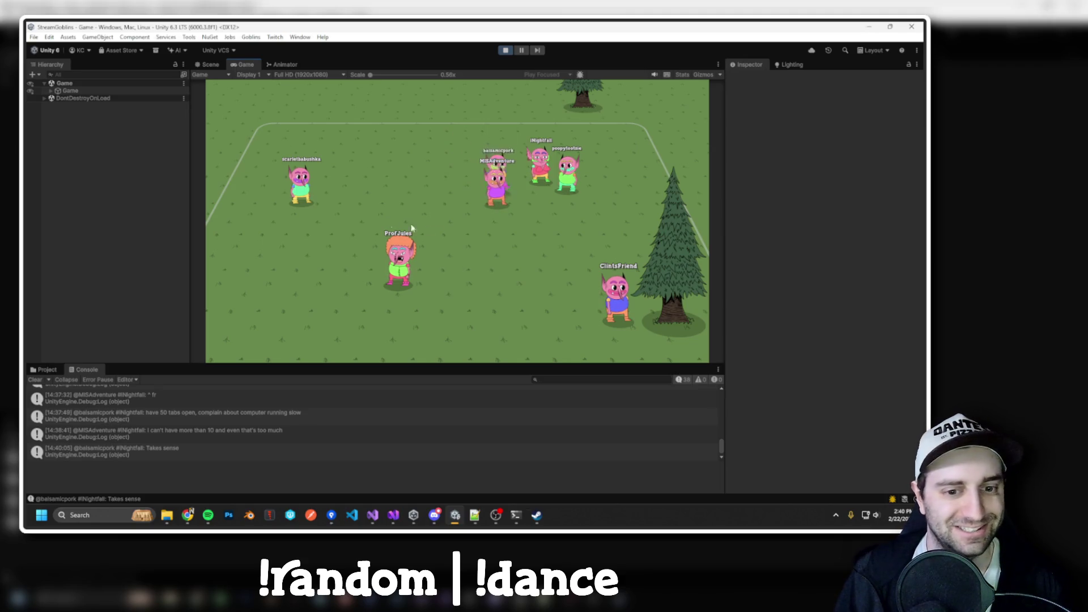
{"action": "mouse_move", "coordinate": [188, 515]}
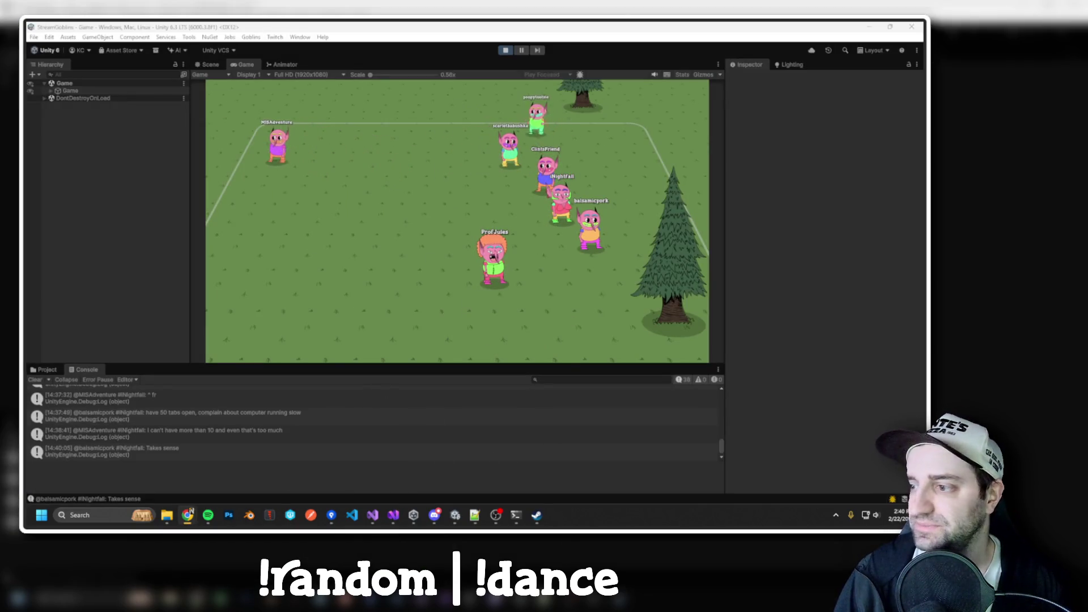
{"action": "key", "text": "alt+Tab"}
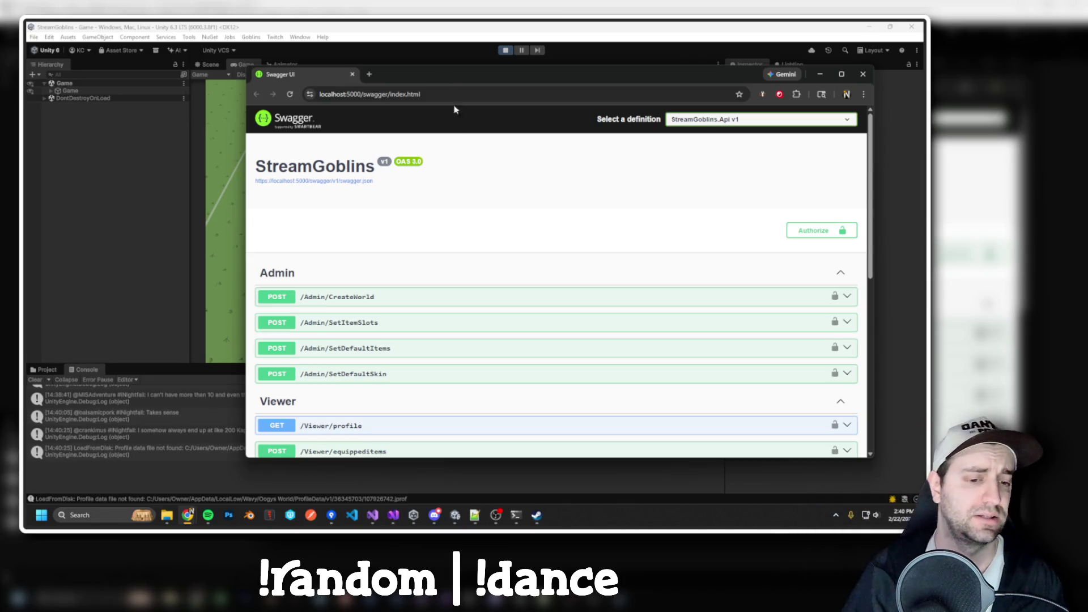
Scroll through the Swagger Admin, Viewer and World endpoints, then return to the Unity game.
{"action": "scroll", "coordinate": [454, 216], "scroll_direction": "down", "scroll_amount": 3}
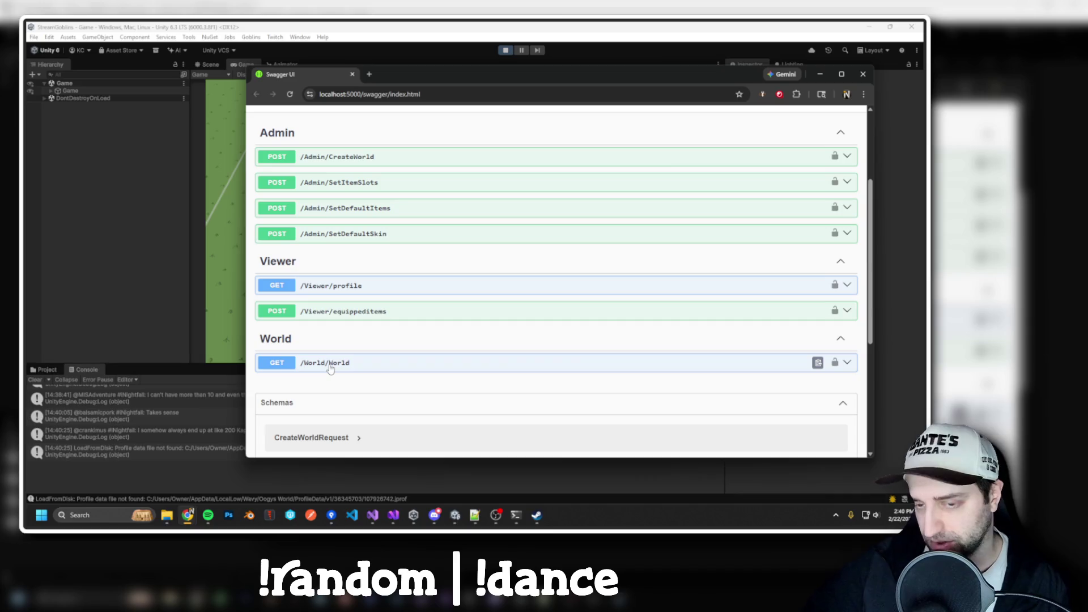
{"action": "left_click", "coordinate": [396, 25]}
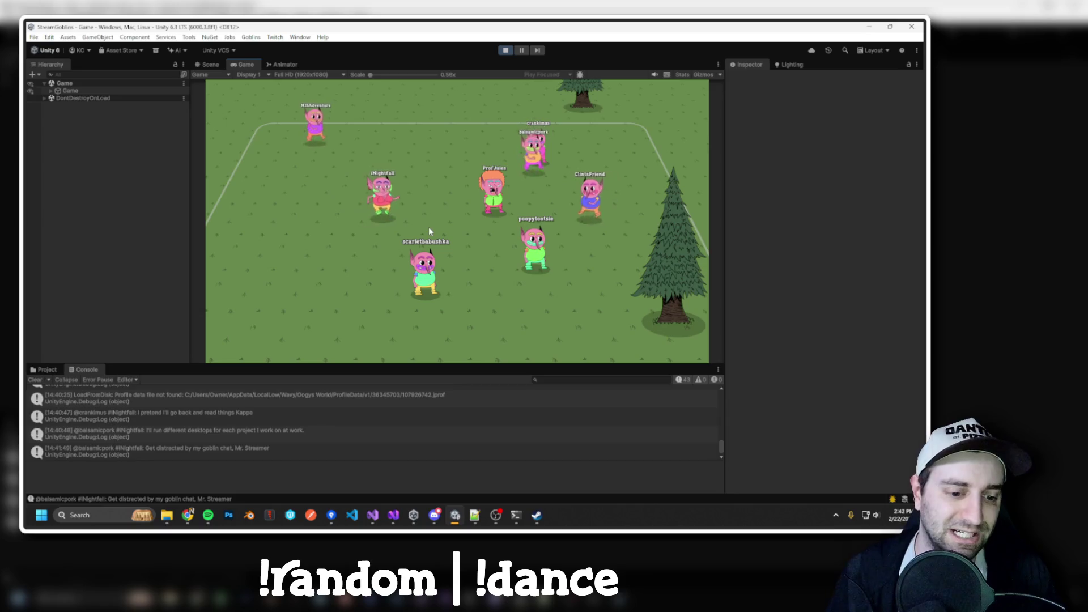
In Visual Studio, jump to the ProfileDtoImportOptions definition in ProfileDtoConverter.cs and navigate back.
{"action": "key", "text": "alt+Tab"}
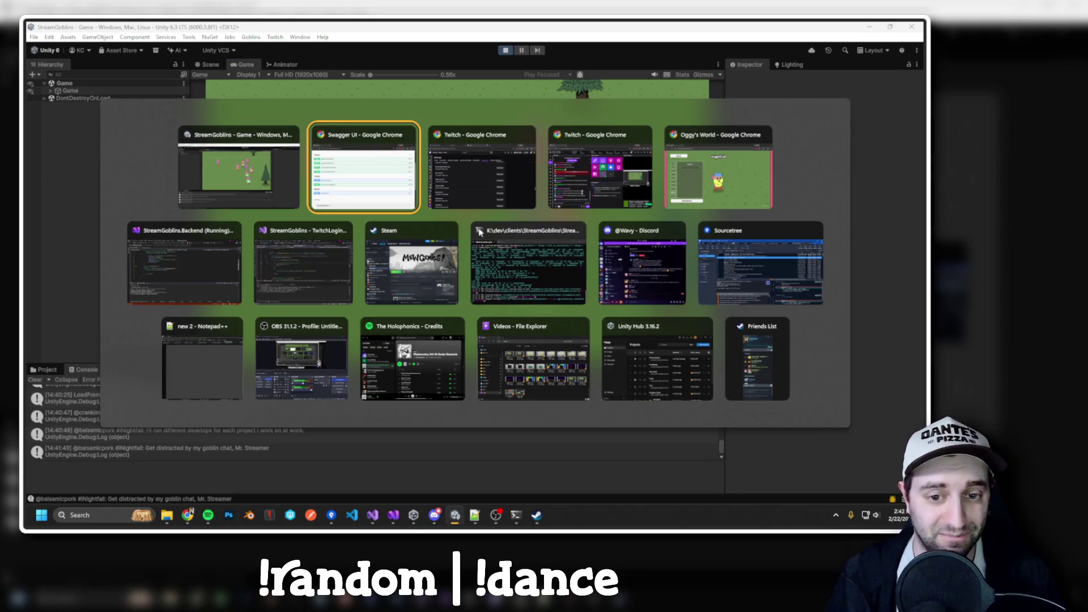
{"action": "left_click", "coordinate": [192, 268]}
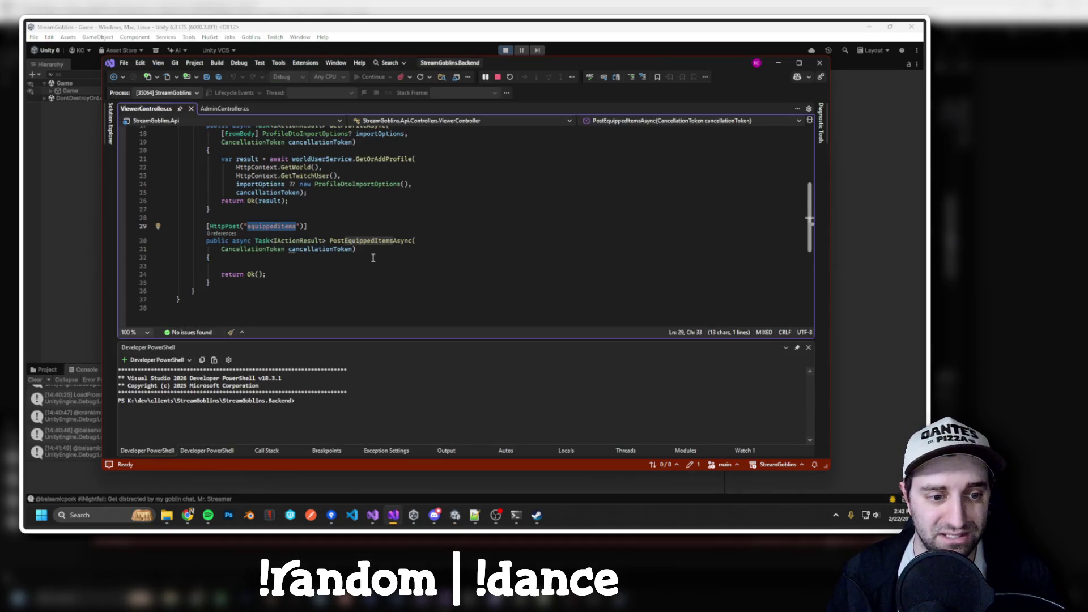
{"action": "scroll", "coordinate": [373, 258], "scroll_direction": "up", "scroll_amount": 5}
{"action": "scroll", "coordinate": [311, 212], "scroll_direction": "down", "scroll_amount": 5}
{"action": "scroll", "coordinate": [300, 194], "scroll_direction": "up", "scroll_amount": 1}
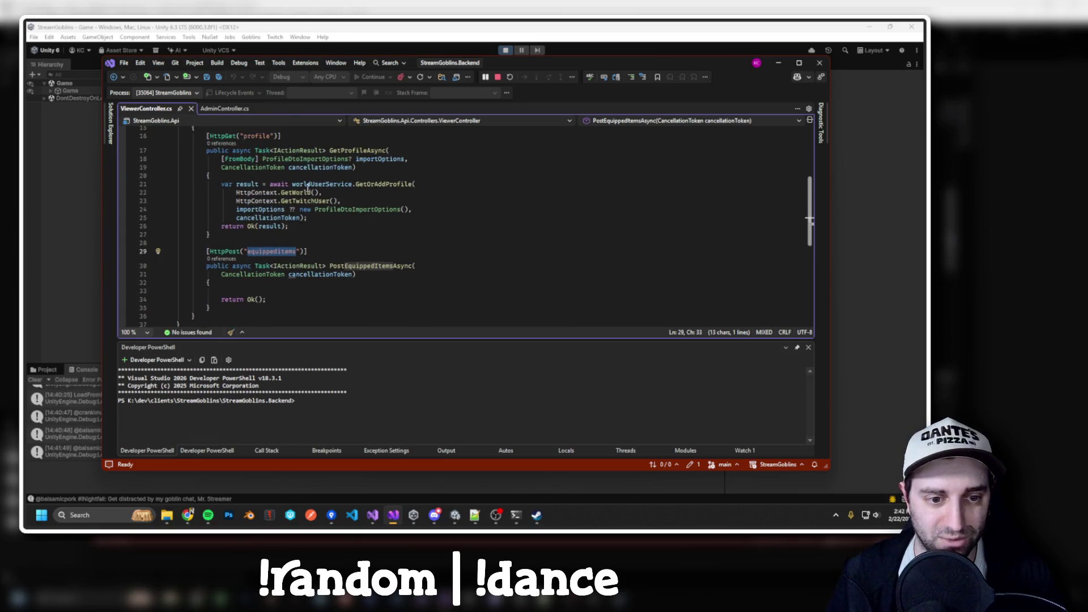
{"action": "scroll", "coordinate": [299, 205], "scroll_direction": "up", "scroll_amount": 1}
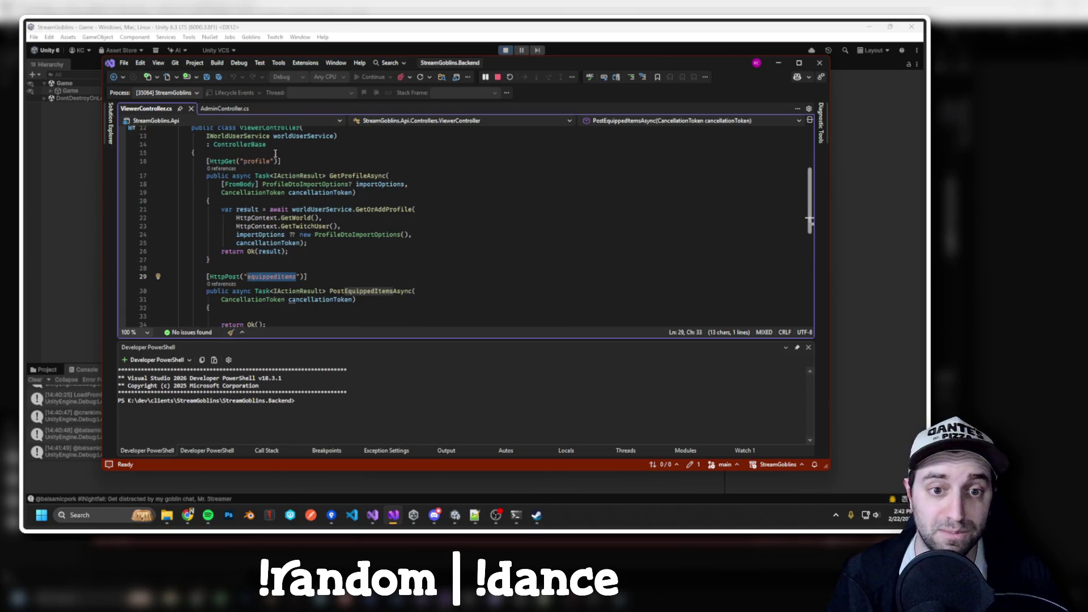
{"action": "left_click", "coordinate": [309, 185]}
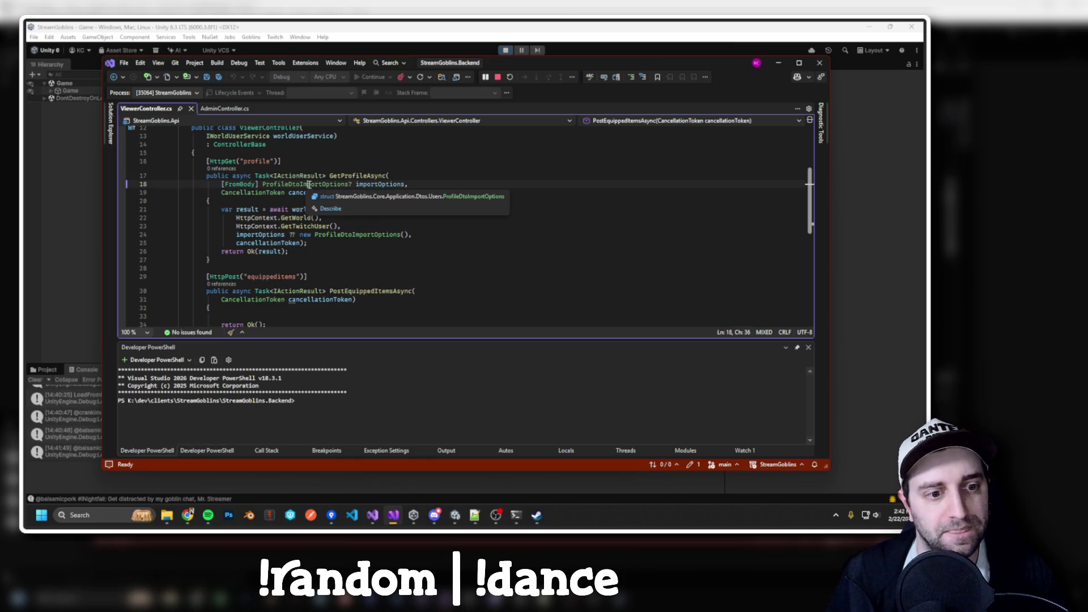
{"action": "left_click", "coordinate": [319, 185], "text": "ctrl"}
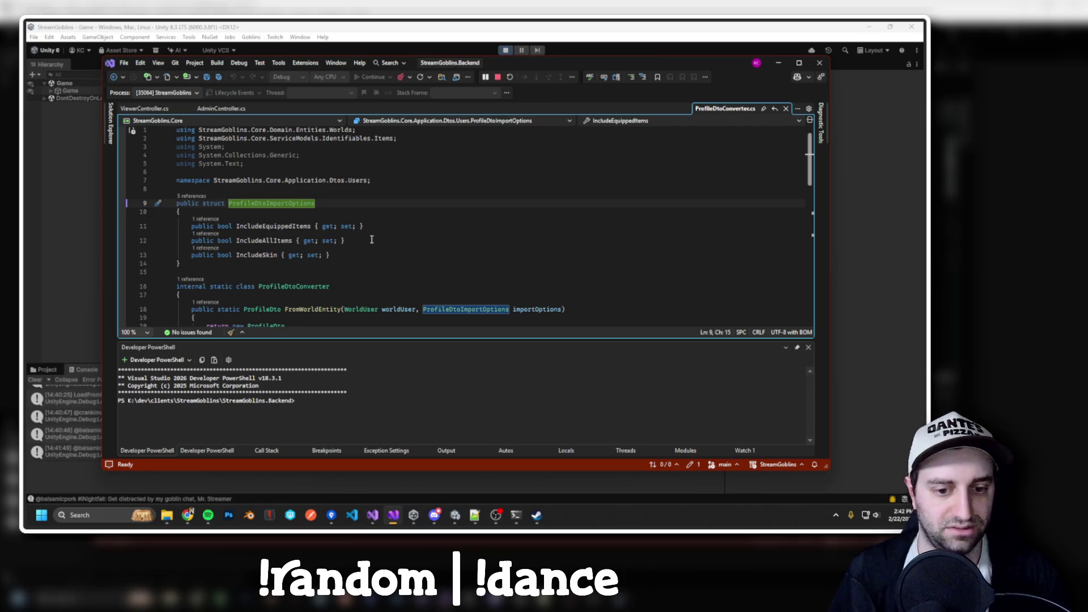
{"action": "double_click", "coordinate": [270, 204]}
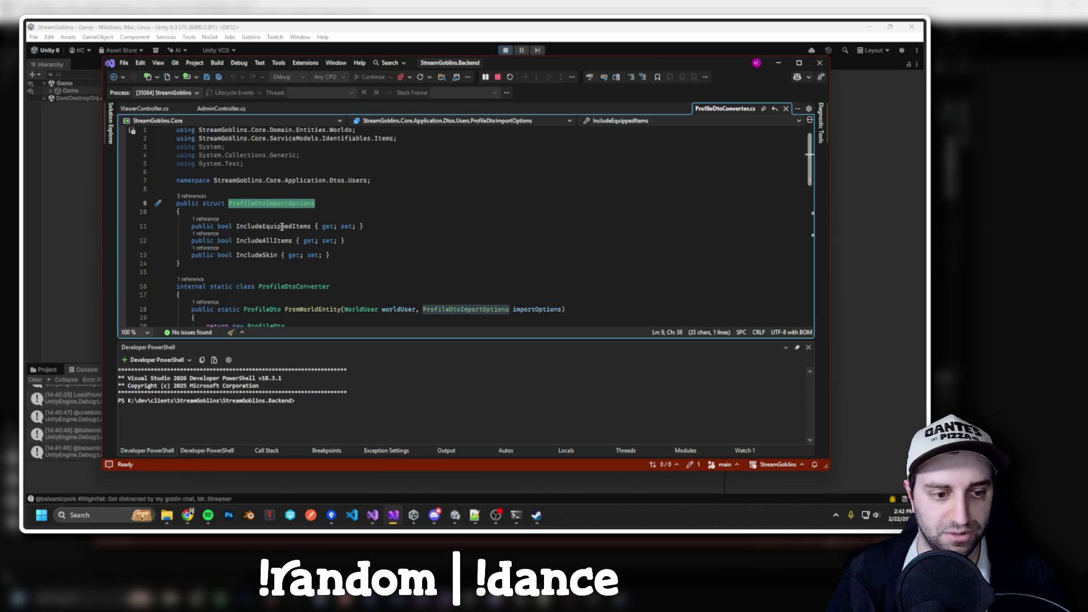
{"action": "key", "text": "ctrl+minus"}
Select the equippeditems route and CancellationToken in ViewerController.cs, glance at Unity, and return.
{"action": "left_click_drag", "start_coordinate": [224, 161], "coordinate": [357, 192]}
{"action": "scroll", "coordinate": [366, 227], "scroll_direction": "down", "scroll_amount": 3}
{"action": "double_click", "coordinate": [289, 200]}
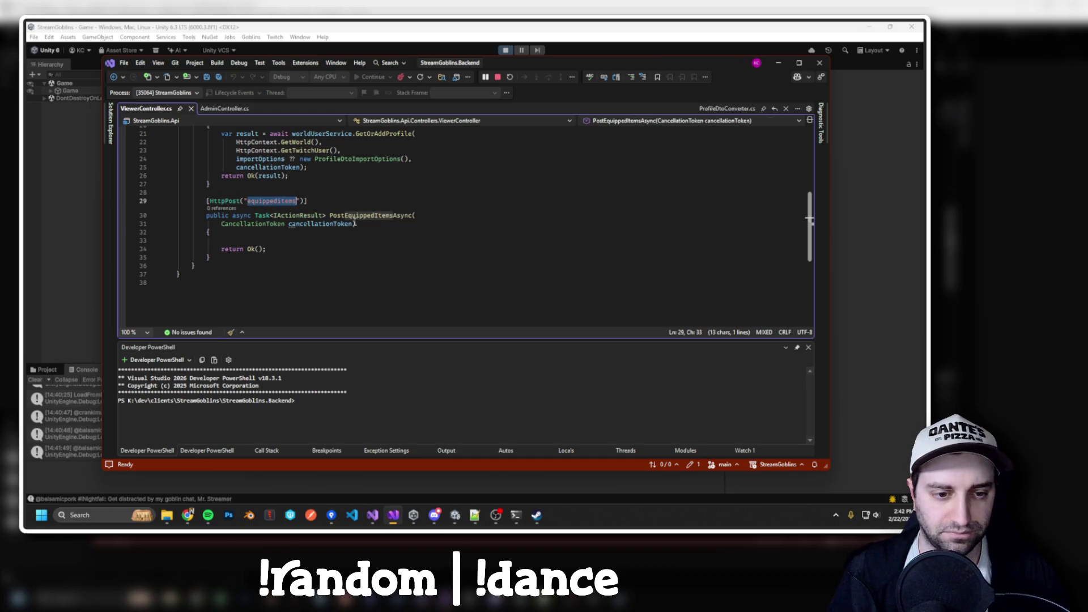
{"action": "scroll", "coordinate": [354, 308], "scroll_direction": "up", "scroll_amount": 2}
{"action": "double_click", "coordinate": [252, 167]}
{"action": "scroll", "coordinate": [274, 170], "scroll_direction": "up", "scroll_amount": 2}
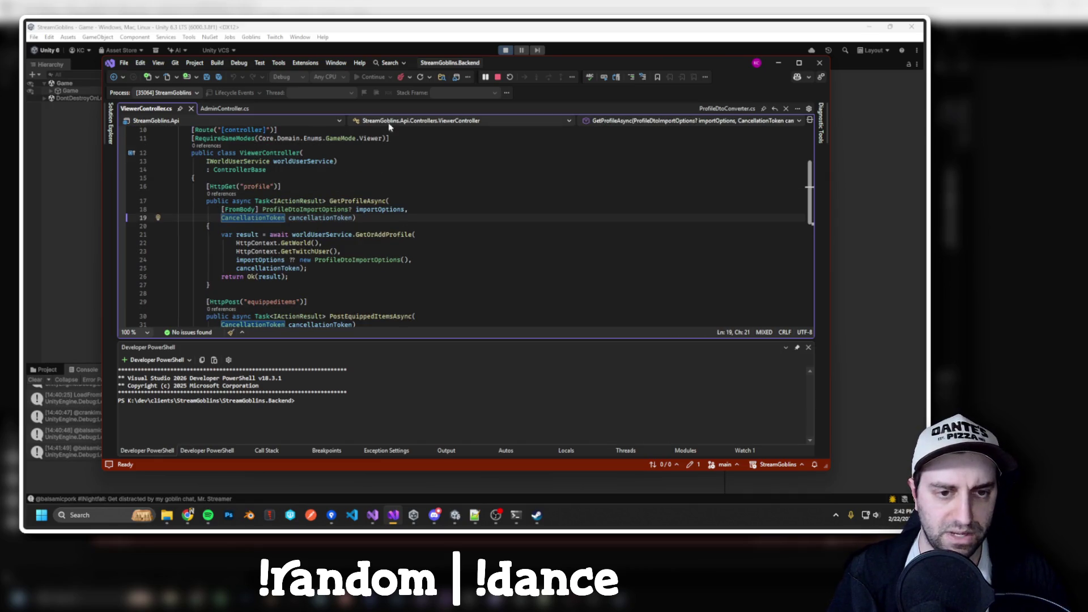
{"action": "left_click", "coordinate": [440, 34]}
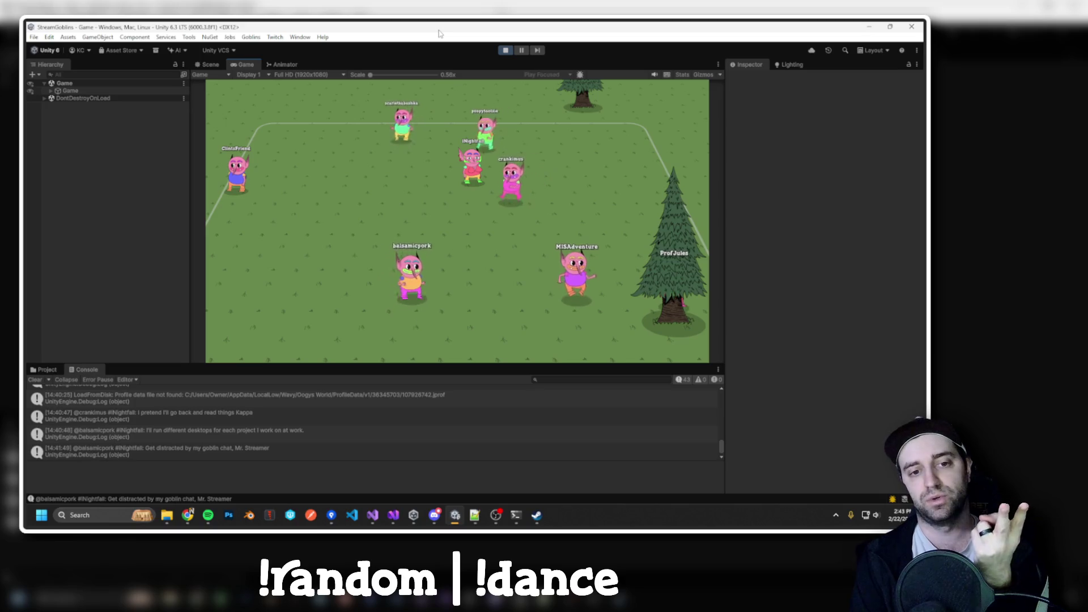
{"action": "key", "text": "alt+Tab"}
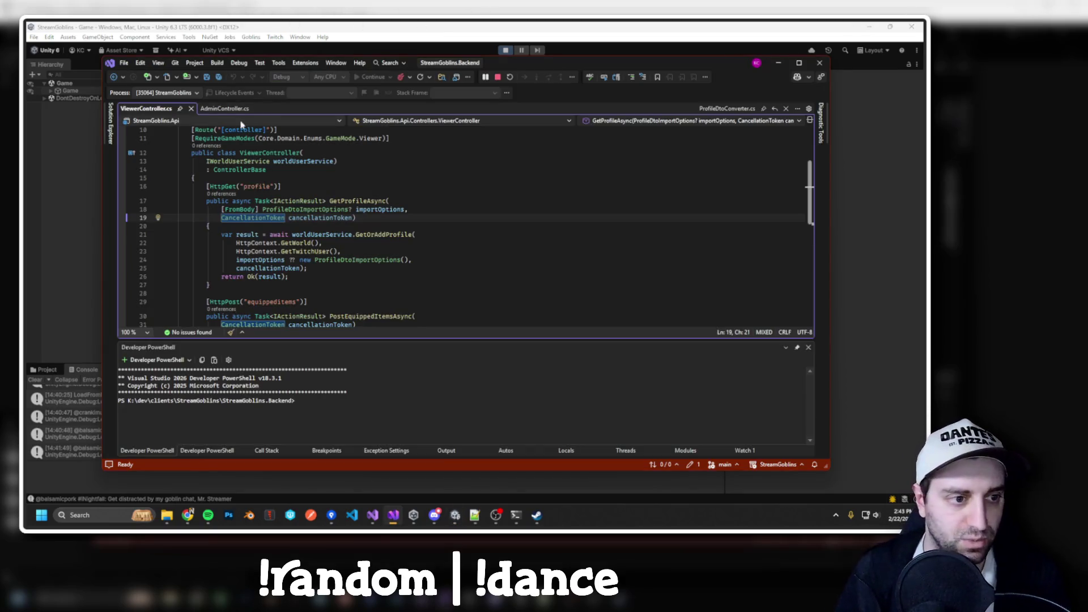
Open WorldController.cs and select its GetWorld endpoint on route 'World', then switch back to Unity.
{"action": "left_click", "coordinate": [111, 134]}
{"action": "double_click", "coordinate": [173, 294]}
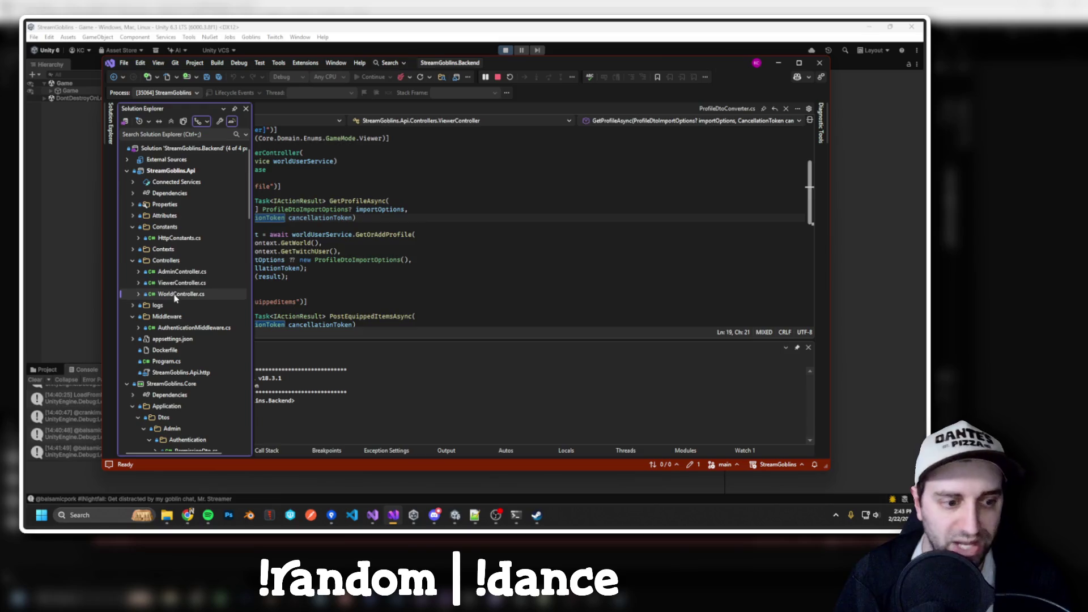
{"action": "left_click_drag", "start_coordinate": [187, 279], "coordinate": [193, 195]}
{"action": "left_click", "coordinate": [314, 226]}
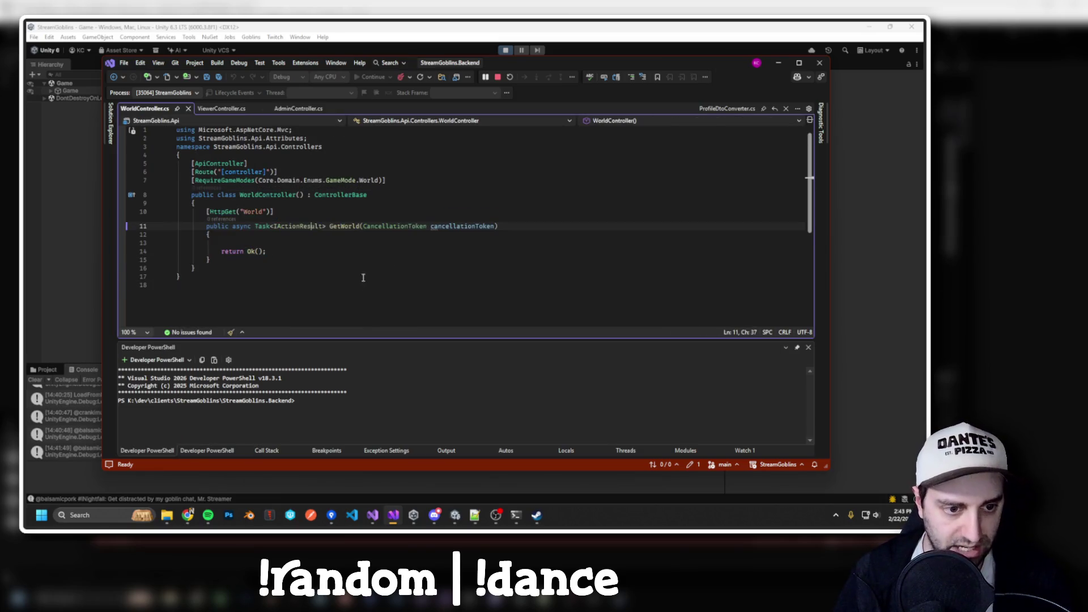
{"action": "mouse_move", "coordinate": [430, 269]}
{"action": "left_mouse_down"}
{"action": "mouse_move", "coordinate": [177, 227]}
{"action": "mouse_move", "coordinate": [176, 212]}
{"action": "left_mouse_up"}
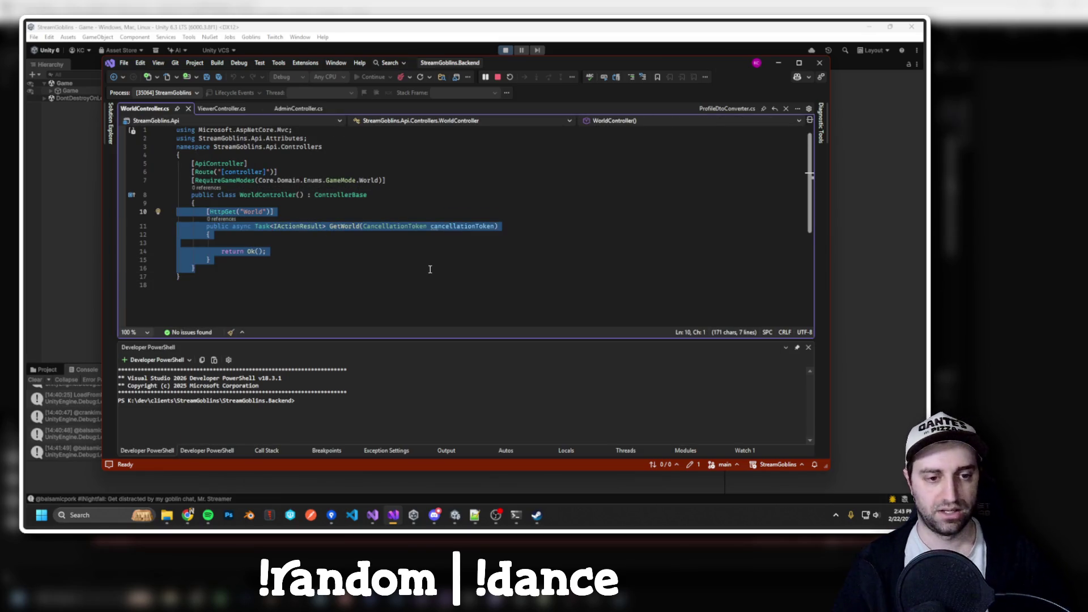
{"action": "left_click", "coordinate": [111, 121]}
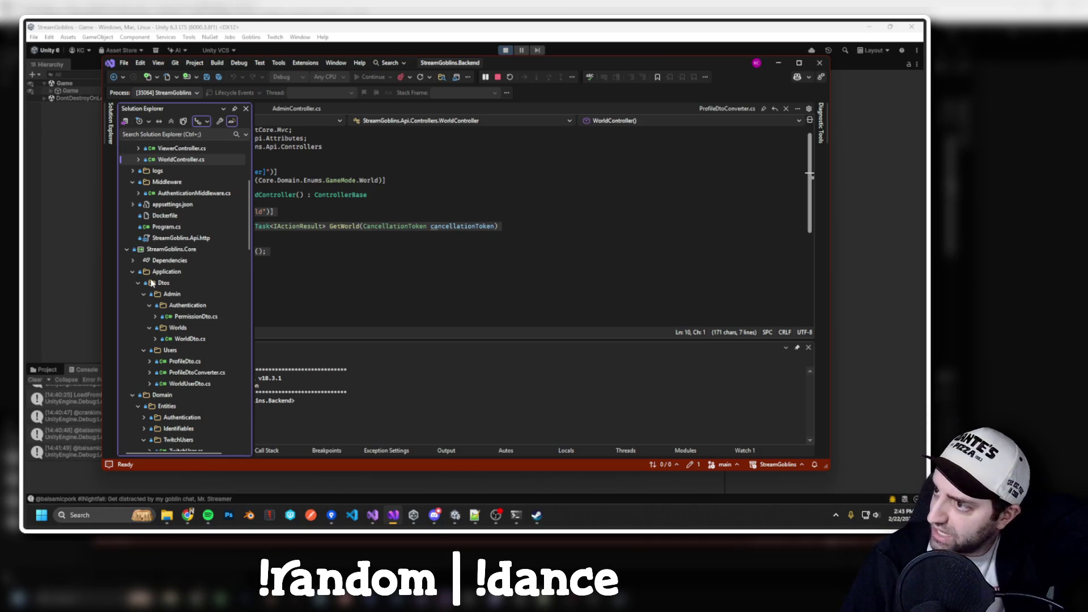
{"action": "left_click", "coordinate": [326, 231]}
{"action": "left_click", "coordinate": [329, 229]}
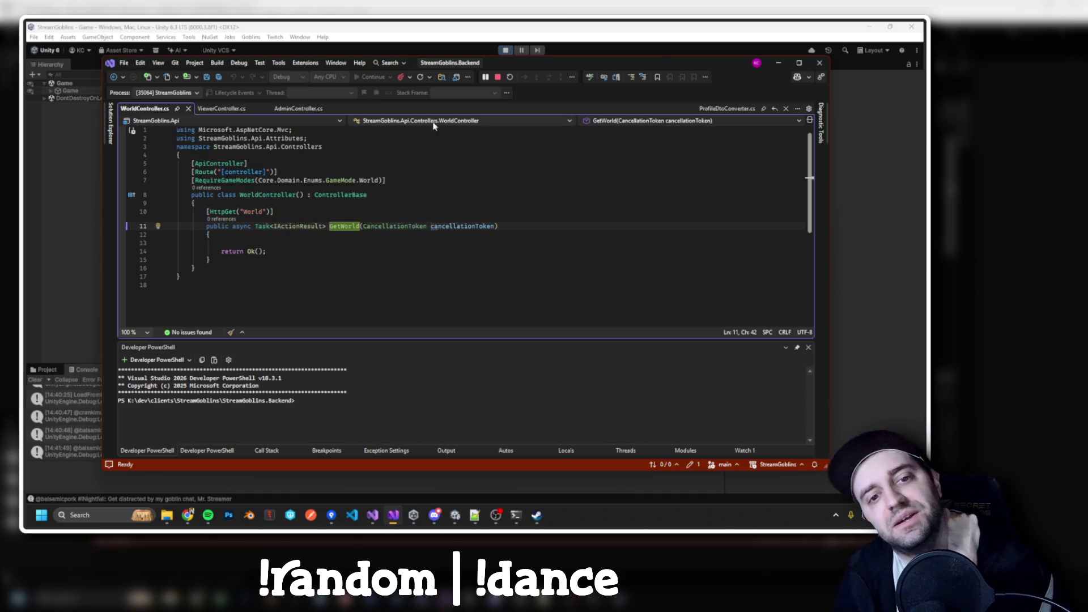
{"action": "key", "text": "alt+Tab"}
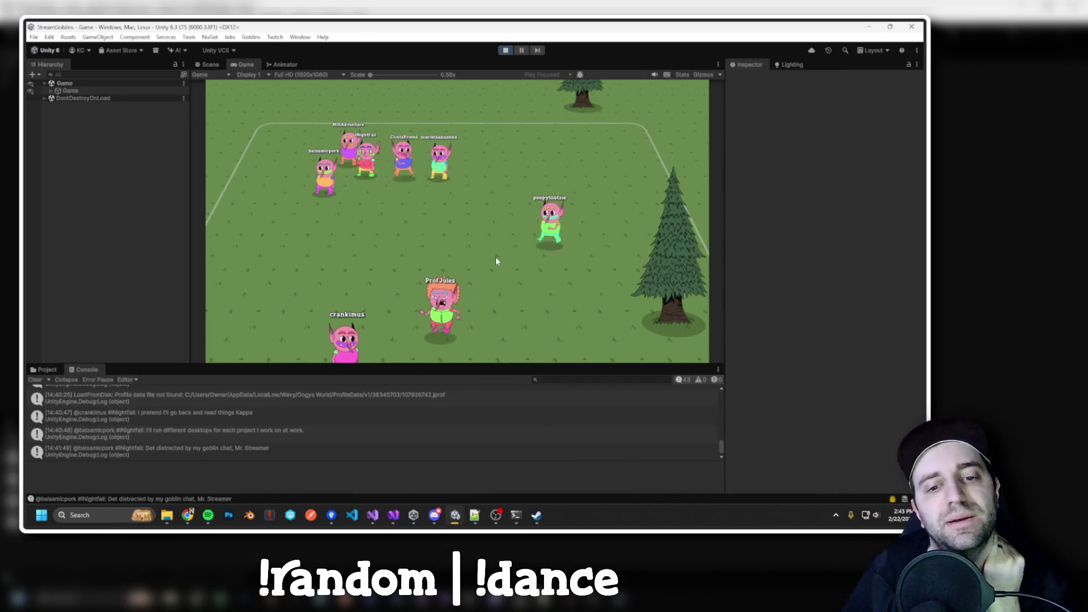
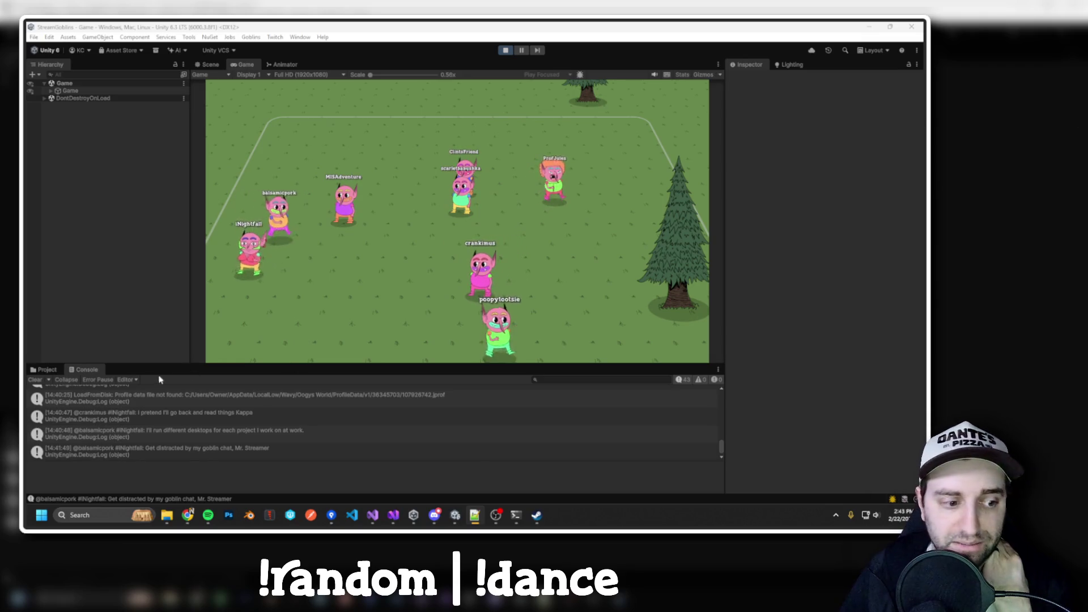
Show the Environmentals asset folder in the Project tab.
{"action": "left_click", "coordinate": [43, 370]}
{"action": "scroll", "coordinate": [85, 436], "scroll_direction": "up", "scroll_amount": 10}
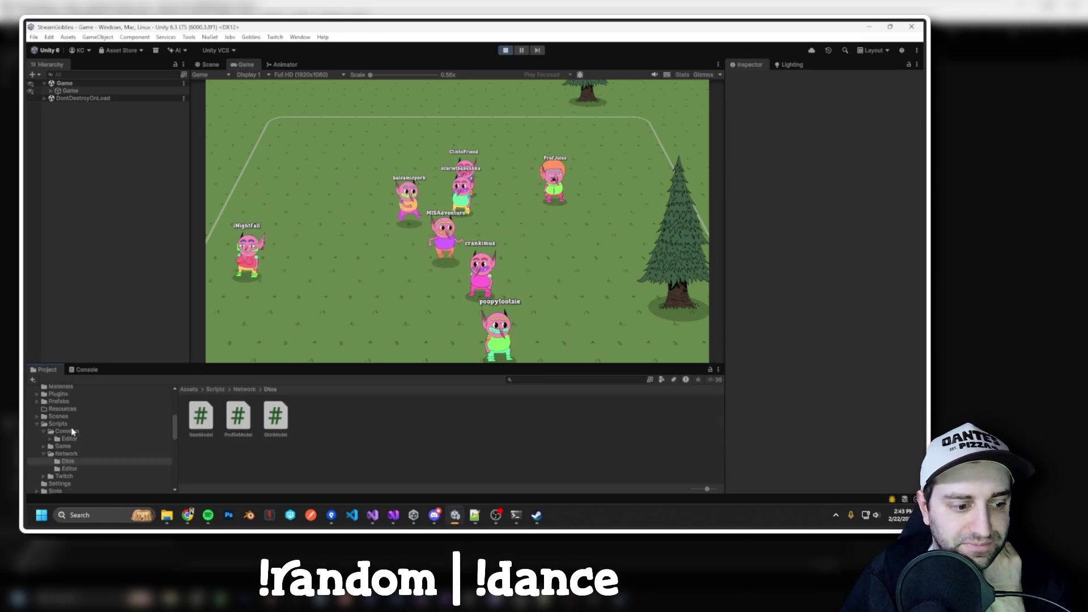
{"action": "left_click", "coordinate": [71, 451]}
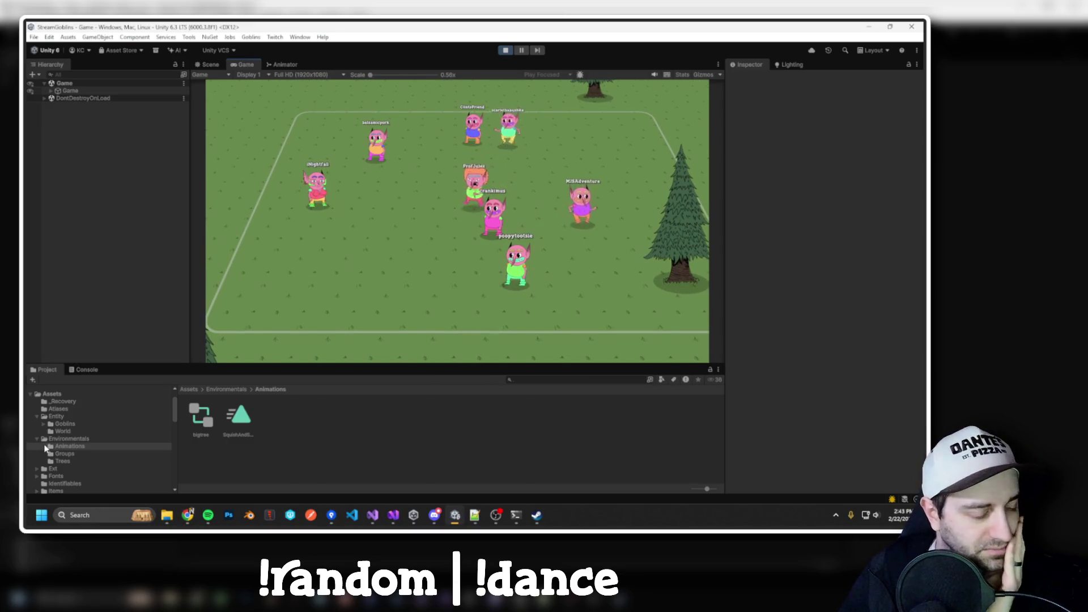
Expand Game and World in the Hierarchy and look over the Ground object's sprite settings.
{"action": "left_click", "coordinate": [51, 91]}
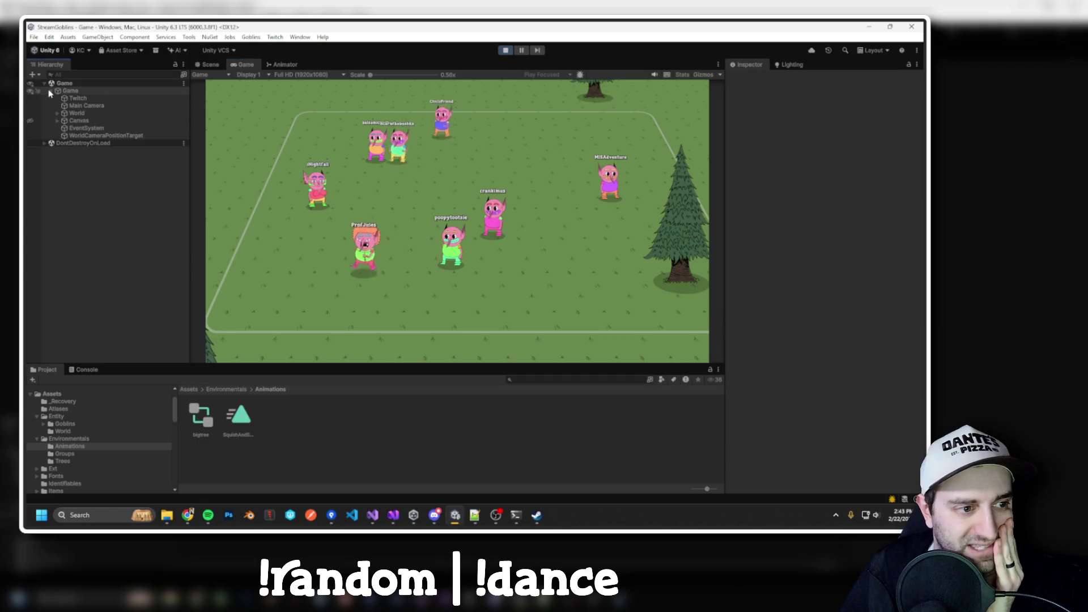
{"action": "left_click", "coordinate": [80, 112]}
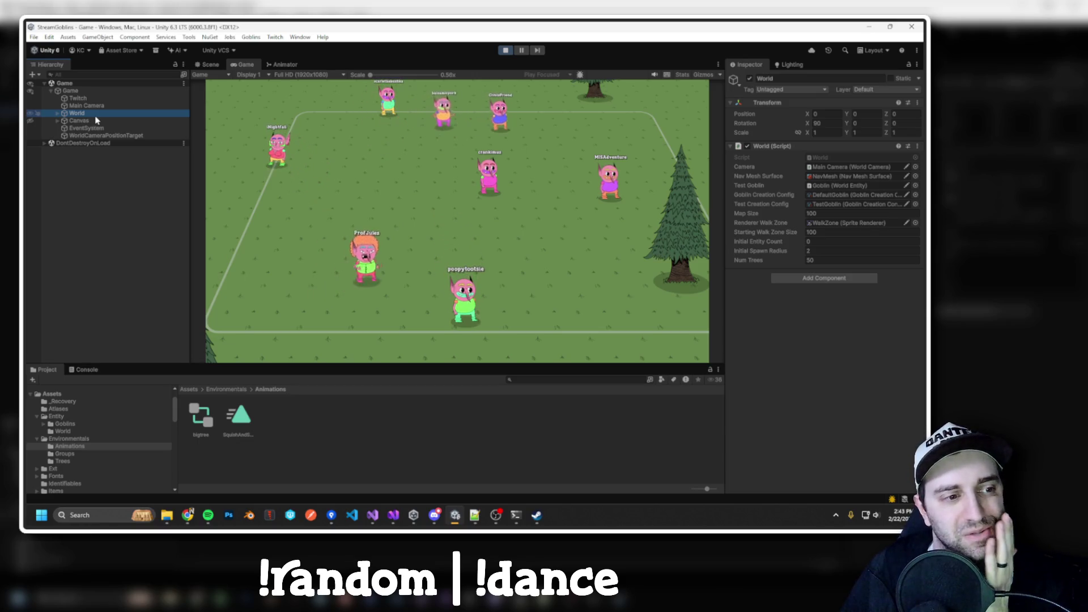
{"action": "left_click", "coordinate": [58, 114]}
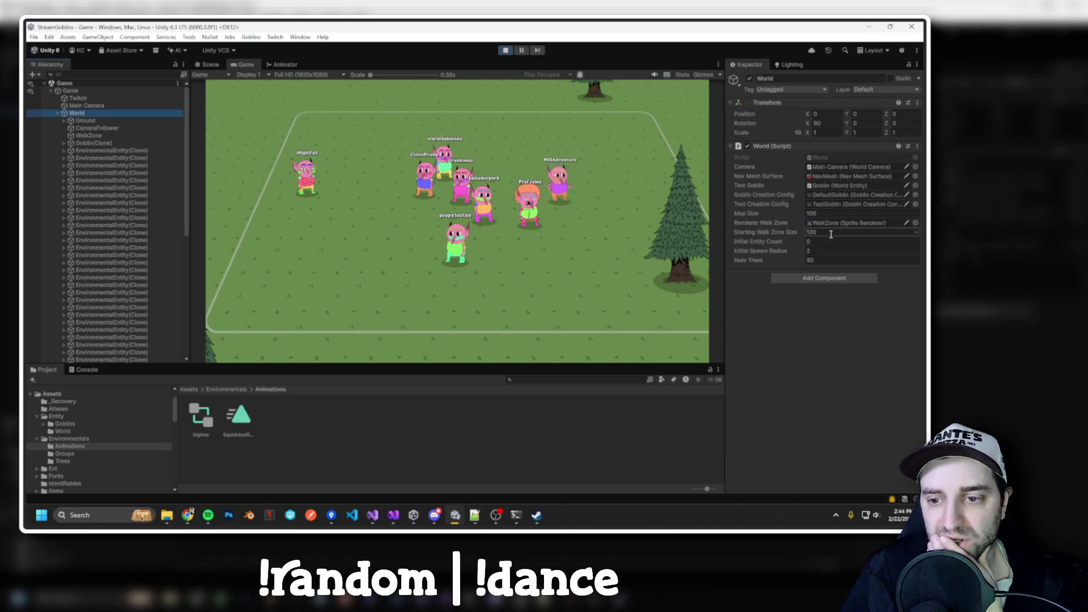
{"action": "left_click", "coordinate": [71, 120]}
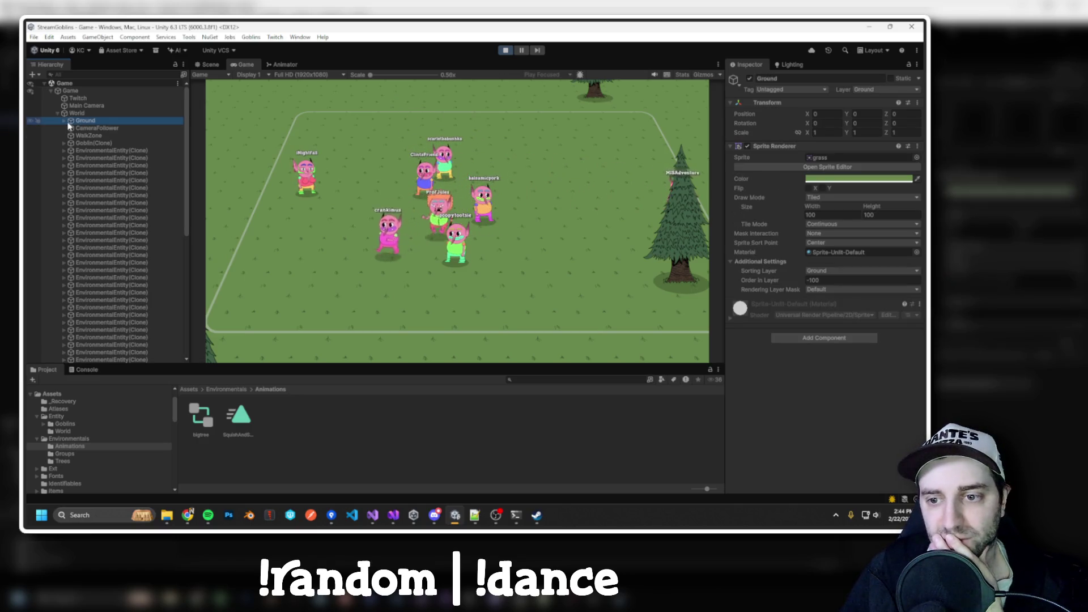
{"action": "left_click", "coordinate": [62, 121]}
{"action": "left_click", "coordinate": [62, 122]}
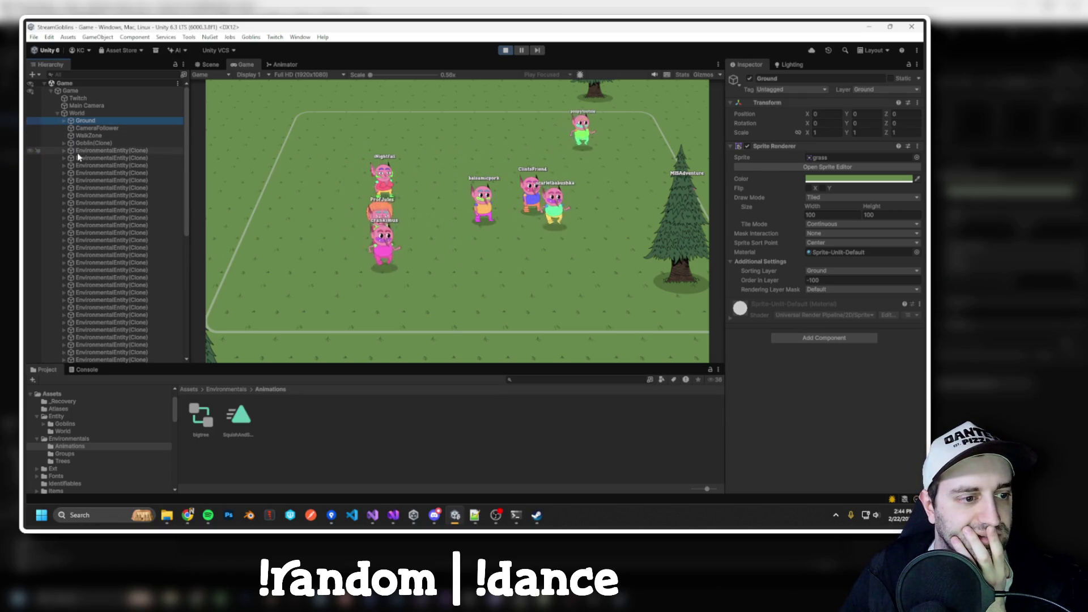
{"action": "left_click", "coordinate": [77, 114]}
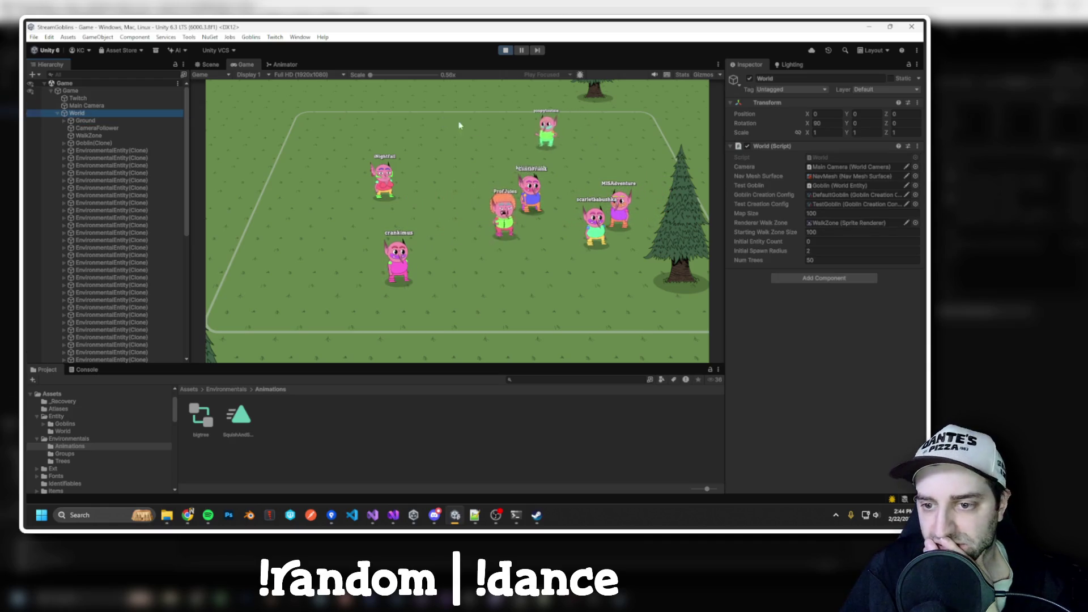
Open the World script in Visual Studio, then return to Unity and stop Play.
{"action": "right_click", "coordinate": [786, 145]}
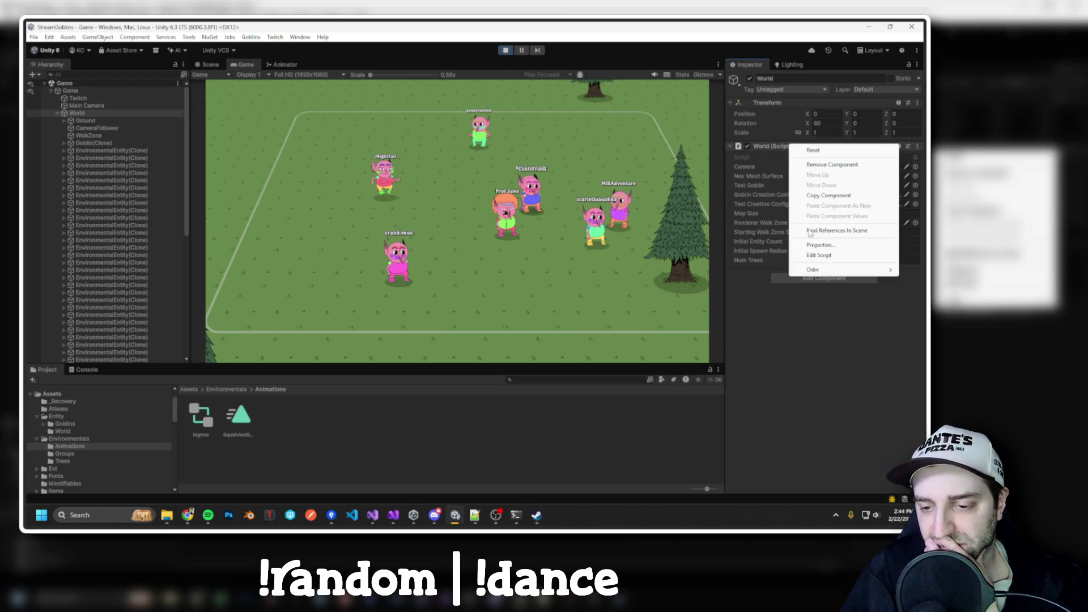
{"action": "left_click", "coordinate": [828, 256]}
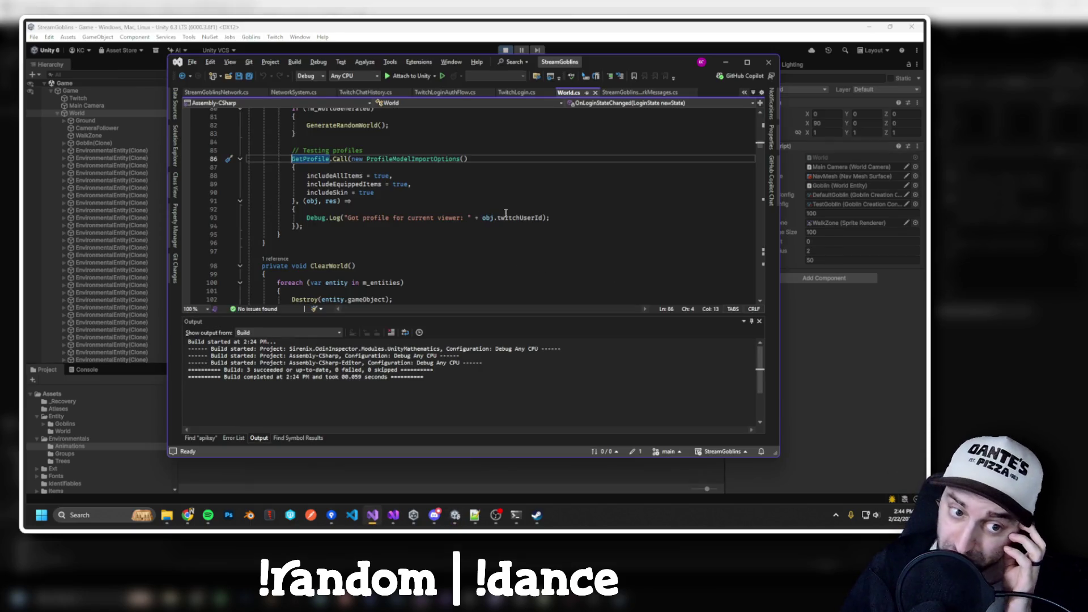
{"action": "scroll", "coordinate": [506, 213], "scroll_direction": "up", "scroll_amount": 4}
{"action": "left_click", "coordinate": [506, 49]}
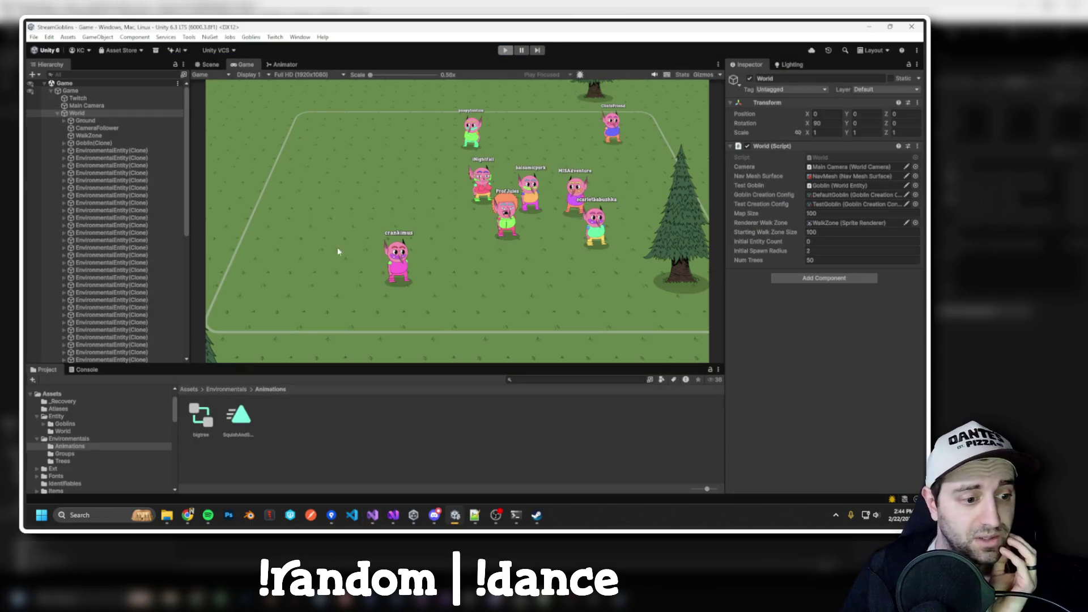
Open the Trees folder, compare the bigtree PSD and prefab, and expand the PSD's sub-assets.
{"action": "scroll", "coordinate": [113, 431], "scroll_direction": "down", "scroll_amount": 2}
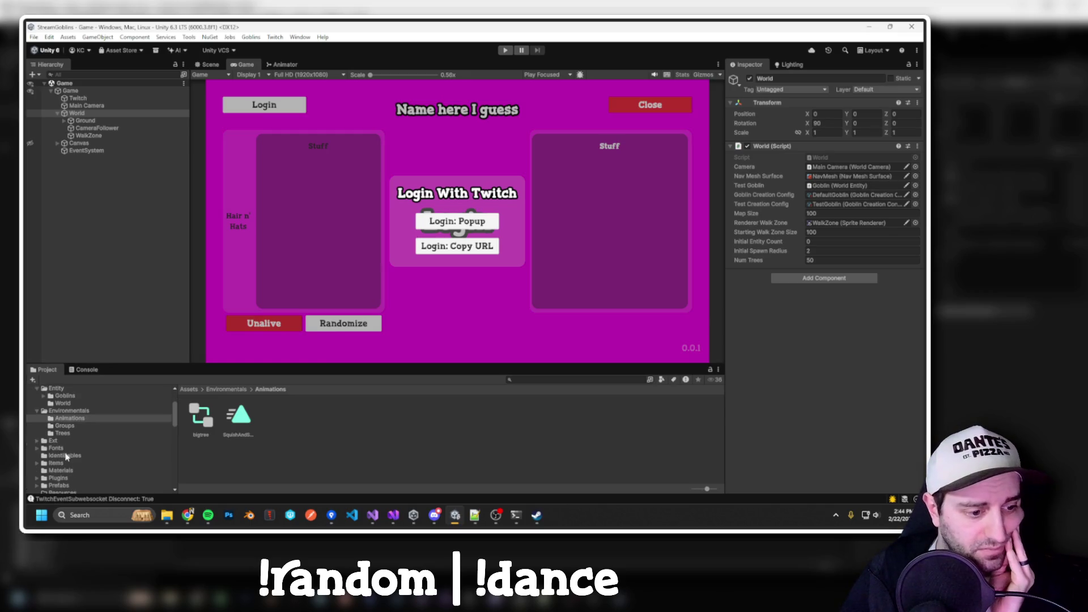
{"action": "left_click", "coordinate": [61, 433]}
{"action": "left_click", "coordinate": [236, 416]}
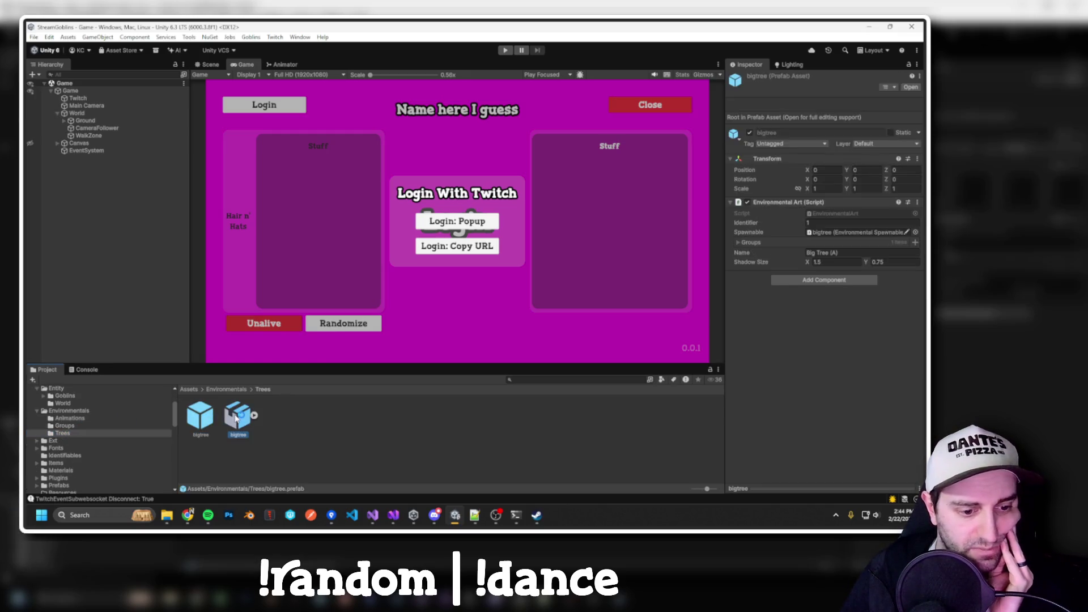
{"action": "left_click", "coordinate": [203, 420]}
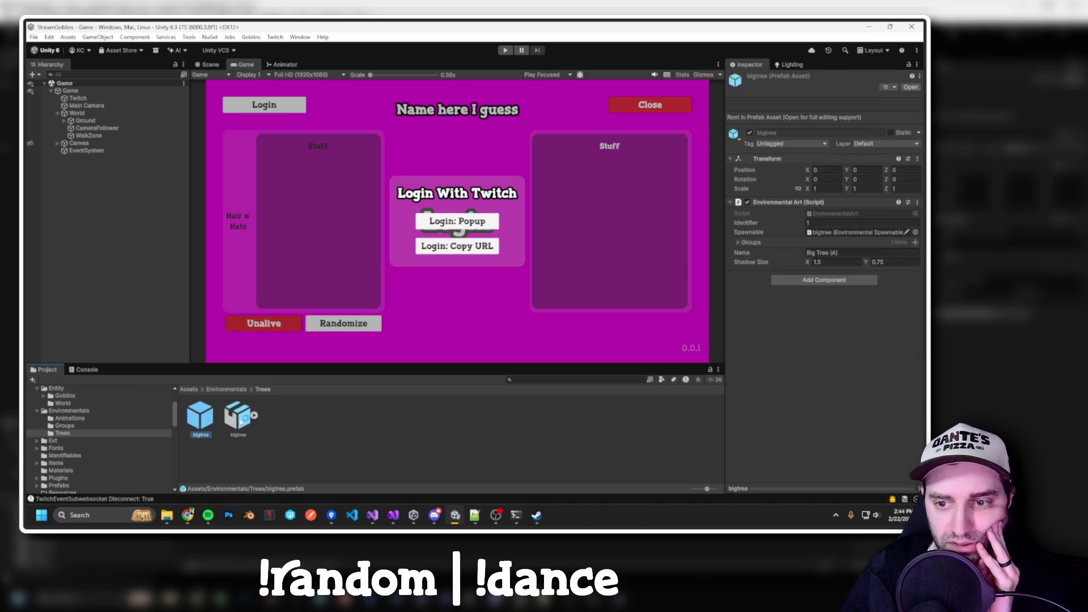
{"action": "left_click", "coordinate": [254, 415]}
{"action": "left_click", "coordinate": [243, 420]}
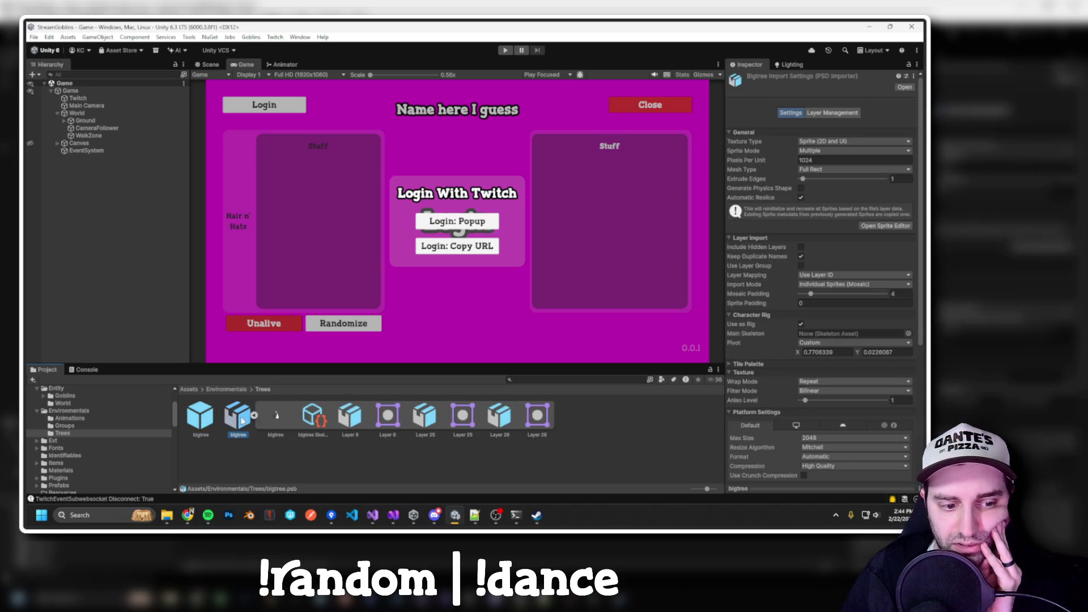
Inspect the bigtree prefab (Big Tree (A), 1.5 × 0.75 shadow) and list the Goblins Environmental tools.
{"action": "left_click", "coordinate": [273, 464]}
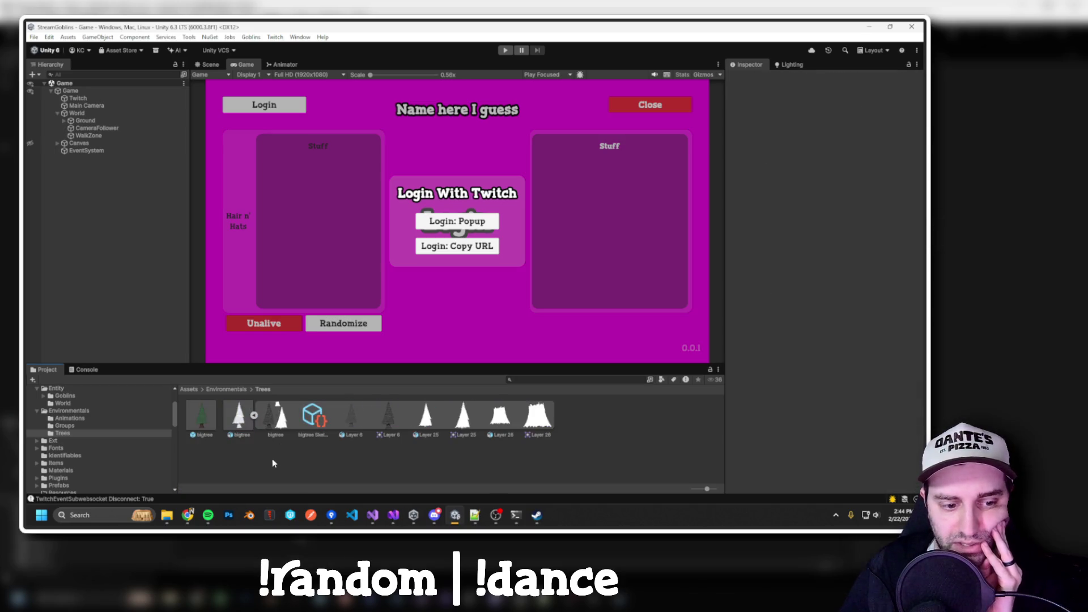
{"action": "left_click", "coordinate": [243, 420]}
{"action": "left_click", "coordinate": [198, 419]}
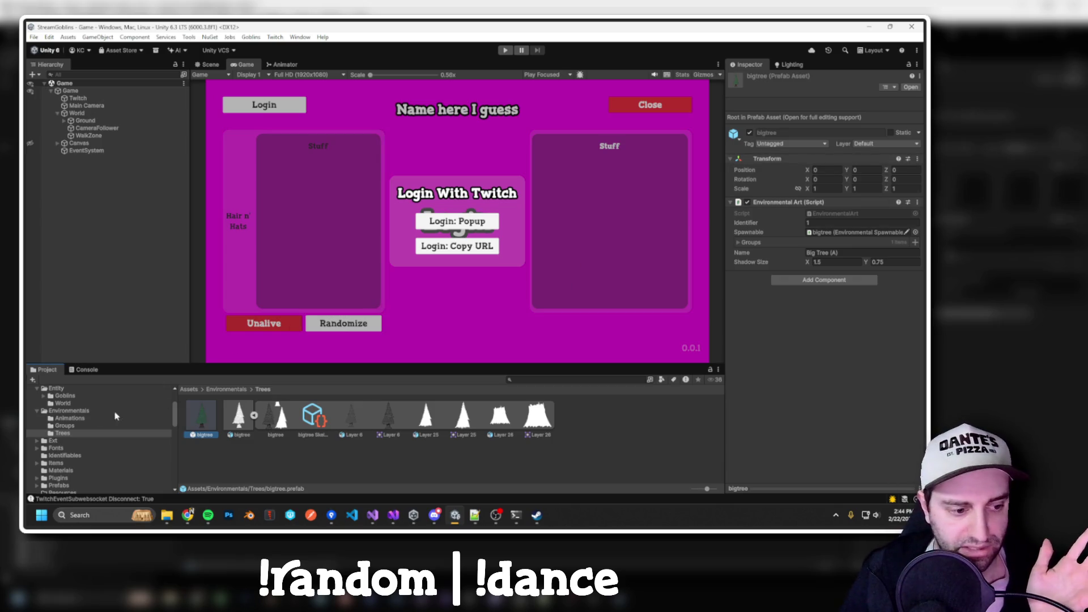
{"action": "left_click", "coordinate": [251, 36]}
{"action": "mouse_move", "coordinate": [284, 68]}
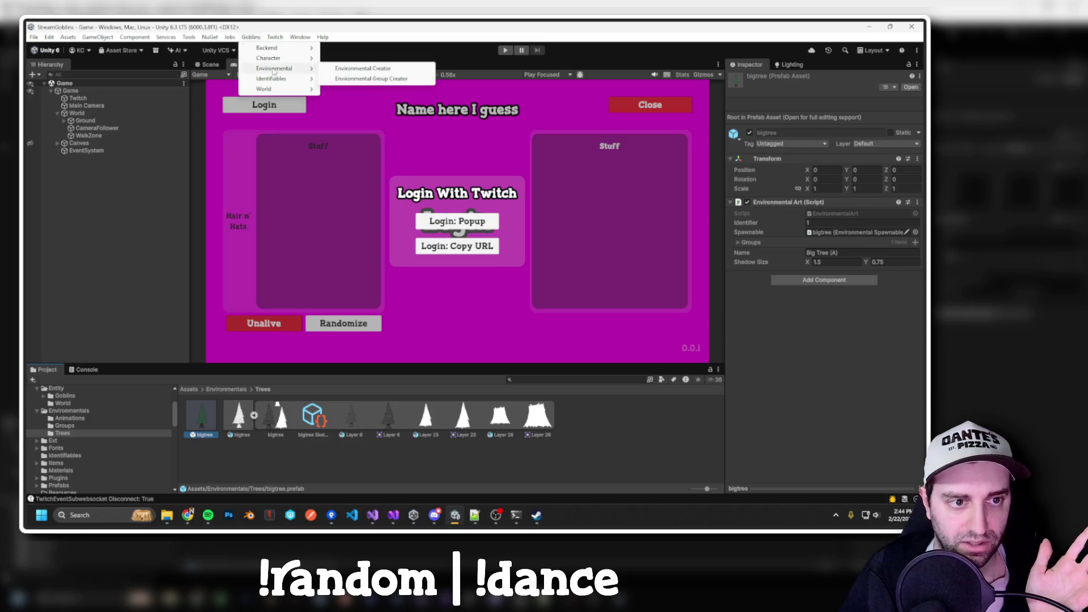
Launch the Environmental Group Creator, view the Groups folder, and switch to the Env Assets Explorer window.
{"action": "left_click", "coordinate": [367, 80]}
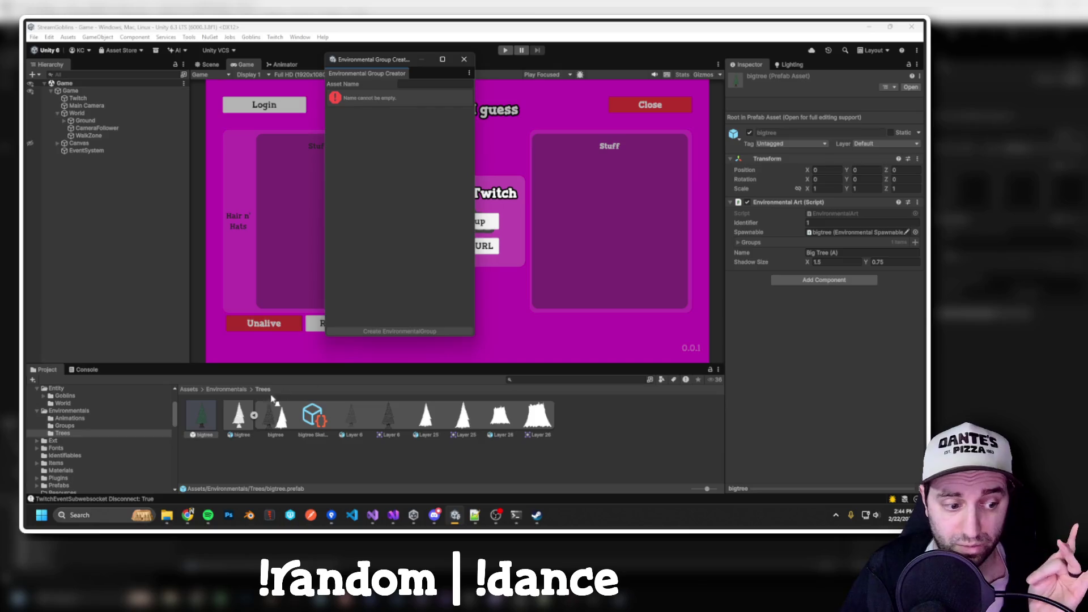
{"action": "left_click", "coordinate": [120, 425]}
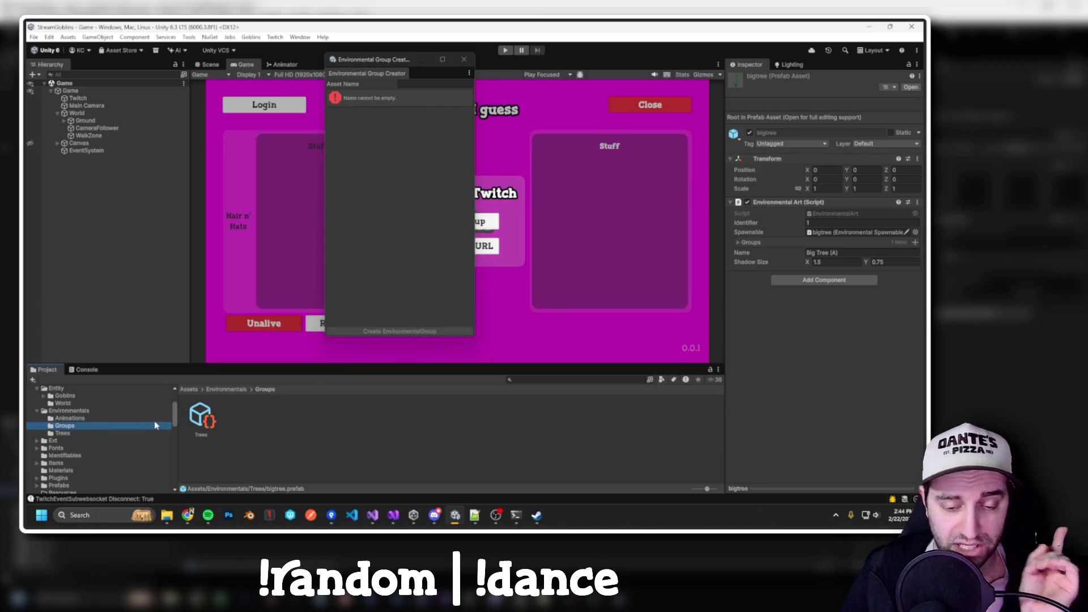
{"action": "key", "text": "alt+Tab"}
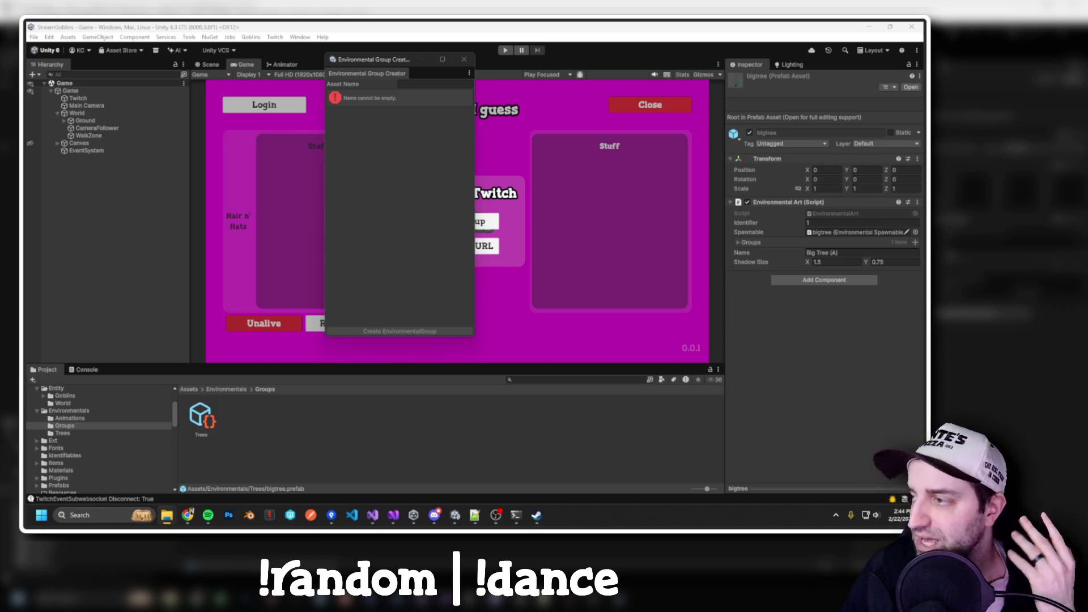
{"action": "key", "text": "alt+Tab"}
{"action": "key", "text": "alt+Tab"}
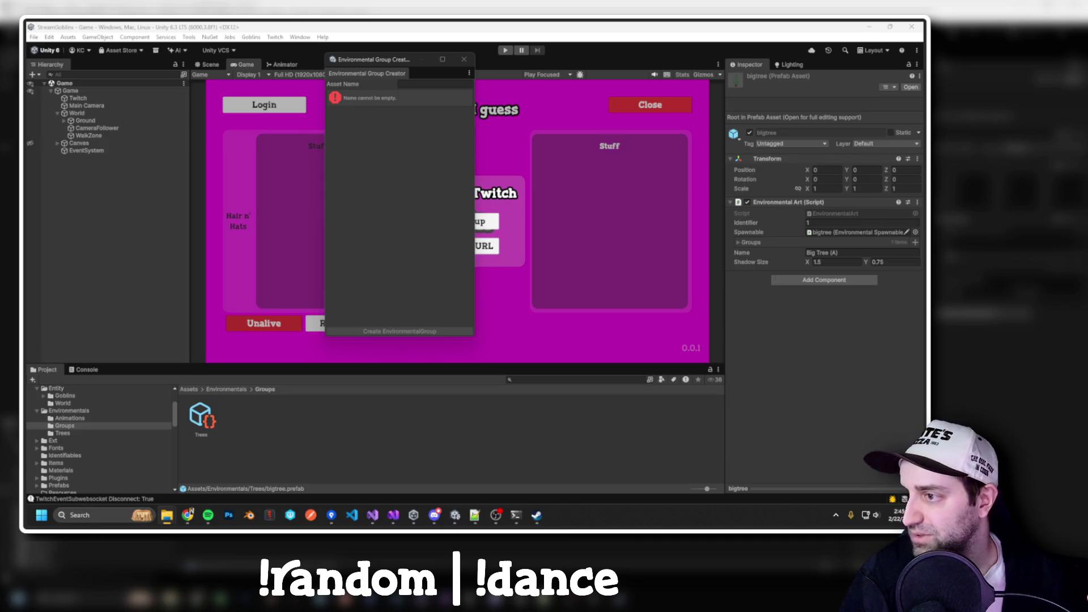
{"action": "key", "text": "alt+Tab"}
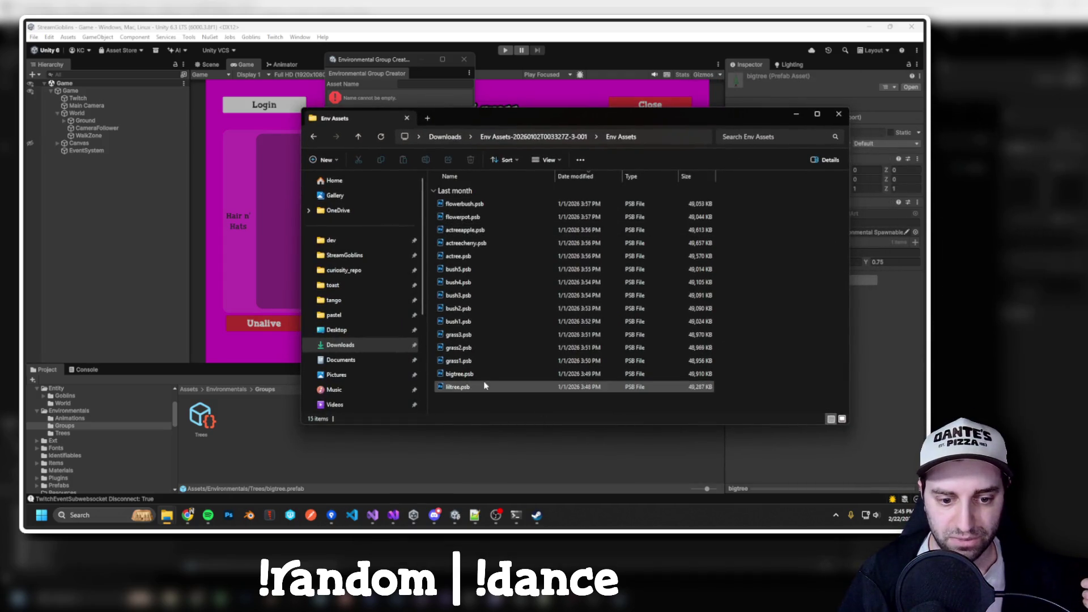
Open bigtree.psb from the Env Assets folder in Photoshop.
{"action": "left_click", "coordinate": [487, 376]}
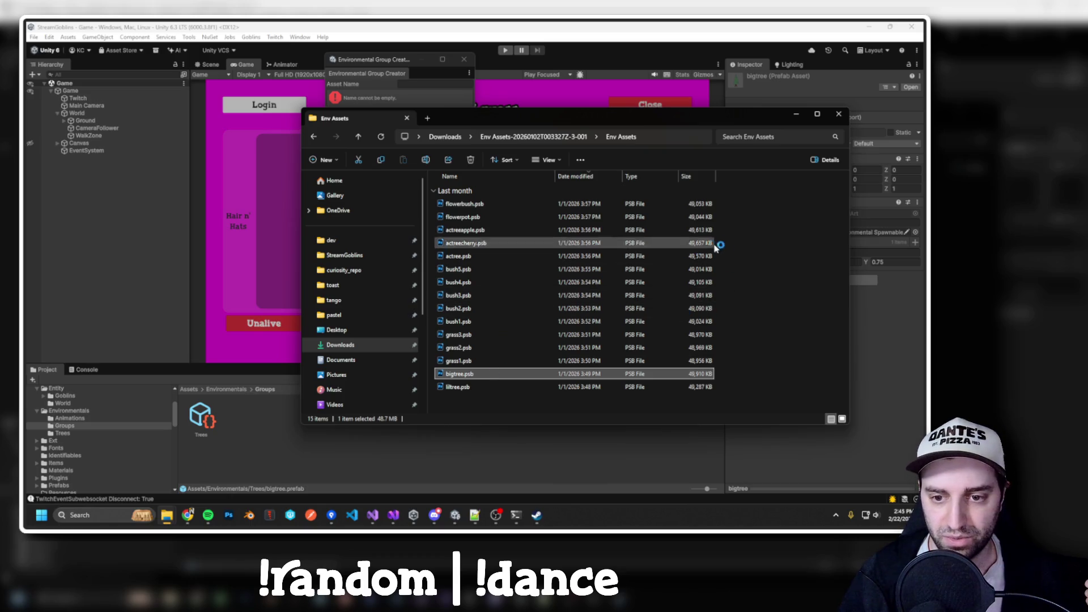
{"action": "key", "text": "Return"}
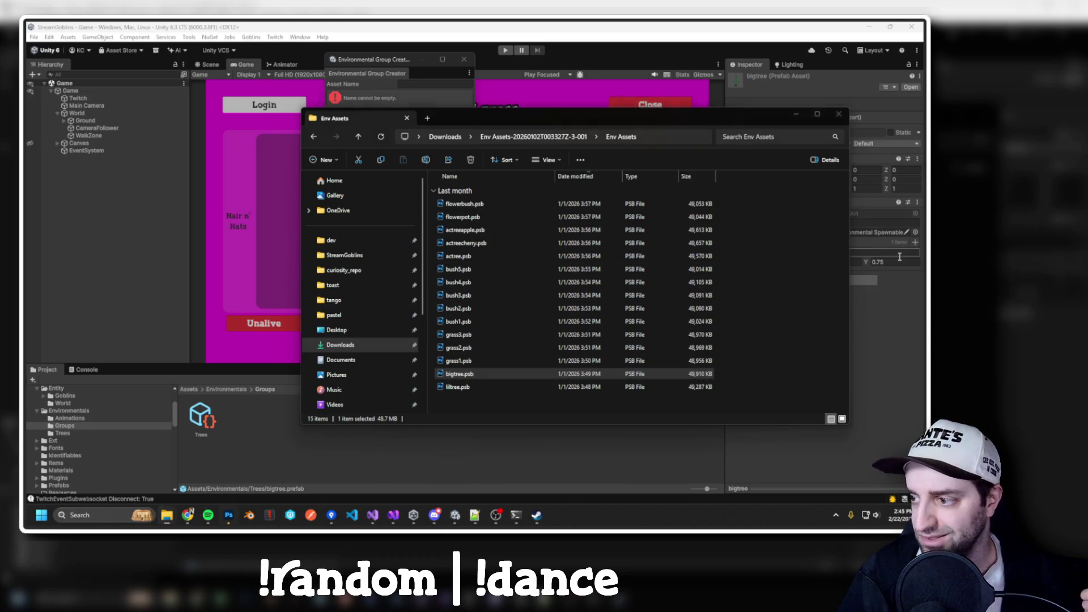
{"action": "left_click", "coordinate": [740, 270]}
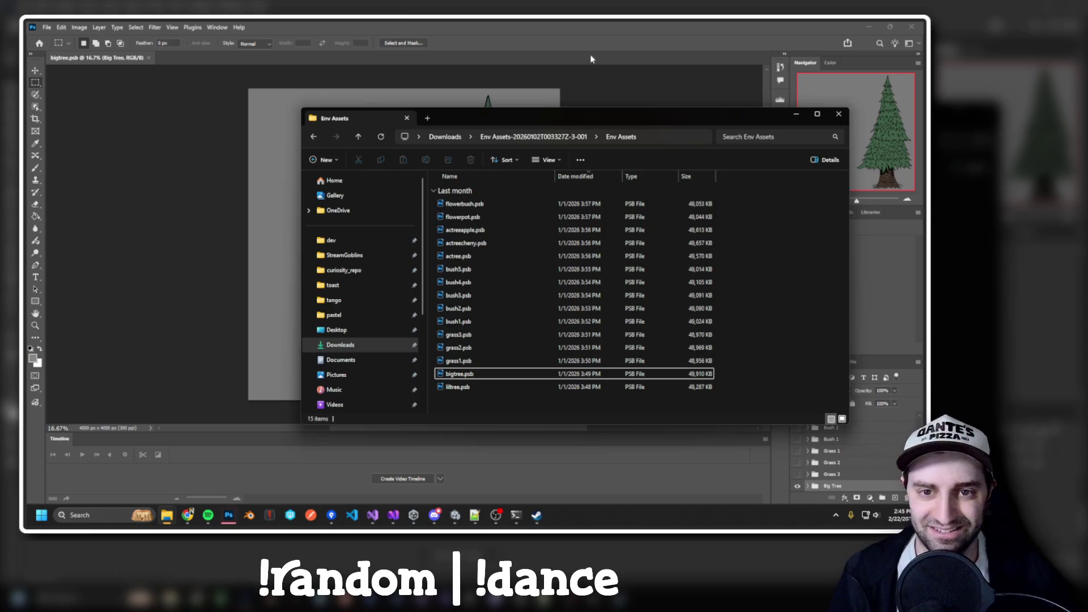
Open liltree.psb from the Env Assets folder as a second Photoshop document.
{"action": "left_click", "coordinate": [595, 50]}
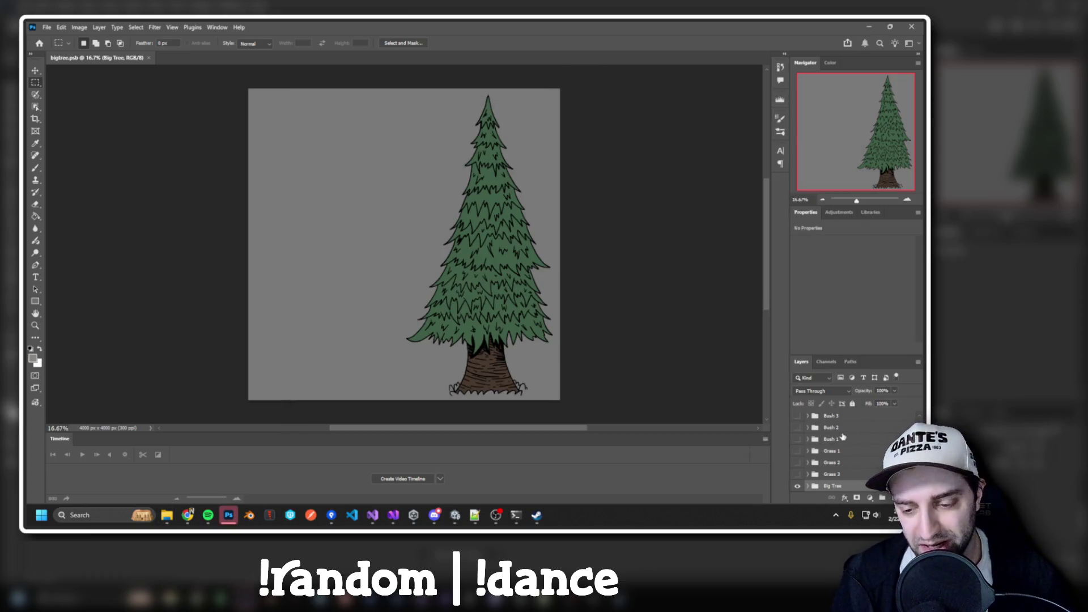
{"action": "key", "text": "alt+Tab"}
{"action": "double_click", "coordinate": [470, 387]}
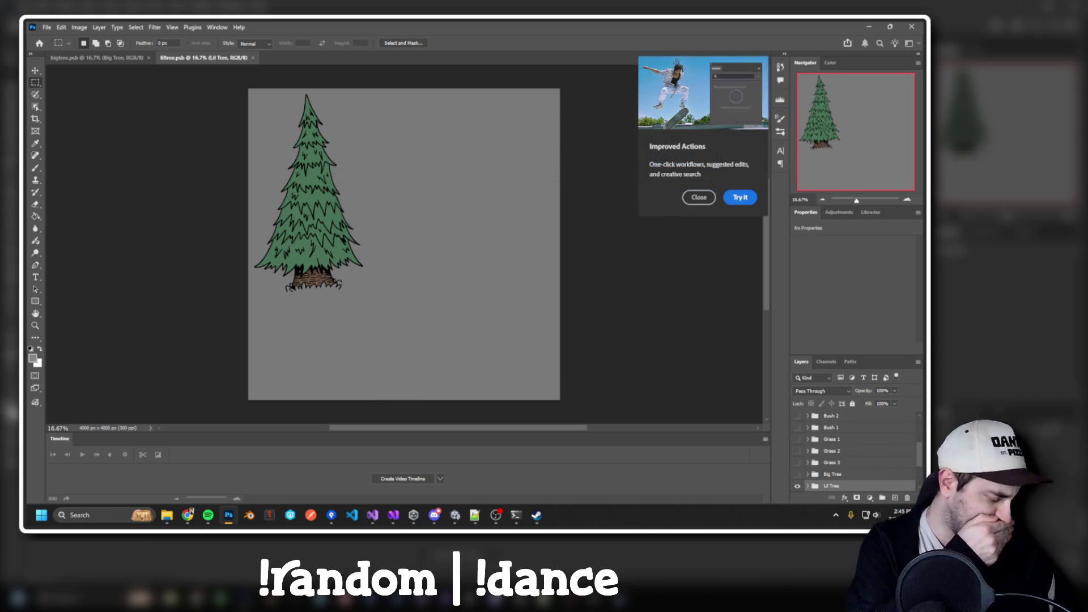
Dismiss the Improved Actions tip, center the liltree artwork, expand the Lil Tree group, and return to Unity.
{"action": "left_click", "coordinate": [699, 198]}
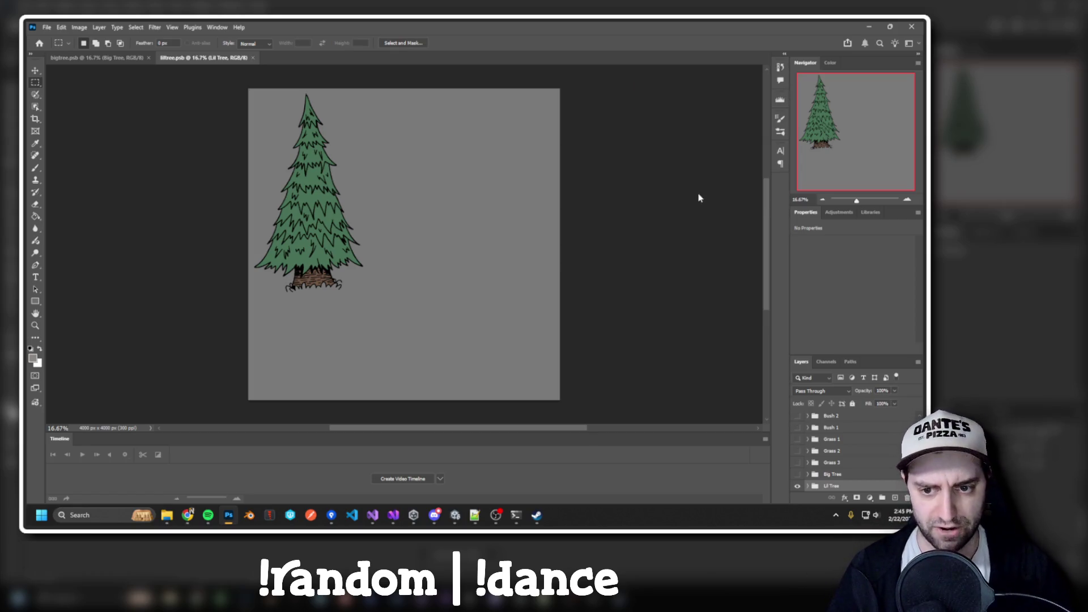
{"action": "scroll", "coordinate": [360, 166], "scroll_direction": "up", "scroll_amount": 3}
{"action": "left_click_drag", "start_coordinate": [433, 207], "coordinate": [507, 211]}
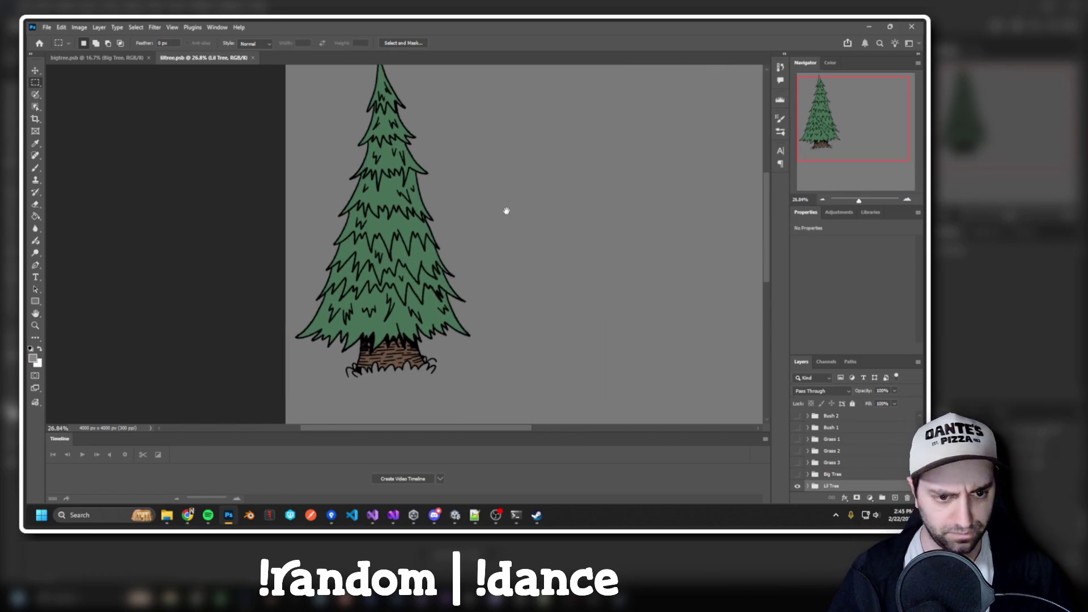
{"action": "scroll", "coordinate": [462, 189], "scroll_direction": "down", "scroll_amount": 1}
{"action": "left_click", "coordinate": [809, 485]}
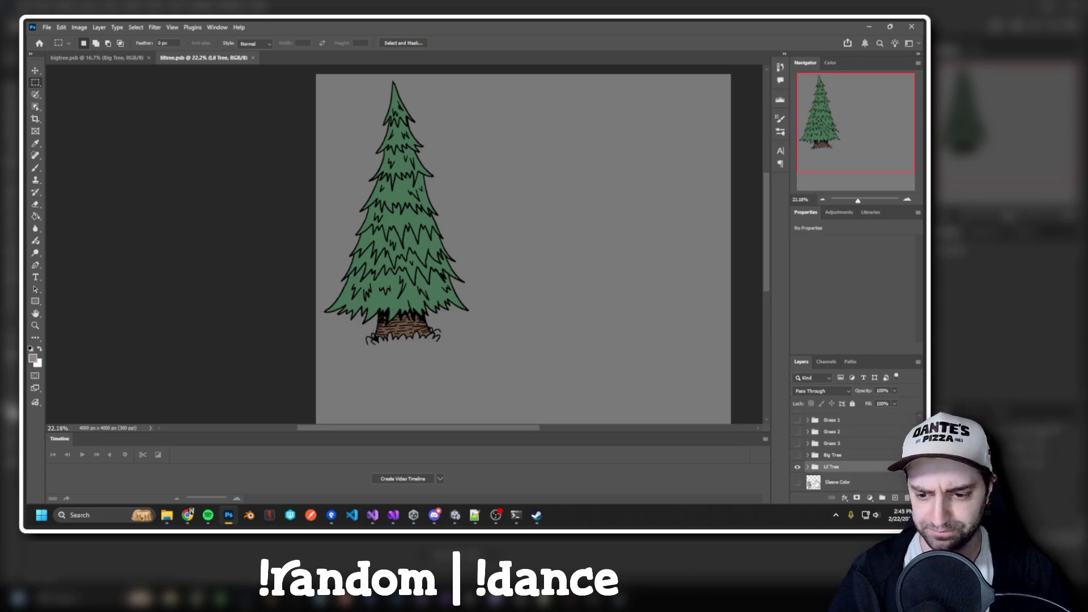
{"action": "key", "text": "alt+Tab"}
{"action": "key", "text": "alt+Tab"}
{"action": "key", "text": "alt+Tab"}
{"action": "key", "text": "alt+Tab"}
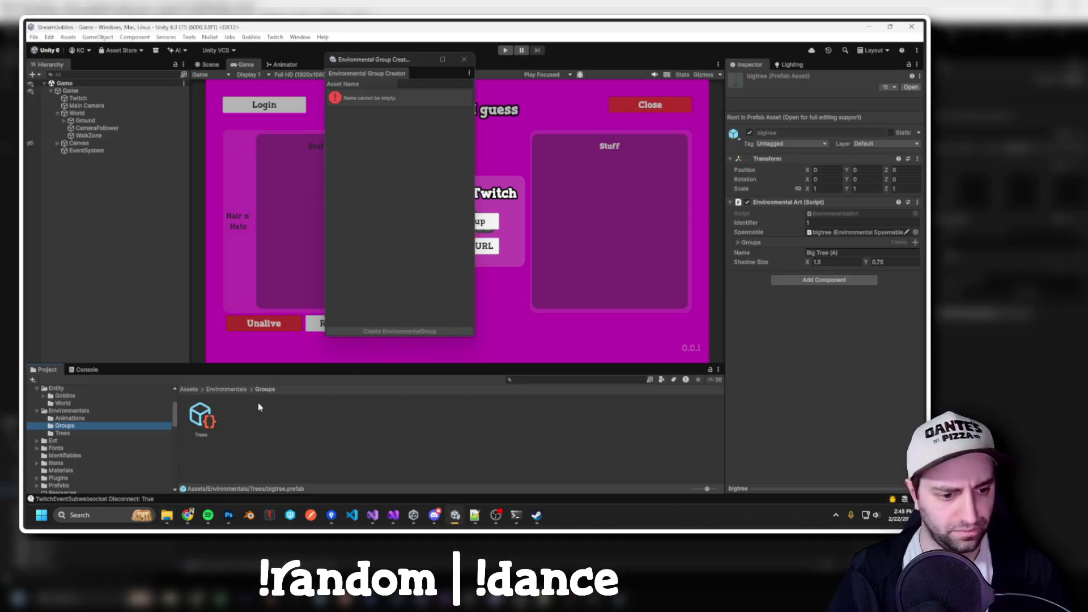
Collapse the project's bigtree.psb in the Trees folder and open it in Photoshop.
{"action": "left_click", "coordinate": [64, 433]}
{"action": "left_click", "coordinate": [65, 426]}
{"action": "left_click", "coordinate": [63, 433]}
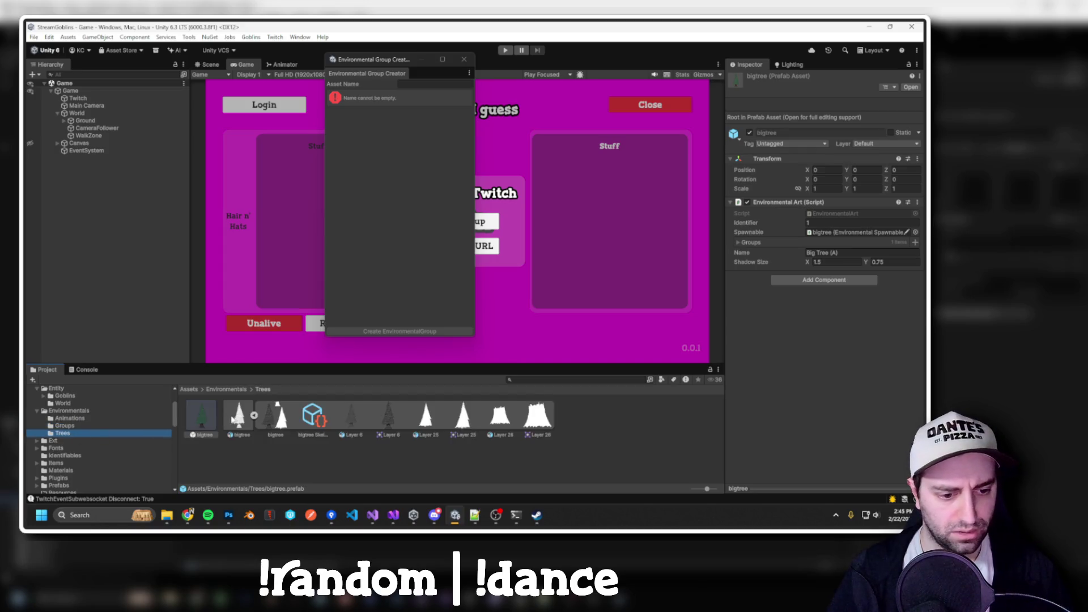
{"action": "left_click", "coordinate": [239, 419]}
{"action": "left_click", "coordinate": [254, 416]}
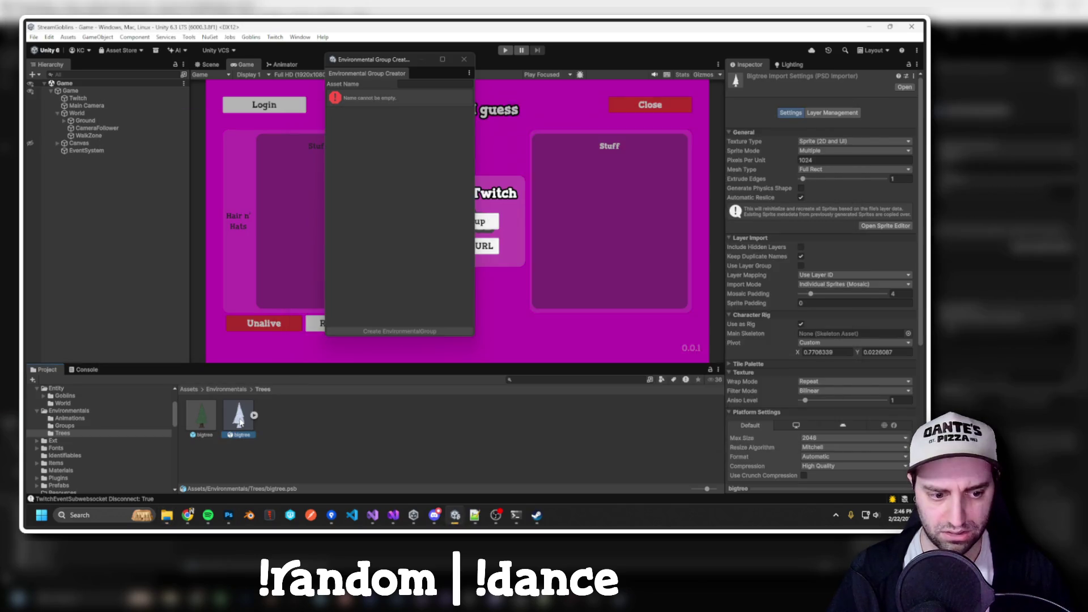
{"action": "double_click", "coordinate": [239, 418]}
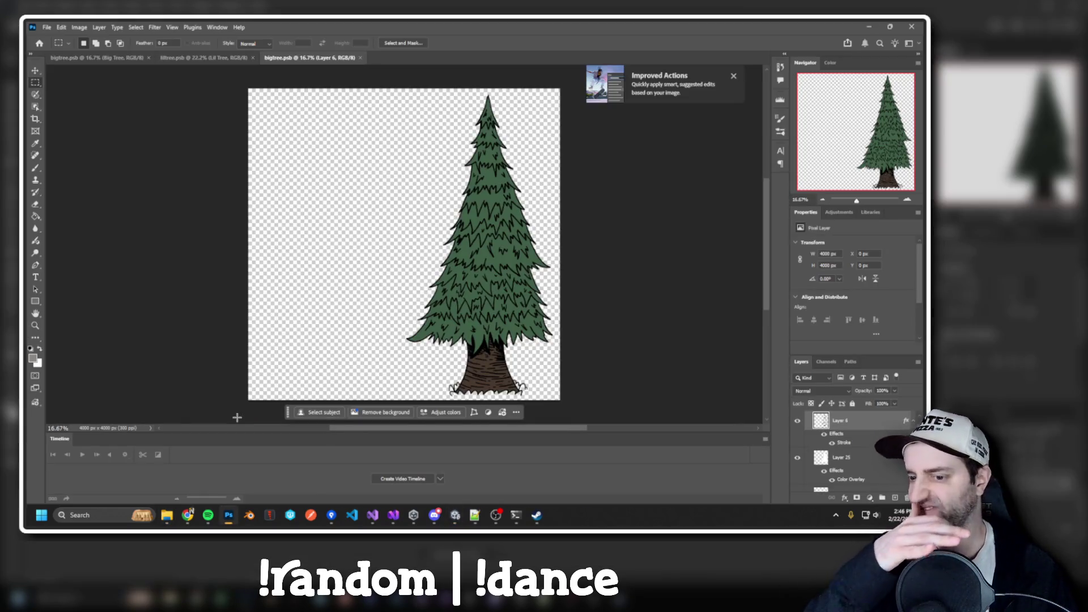
Check bigtree.psb's Layer 6 and Layer 25 effects, dismiss the tip, and return to Explorer.
{"action": "scroll", "coordinate": [844, 472], "scroll_direction": "down", "scroll_amount": 1}
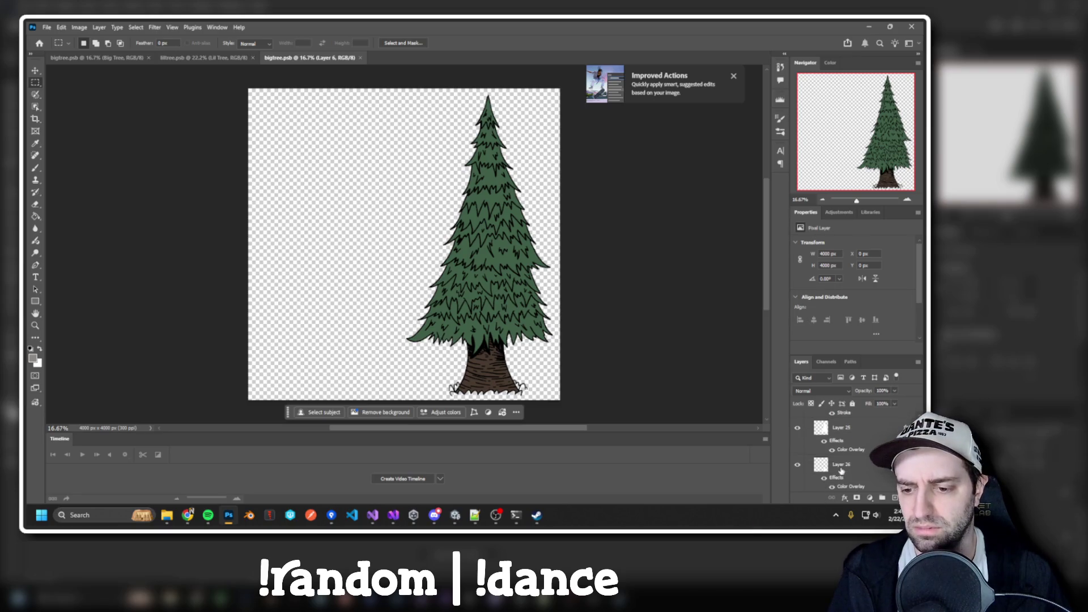
{"action": "scroll", "coordinate": [831, 464], "scroll_direction": "up", "scroll_amount": 2}
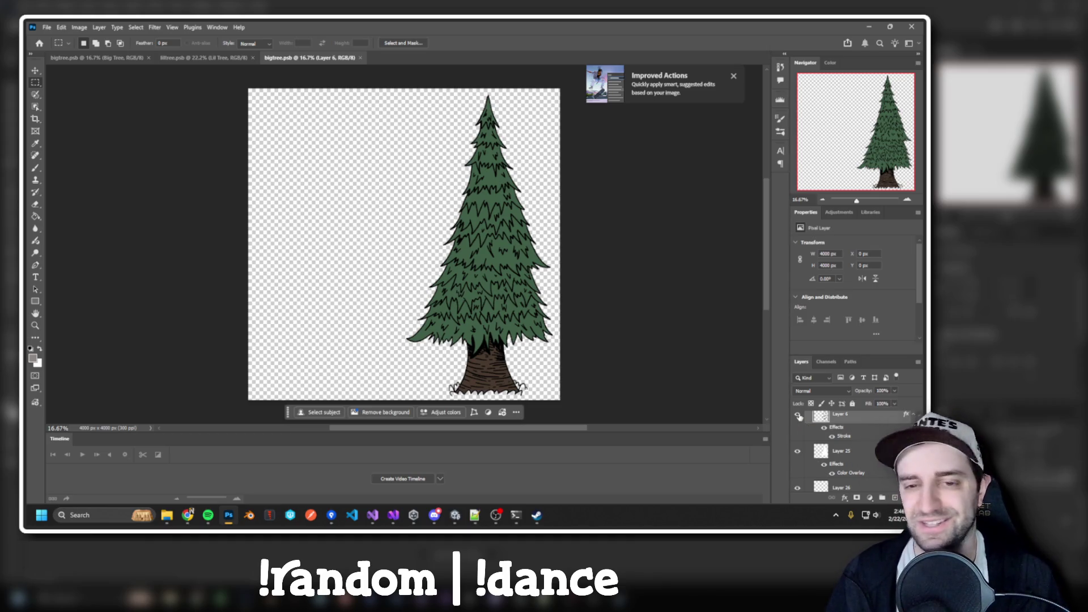
{"action": "left_click", "coordinate": [733, 76]}
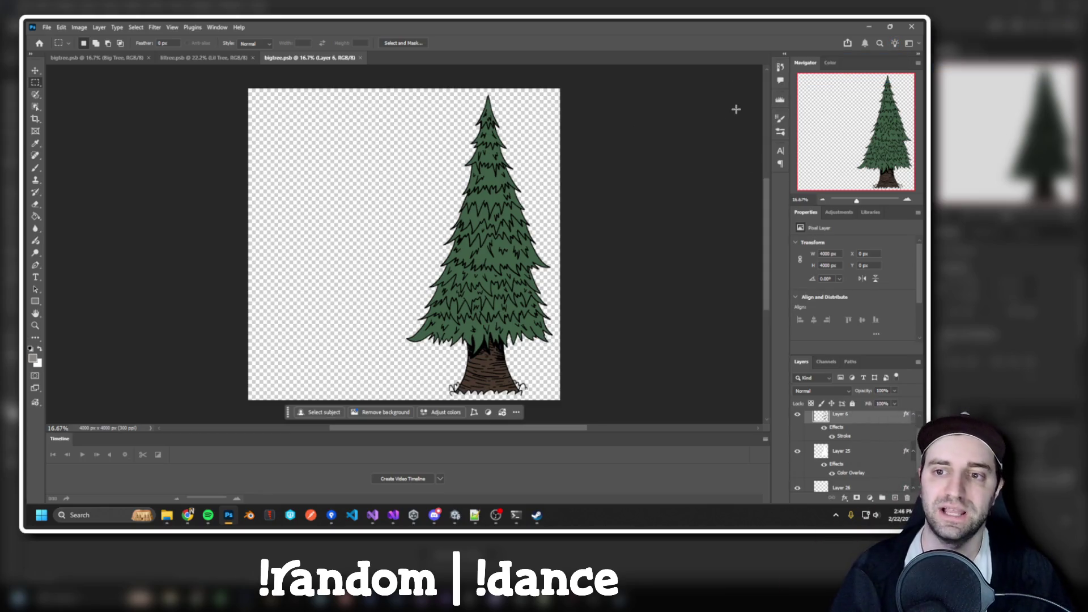
{"action": "key", "text": "alt+Tab"}
{"action": "key", "text": "alt+Tab"}
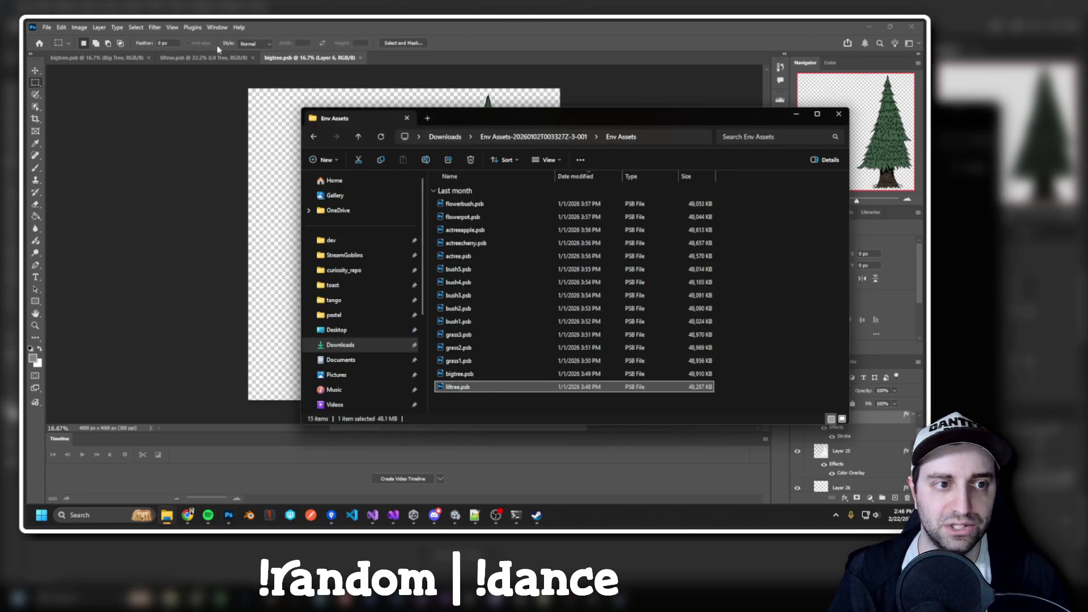
Back in Unity, close the Environmental Group Creator and list the Goblins Environmental tools.
{"action": "key", "text": "alt+Tab"}
{"action": "key", "text": "alt+Tab"}
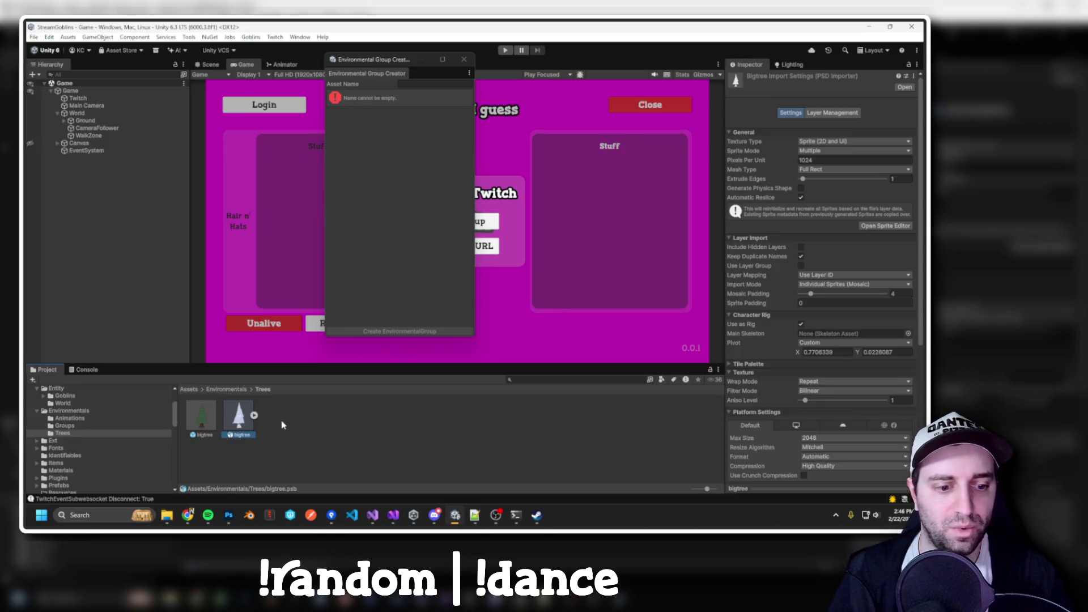
{"action": "key", "text": "alt+Tab"}
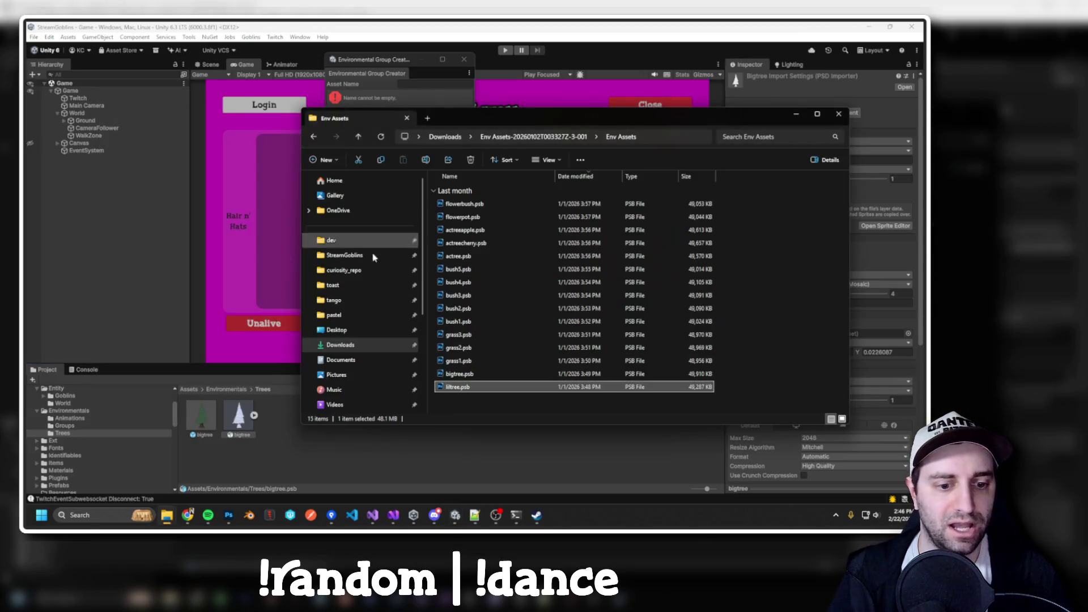
{"action": "mouse_move", "coordinate": [471, 387]}
{"action": "left_mouse_down"}
{"action": "mouse_move", "coordinate": [459, 391]}
{"action": "mouse_move", "coordinate": [511, 389]}
{"action": "mouse_move", "coordinate": [88, 433]}
{"action": "left_mouse_up"}
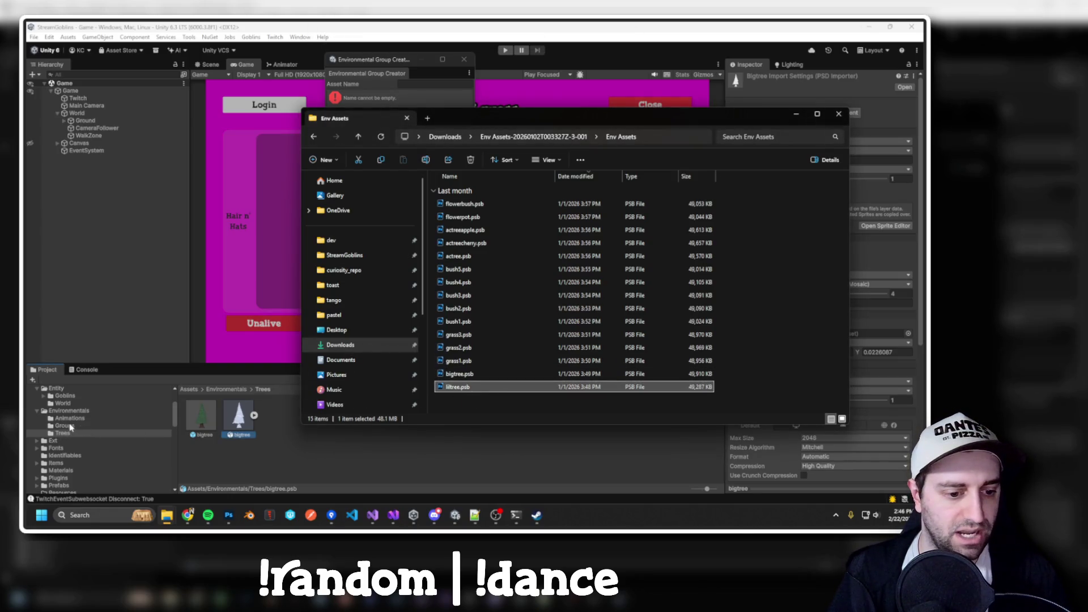
{"action": "left_click", "coordinate": [407, 66]}
{"action": "left_click", "coordinate": [440, 64]}
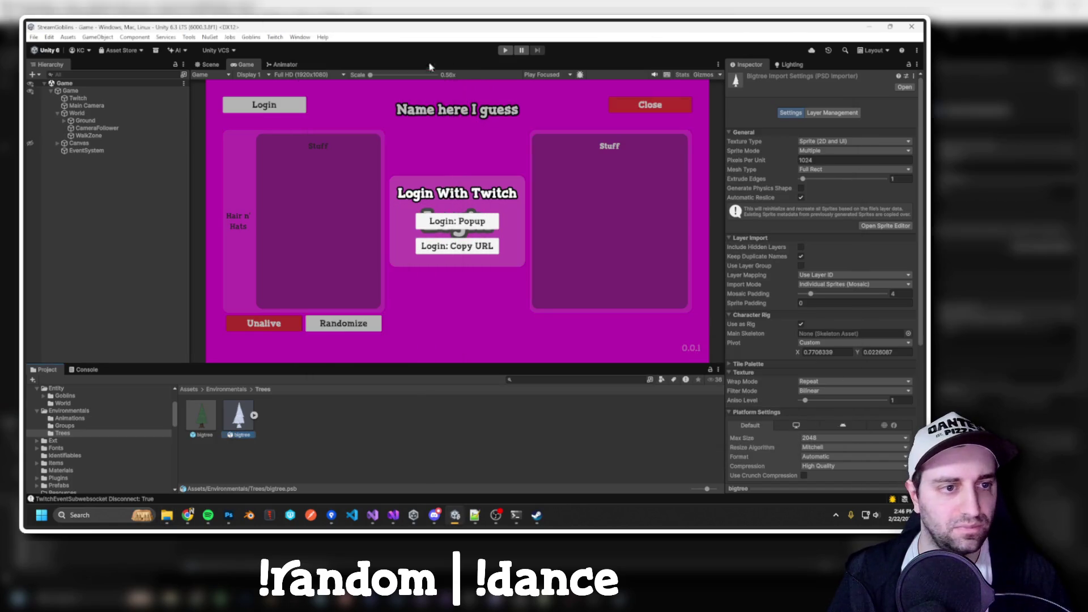
{"action": "left_click", "coordinate": [251, 37]}
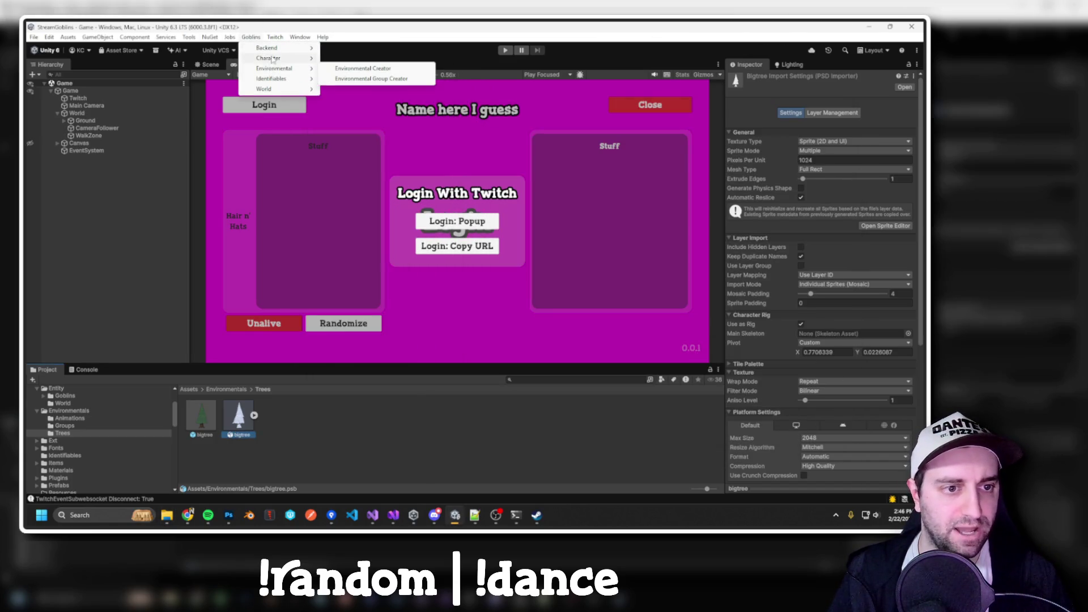
Open the Environmental Creator window, widen it, and position it over the Game view.
{"action": "mouse_move", "coordinate": [274, 60]}
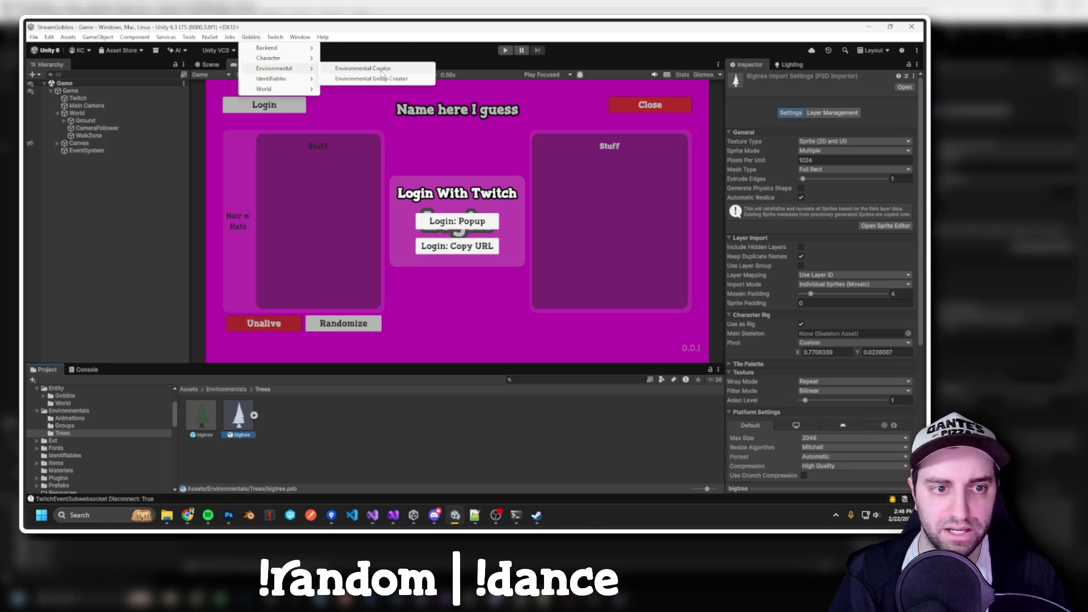
{"action": "left_click", "coordinate": [381, 70]}
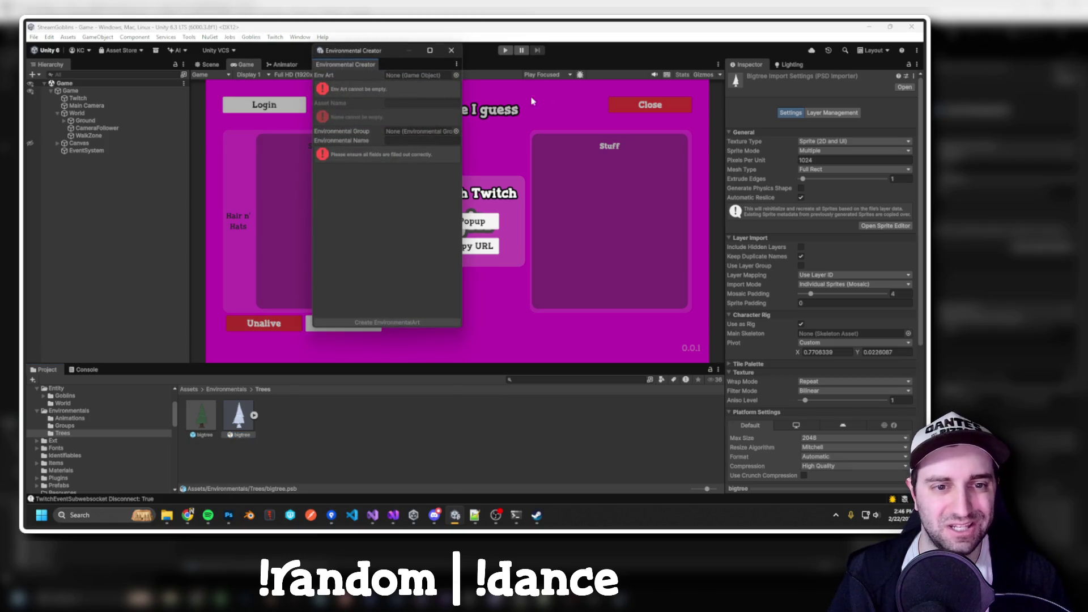
{"action": "left_click_drag", "start_coordinate": [463, 94], "coordinate": [659, 94]}
{"action": "left_click_drag", "start_coordinate": [499, 57], "coordinate": [439, 74]}
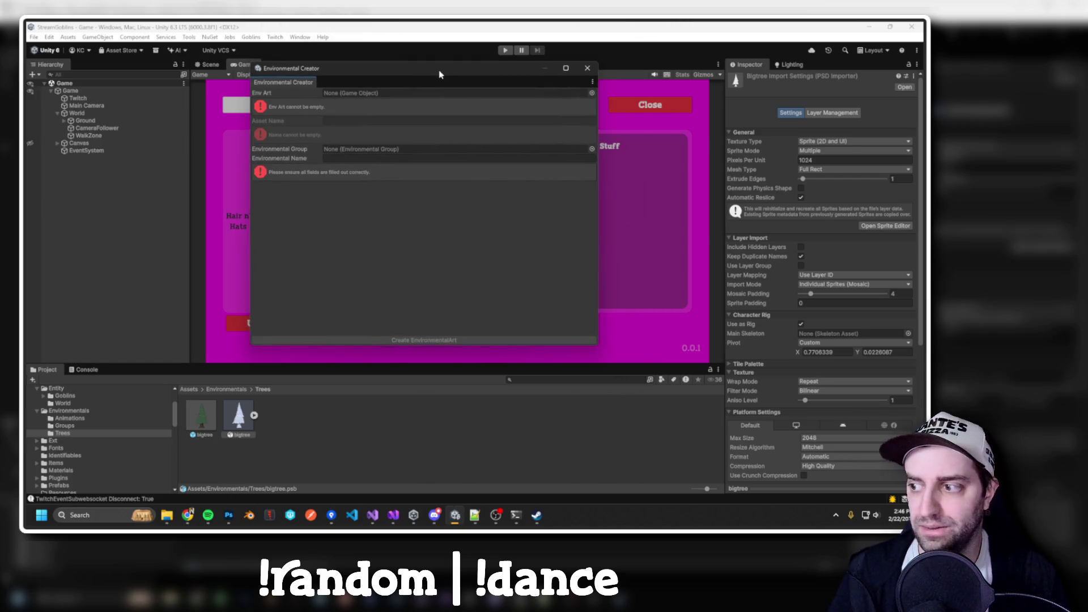
{"action": "key", "text": "alt+Tab"}
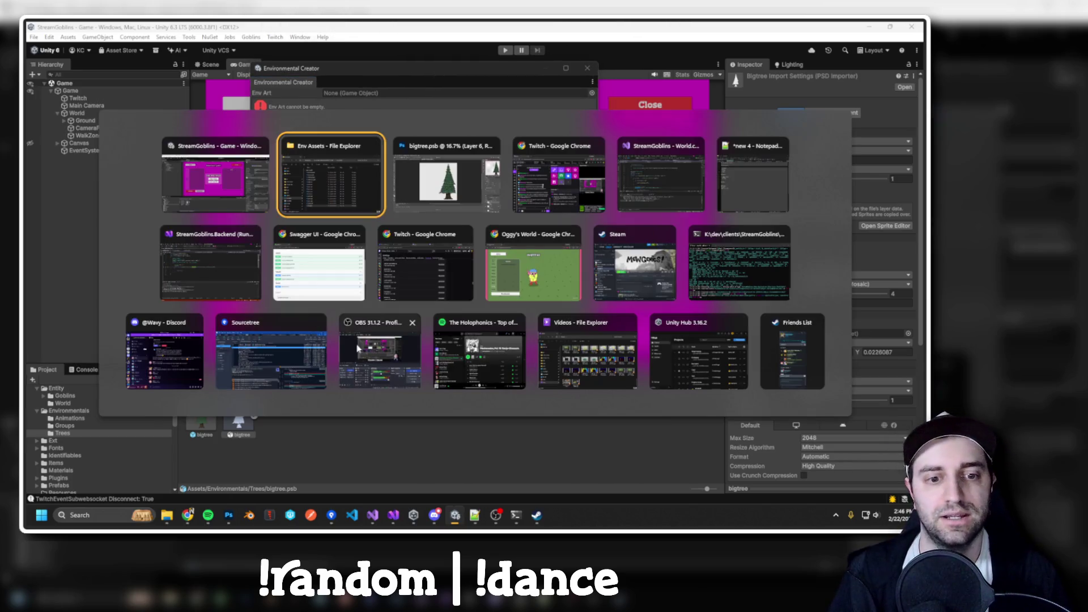
Drag liltree.psb from Env Assets into Unity's Trees folder and open it in Photoshop.
{"action": "left_click_drag", "start_coordinate": [491, 121], "coordinate": [569, 136]}
{"action": "left_click_drag", "start_coordinate": [563, 402], "coordinate": [307, 428]}
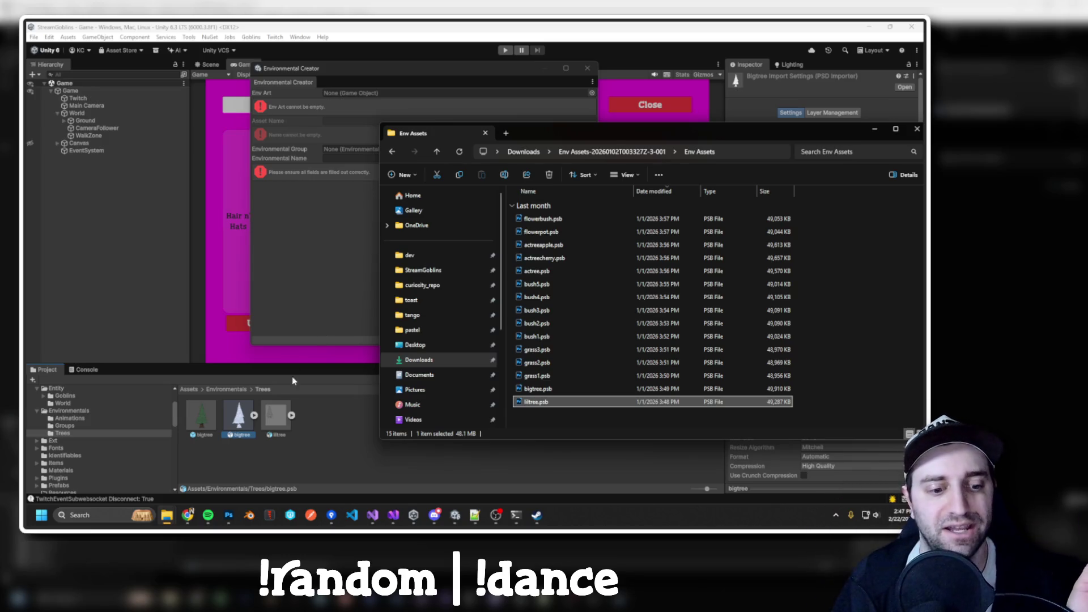
{"action": "double_click", "coordinate": [276, 416]}
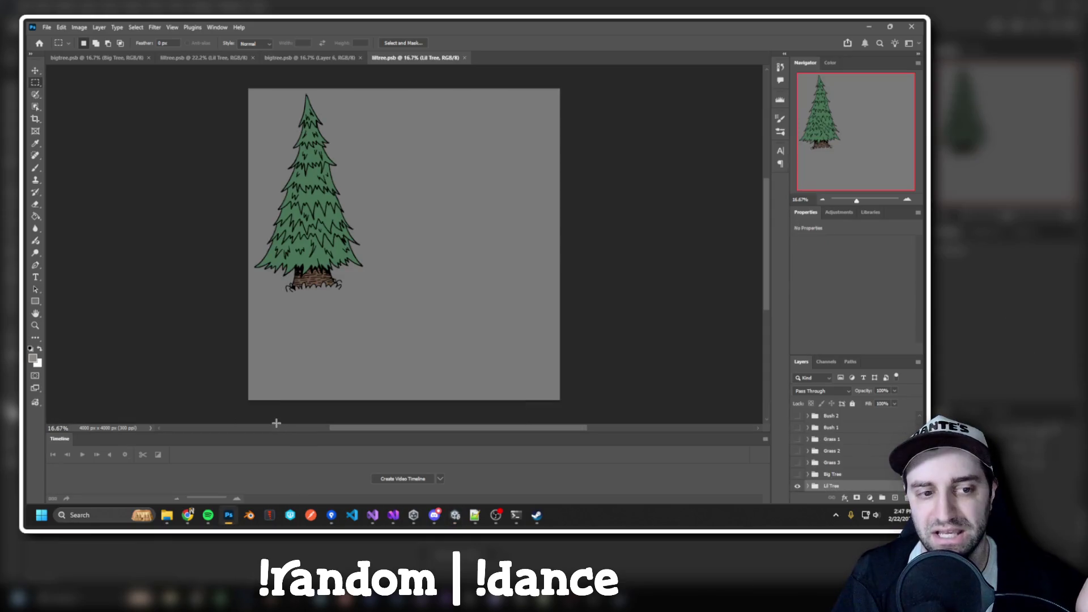
{"action": "left_click", "coordinate": [807, 486]}
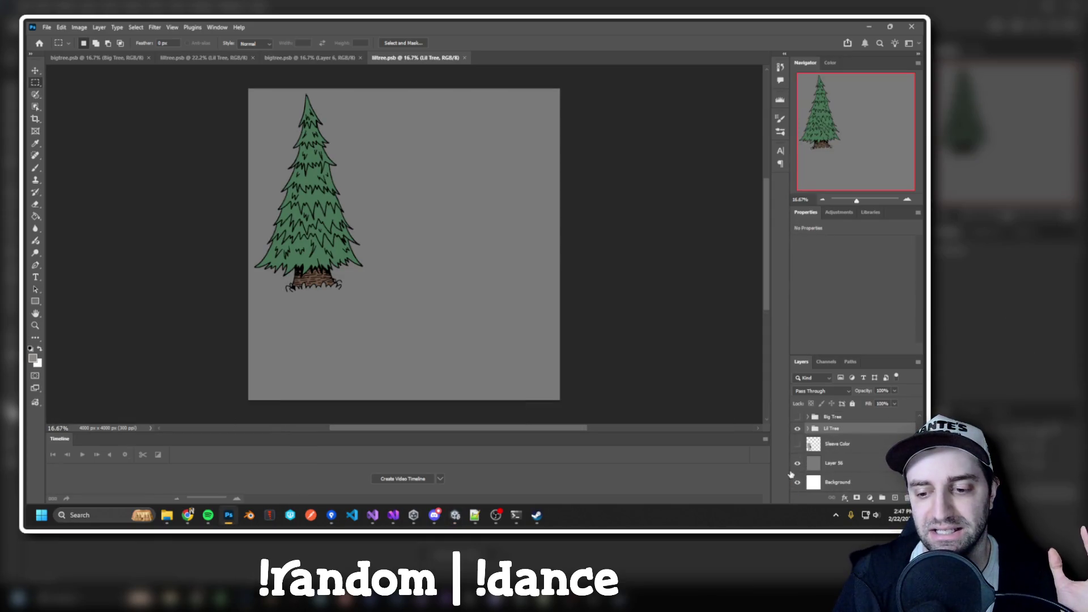
{"action": "left_click", "coordinate": [798, 463]}
{"action": "left_click", "coordinate": [799, 482]}
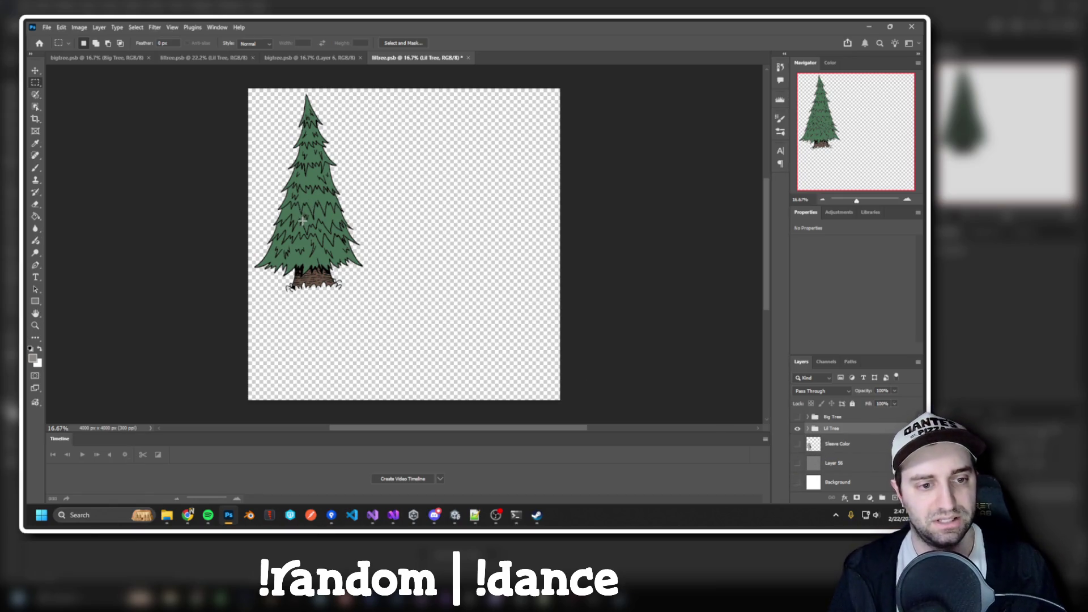
{"action": "scroll", "coordinate": [306, 210], "scroll_direction": "up", "scroll_amount": 5}
{"action": "scroll", "coordinate": [385, 256], "scroll_direction": "down", "scroll_amount": 4}
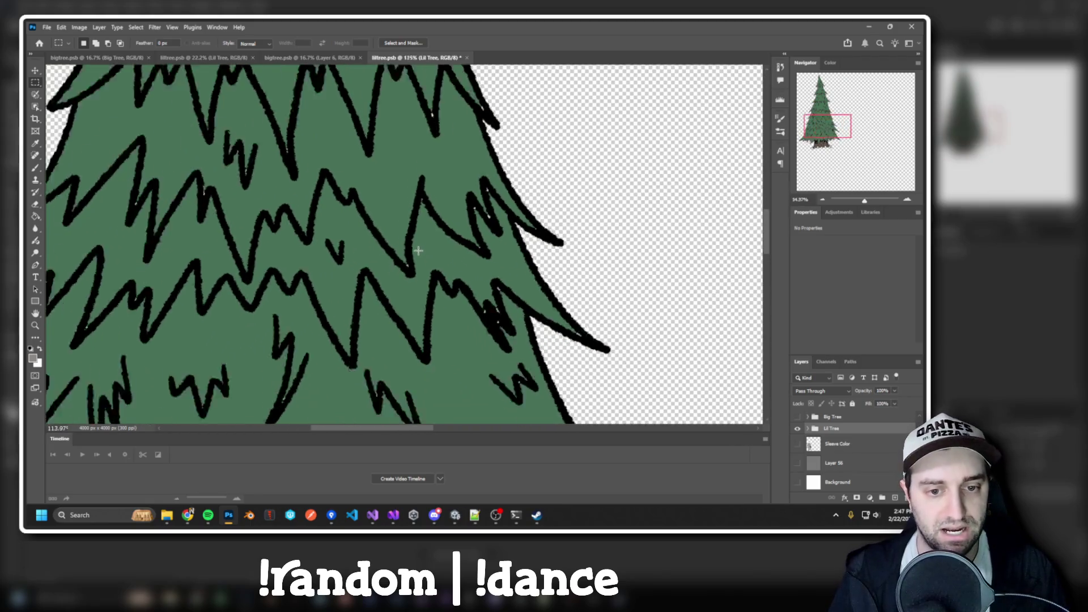
{"action": "key", "text": "b"}
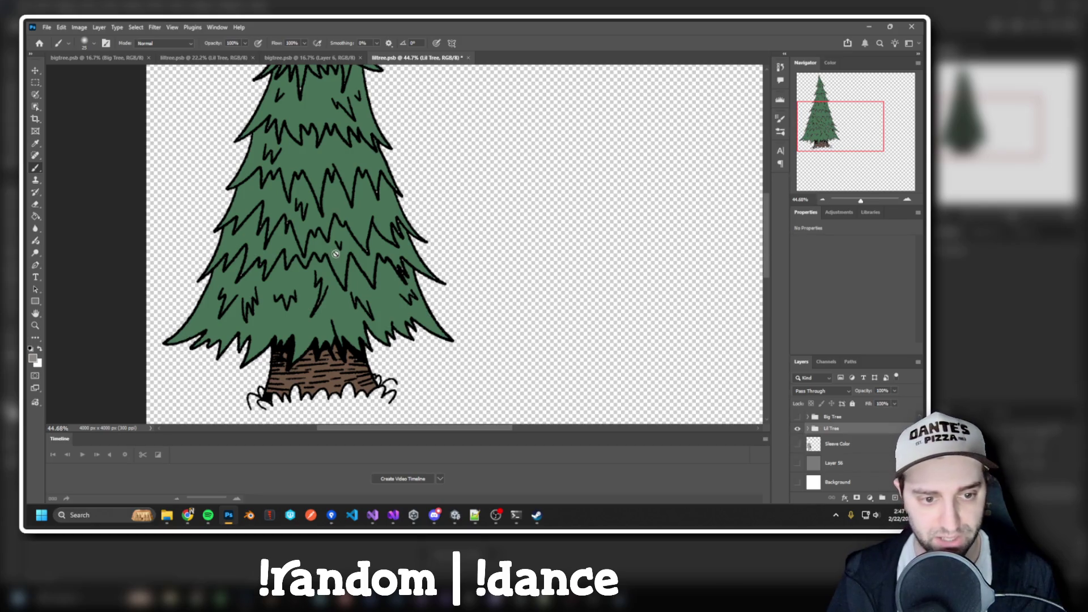
{"action": "scroll", "coordinate": [377, 247], "scroll_direction": "up", "scroll_amount": 6}
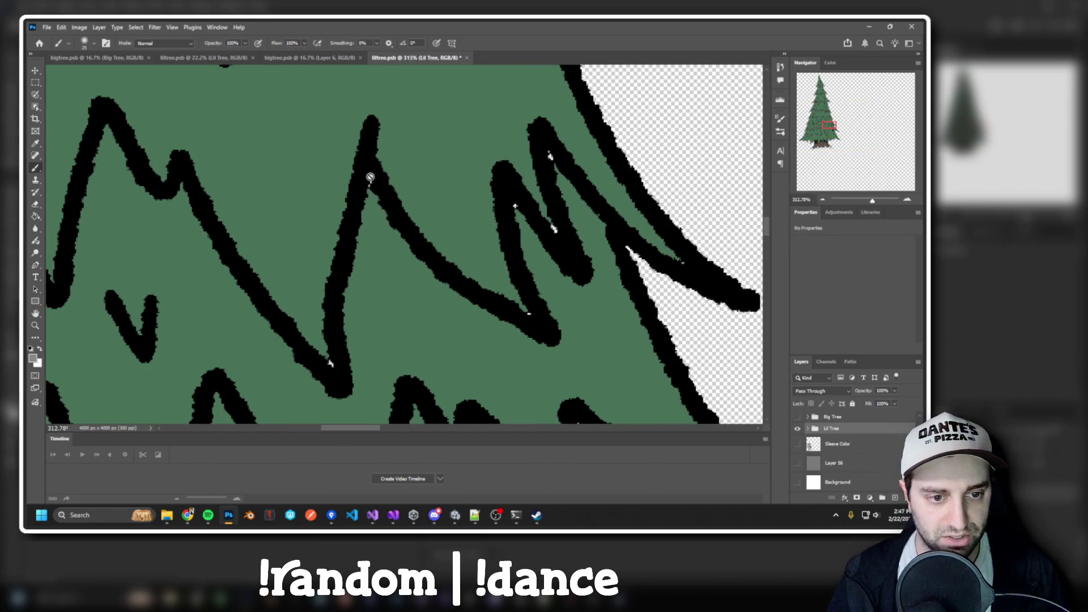
{"action": "scroll", "coordinate": [524, 262], "scroll_direction": "down", "scroll_amount": 5}
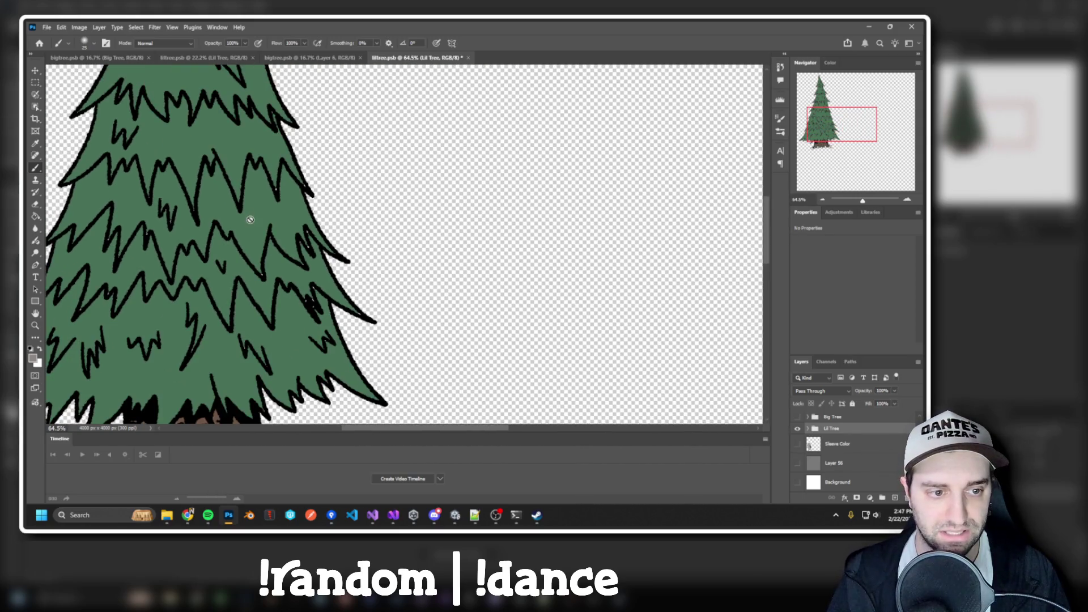
{"action": "left_click_drag", "start_coordinate": [250, 219], "coordinate": [417, 200]}
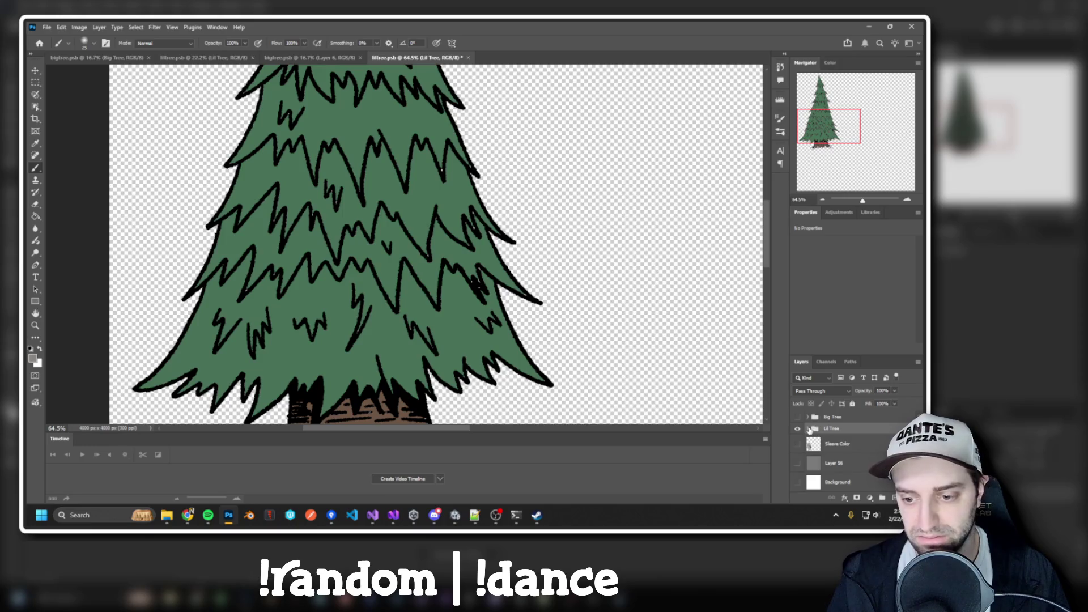
{"action": "left_click", "coordinate": [809, 430]}
{"action": "left_click", "coordinate": [797, 445]}
{"action": "left_click", "coordinate": [798, 446]}
{"action": "left_click", "coordinate": [798, 446]}
{"action": "left_click", "coordinate": [797, 447]}
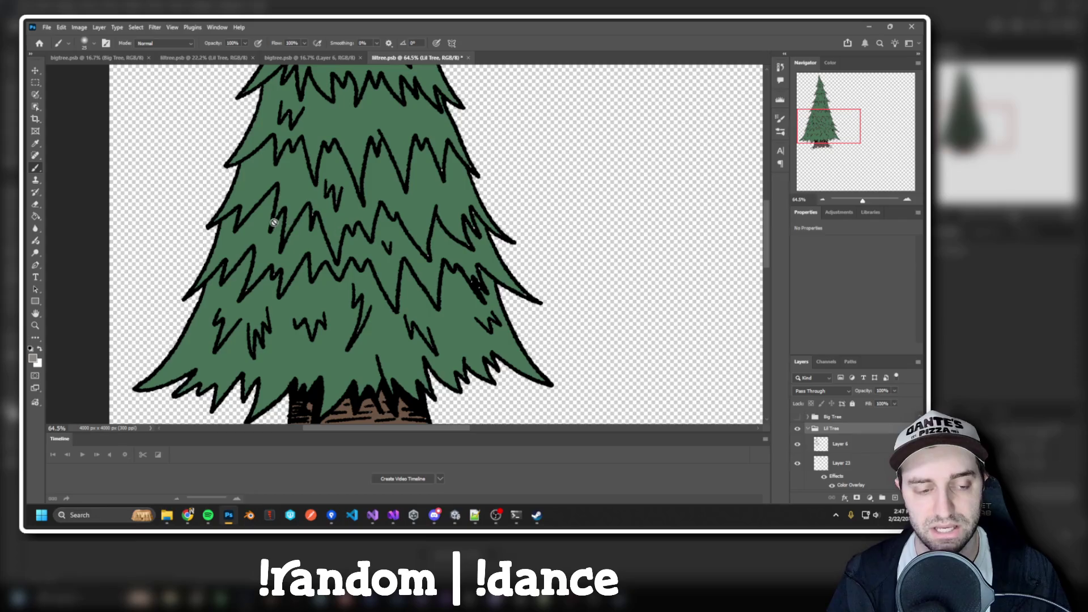
{"action": "left_click", "coordinate": [797, 446]}
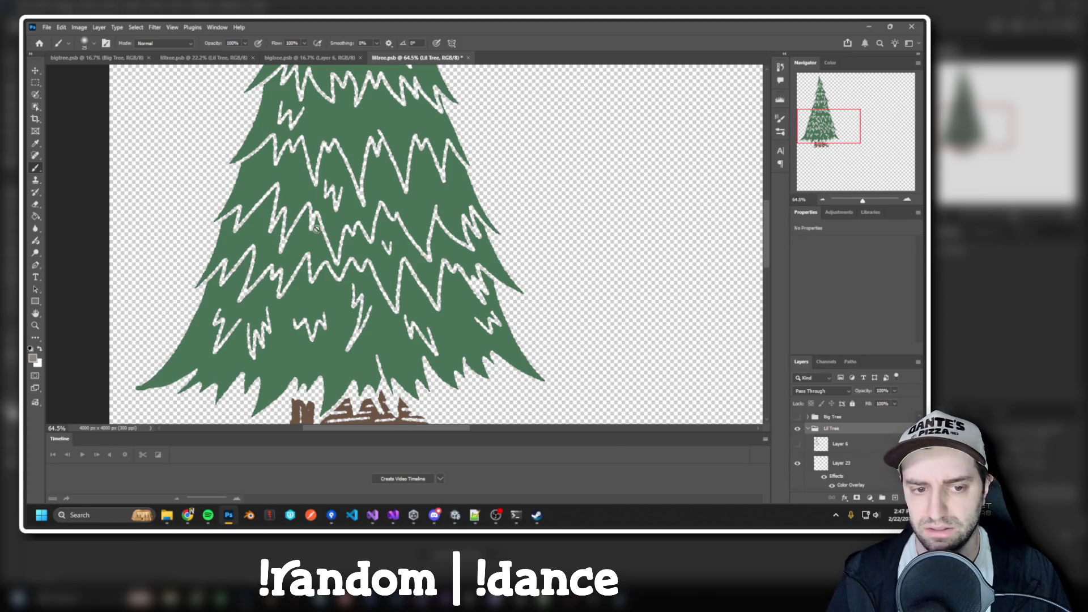
{"action": "left_click", "coordinate": [798, 445]}
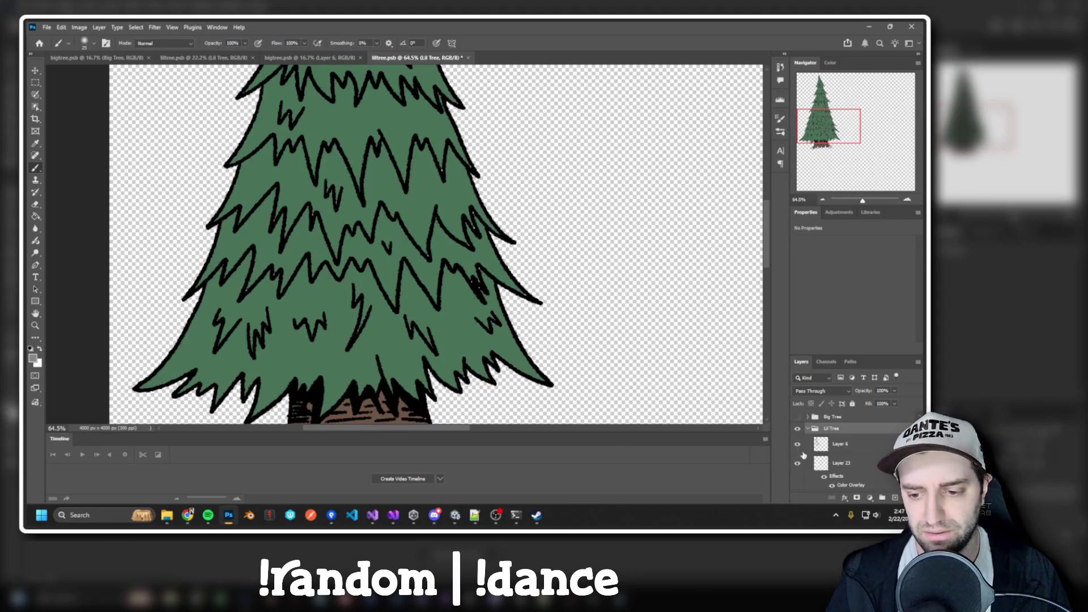
{"action": "left_click", "coordinate": [856, 465]}
{"action": "scroll", "coordinate": [839, 459], "scroll_direction": "down", "scroll_amount": 1}
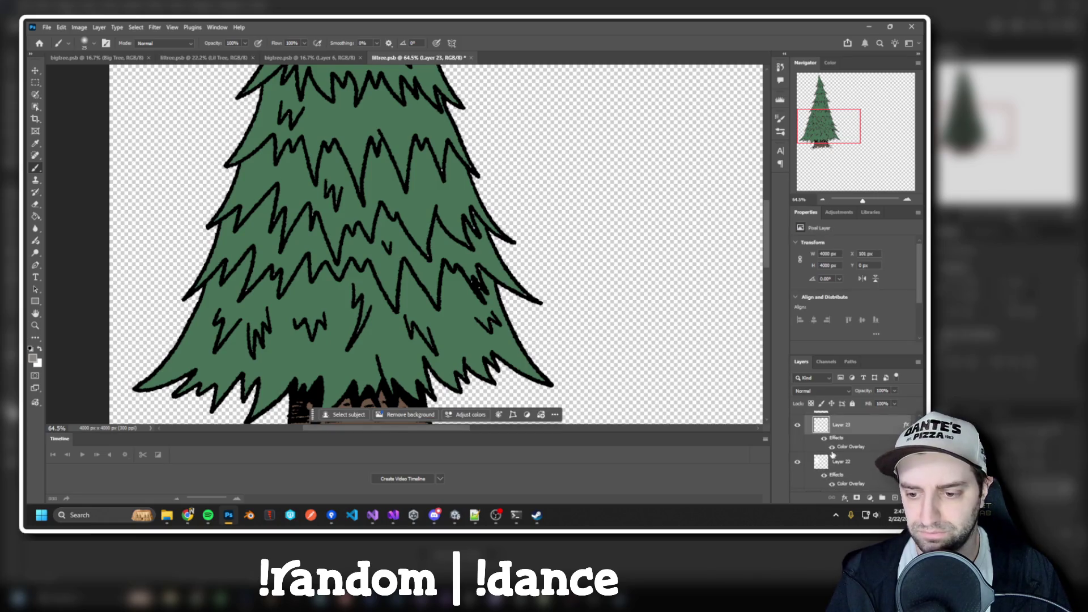
On Layer 23, make black the painting colour and pick a Hard Round brush.
{"action": "left_click", "coordinate": [798, 423]}
{"action": "left_click", "coordinate": [799, 423]}
{"action": "left_click", "coordinate": [799, 423]}
{"action": "left_click", "coordinate": [798, 424]}
{"action": "scroll", "coordinate": [404, 269], "scroll_direction": "down", "scroll_amount": 5}
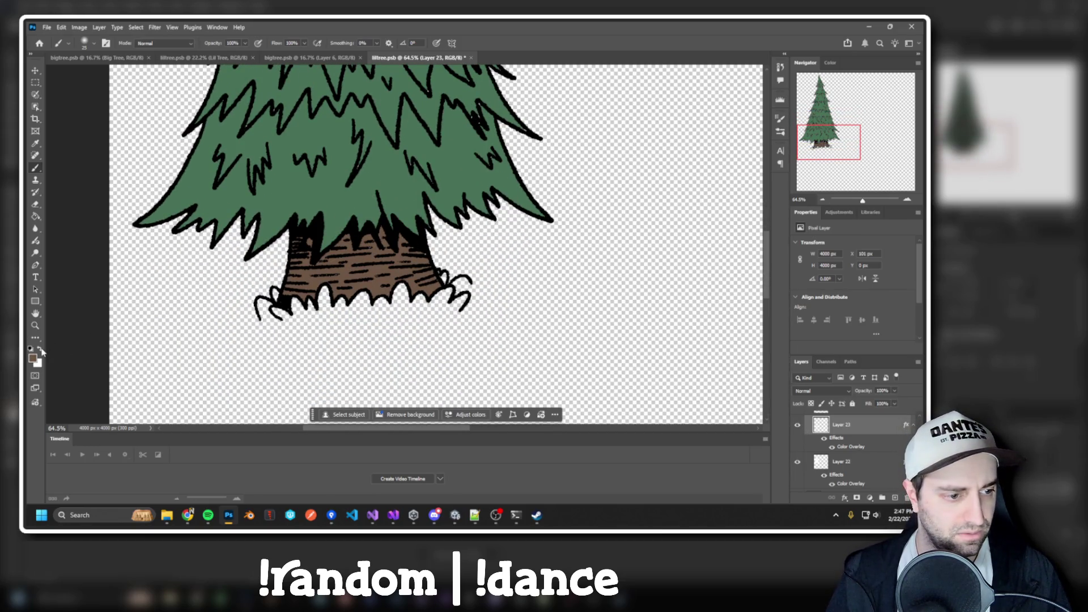
{"action": "left_click", "coordinate": [40, 349]}
{"action": "scroll", "coordinate": [377, 245], "scroll_direction": "up", "scroll_amount": 3}
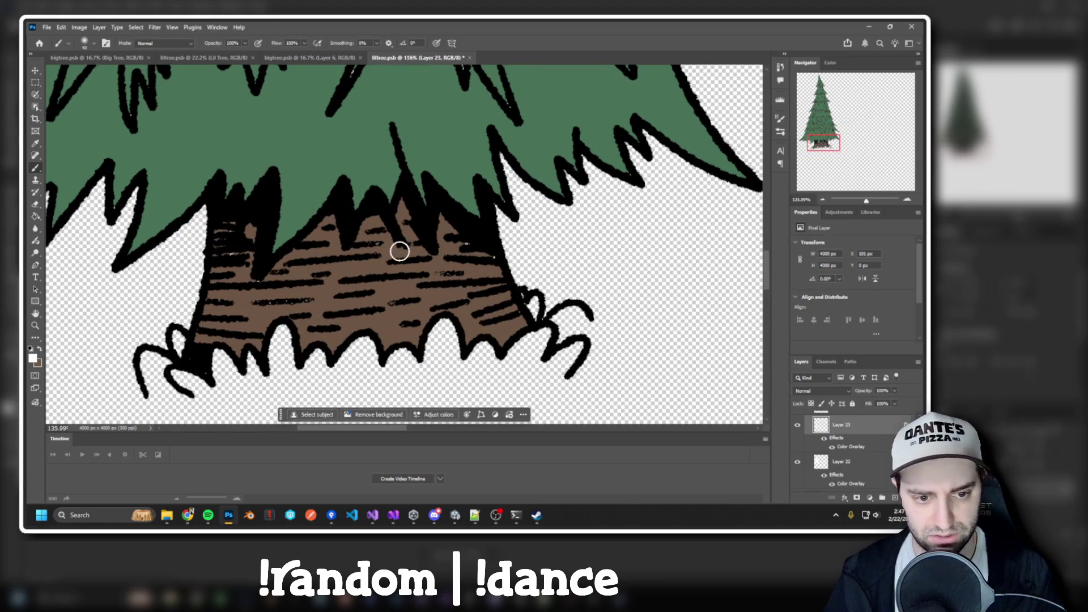
{"action": "right_click", "coordinate": [400, 252]}
{"action": "left_click", "coordinate": [464, 391]}
{"action": "key", "text": "Return"}
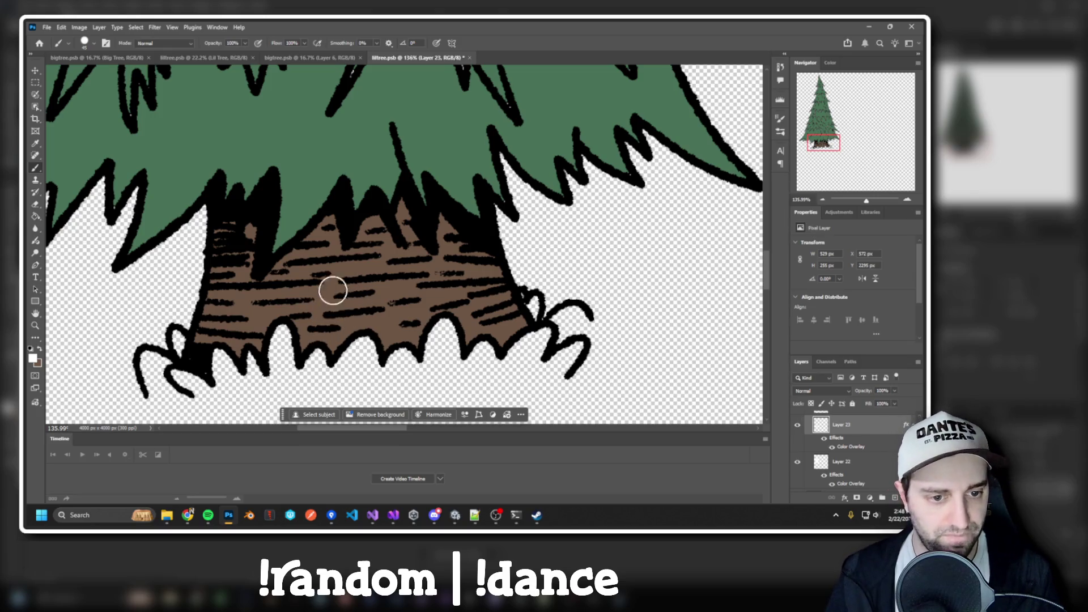
Paint solid black over the trunk–root joint, shrinking the brush for the root area.
{"action": "scroll", "coordinate": [343, 294], "scroll_direction": "up", "scroll_amount": 3}
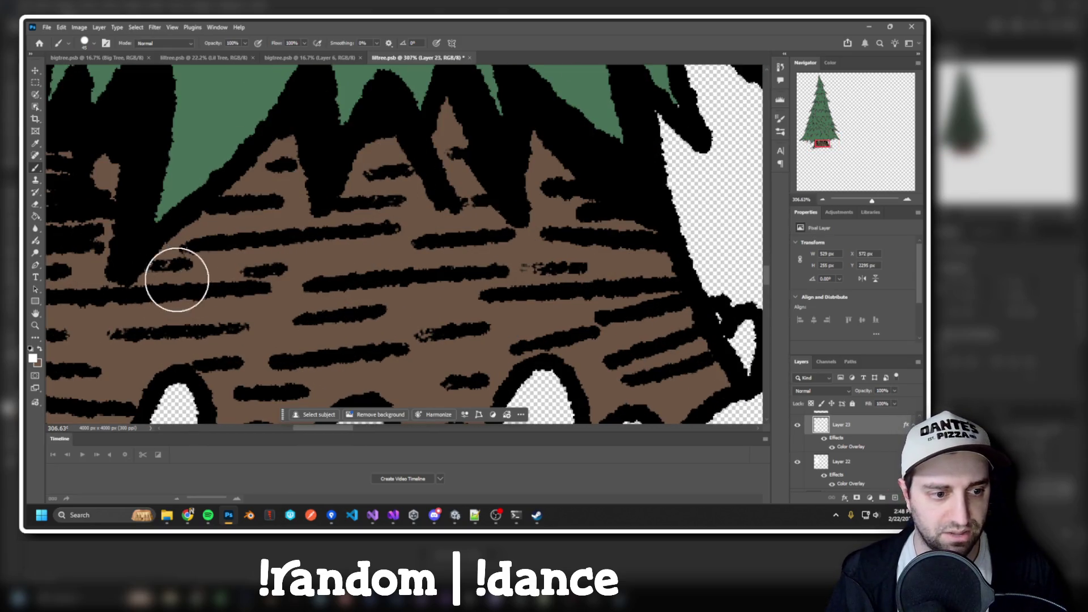
{"action": "left_click_drag", "start_coordinate": [175, 264], "coordinate": [506, 152]}
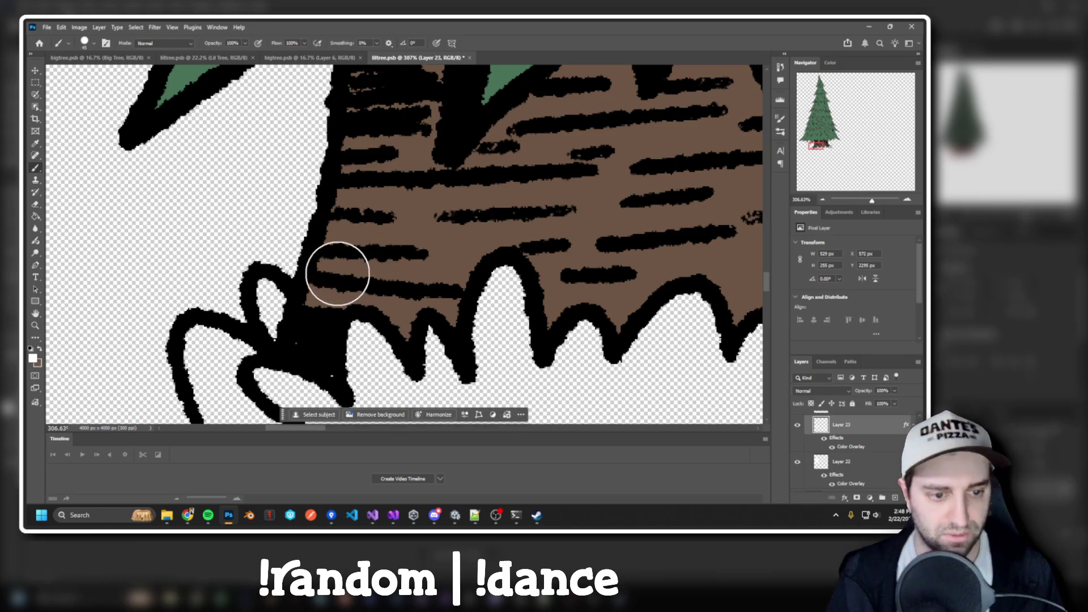
{"action": "left_click_drag", "start_coordinate": [316, 338], "coordinate": [323, 360]}
{"action": "key", "text": "bracketleft"}
{"action": "left_click", "coordinate": [321, 356]}
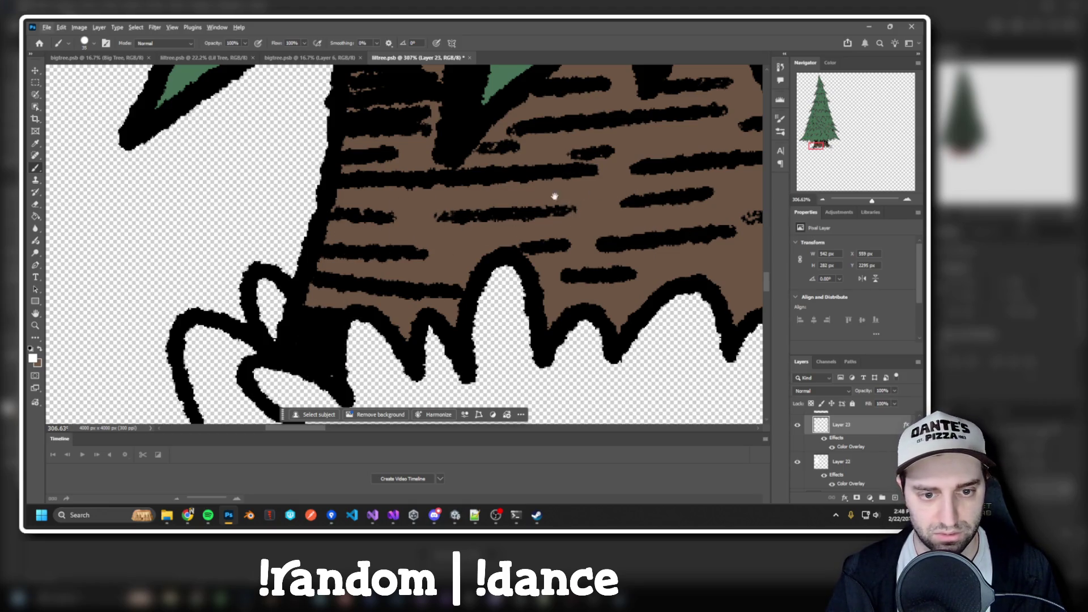
{"action": "mouse_move", "coordinate": [566, 187]}
{"action": "left_mouse_down"}
{"action": "mouse_move", "coordinate": [359, 224]}
{"action": "mouse_move", "coordinate": [556, 184]}
{"action": "mouse_move", "coordinate": [401, 270]}
{"action": "mouse_move", "coordinate": [445, 161]}
{"action": "mouse_move", "coordinate": [444, 180]}
{"action": "mouse_move", "coordinate": [520, 177]}
{"action": "left_mouse_up"}
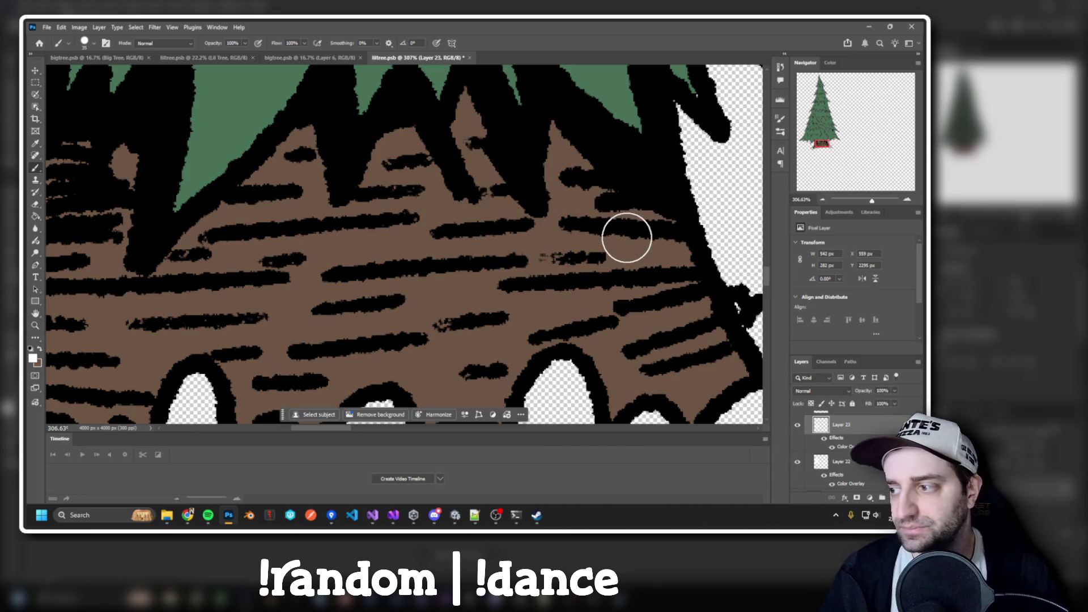
{"action": "scroll", "coordinate": [619, 194], "scroll_direction": "down", "scroll_amount": 5}
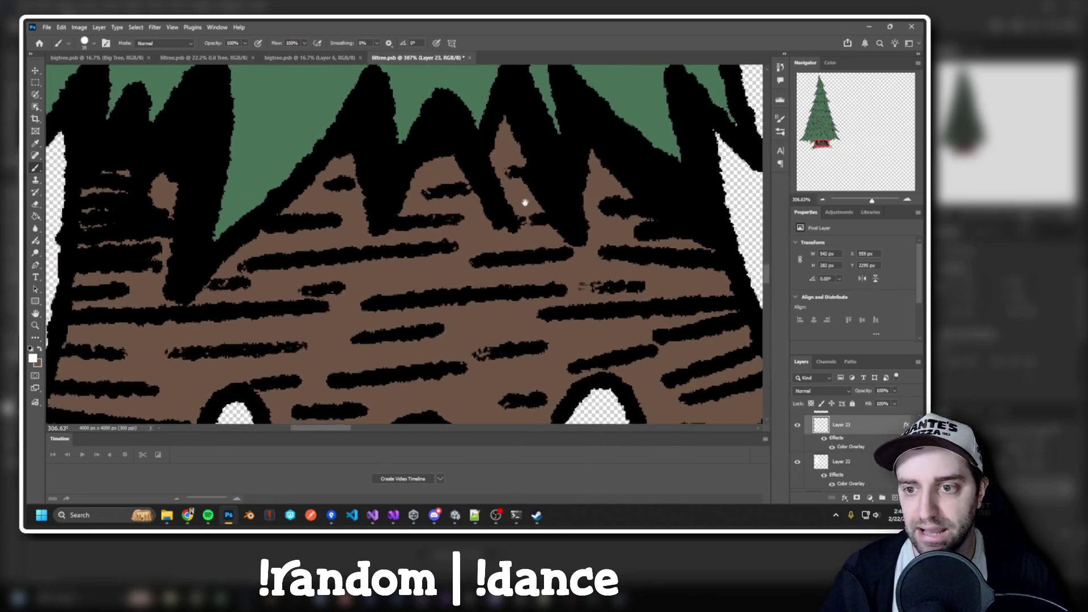
{"action": "scroll", "coordinate": [669, 277], "scroll_direction": "down", "scroll_amount": 1}
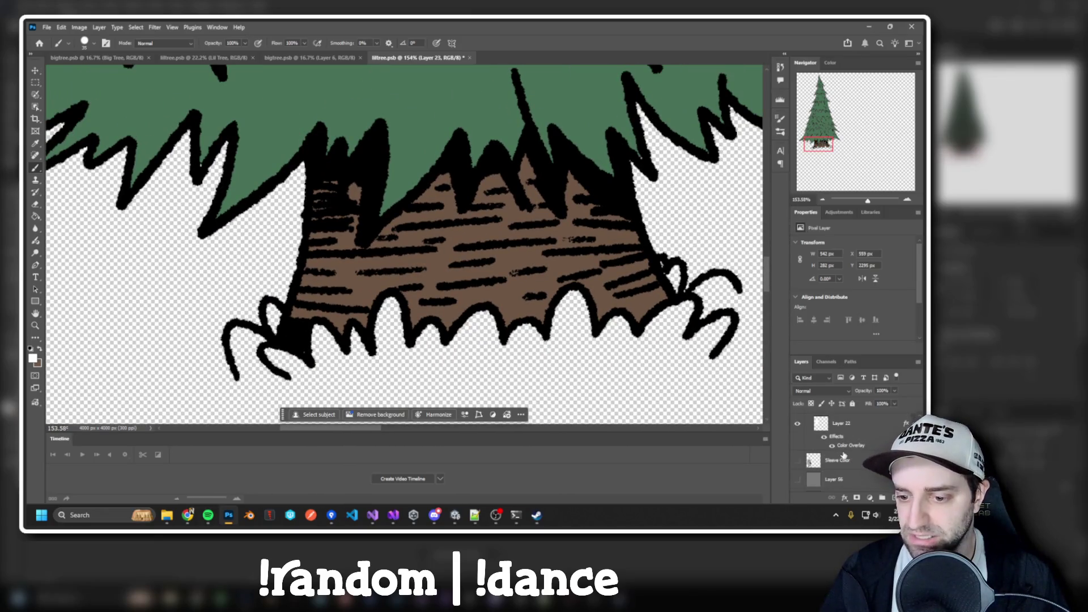
On Layer 22, step the brush size from 20 through 25 to 30, then zoom out.
{"action": "left_click", "coordinate": [851, 464]}
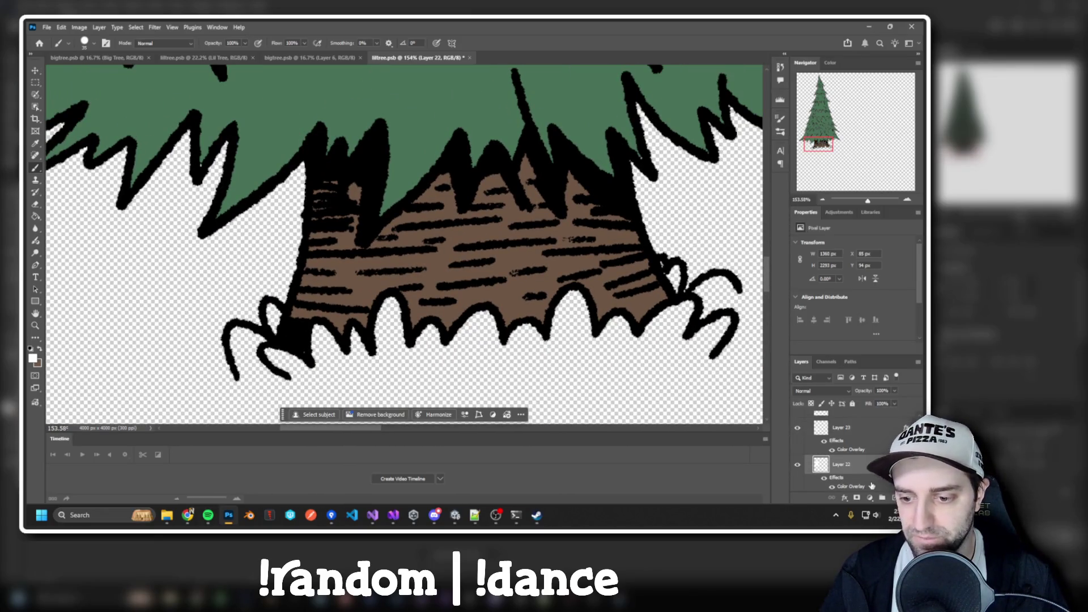
{"action": "scroll", "coordinate": [669, 226], "scroll_direction": "down", "scroll_amount": 3}
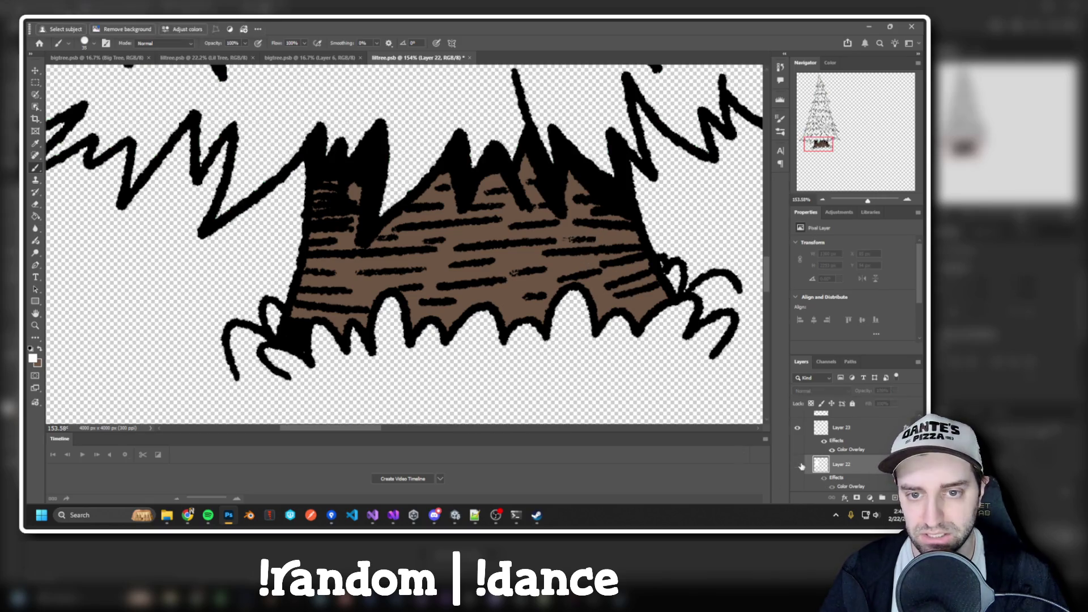
{"action": "key", "text": "bracketleft"}
{"action": "key", "text": "bracketleft"}
{"action": "key", "text": "bracketleft"}
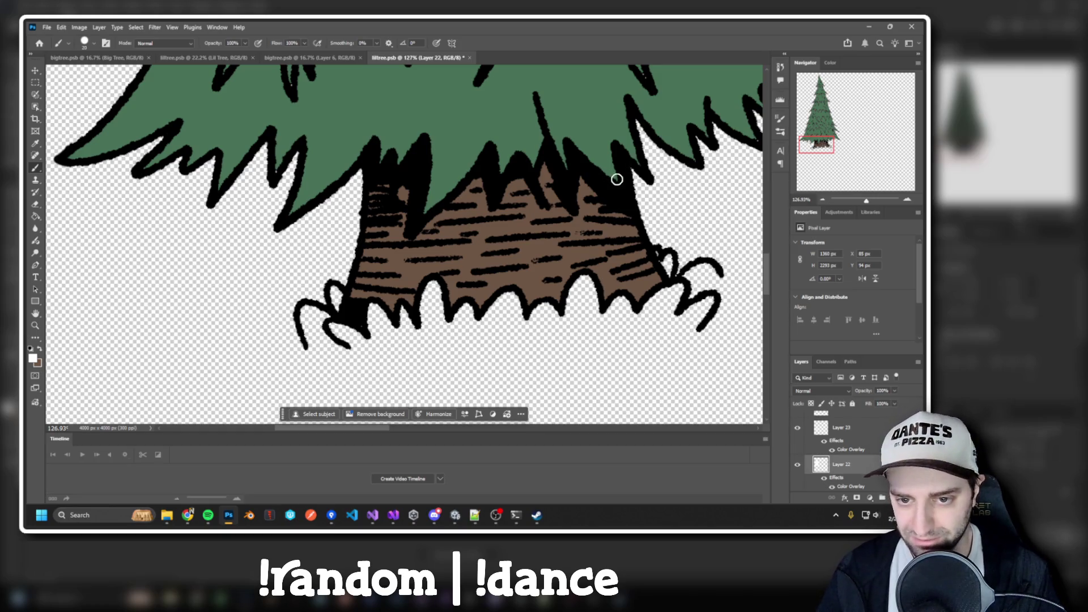
{"action": "key", "text": "bracketright"}
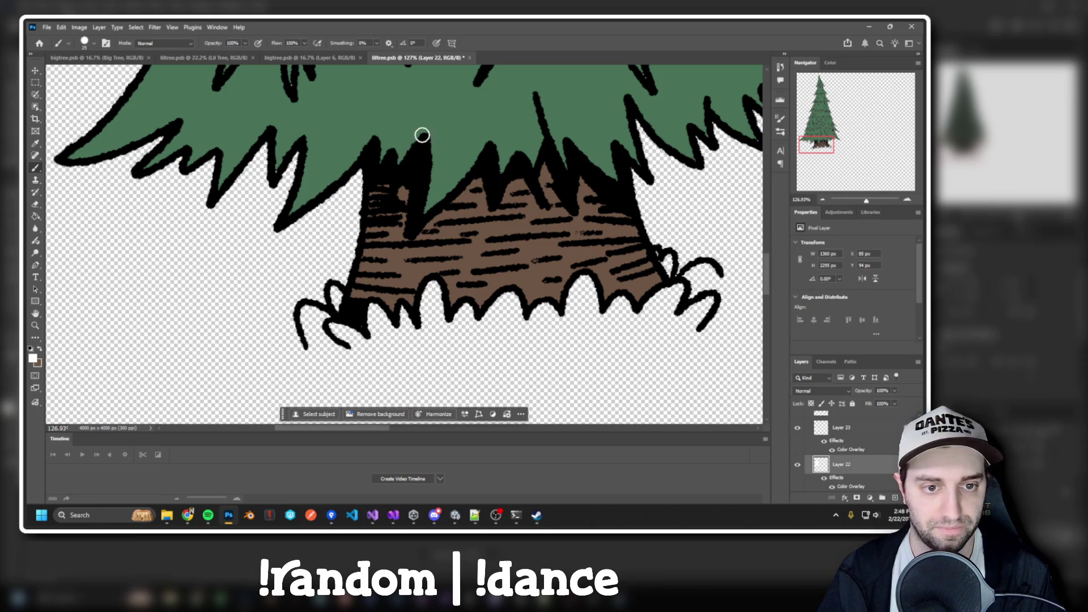
{"action": "key", "text": "bracketright"}
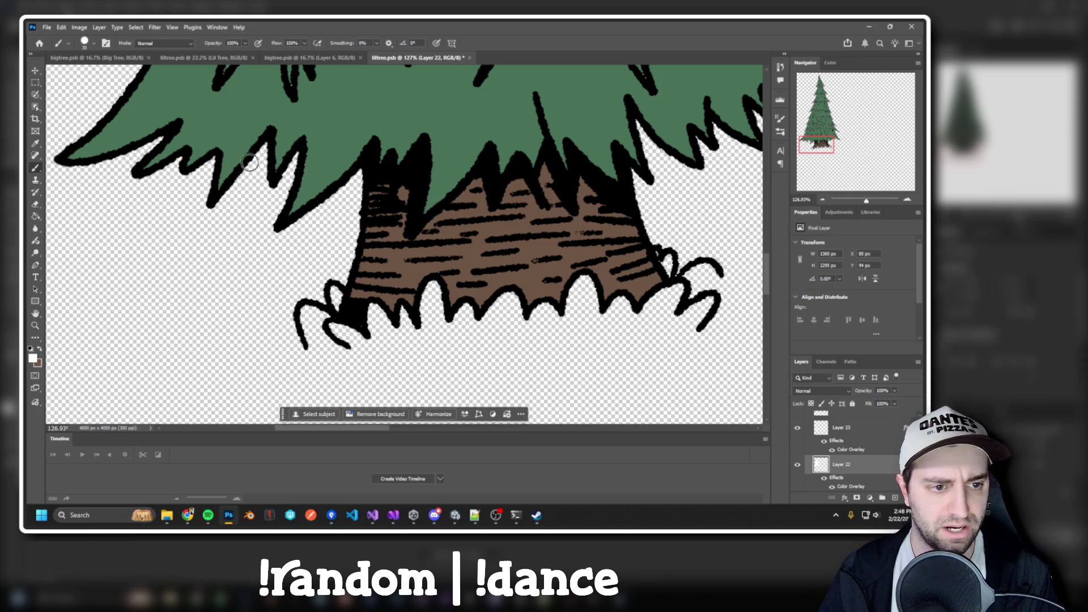
{"action": "scroll", "coordinate": [260, 175], "scroll_direction": "down", "scroll_amount": 3}
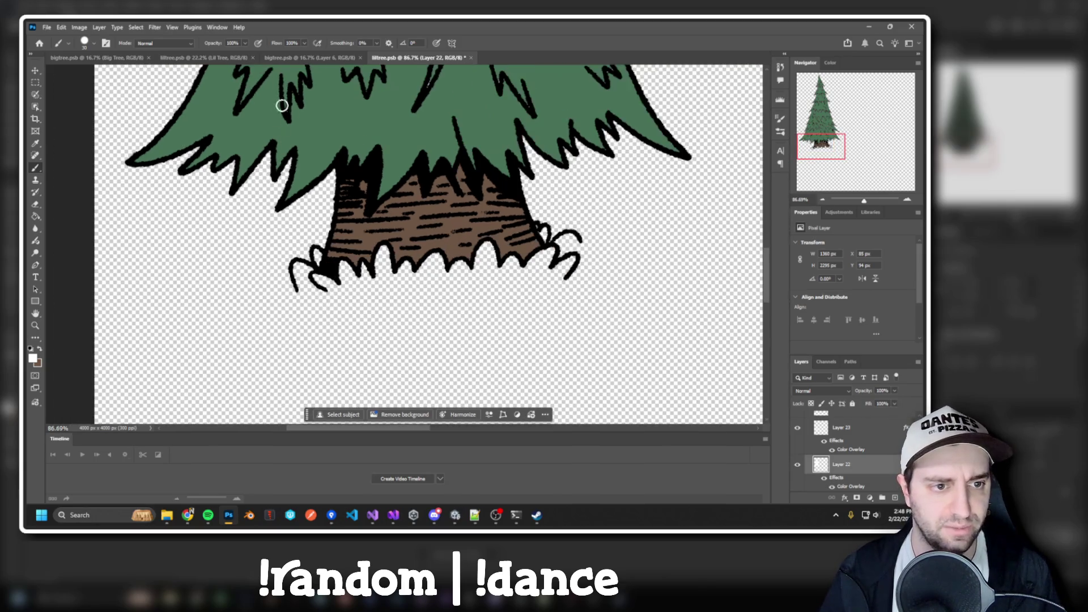
{"action": "scroll", "coordinate": [199, 150], "scroll_direction": "up", "scroll_amount": 4}
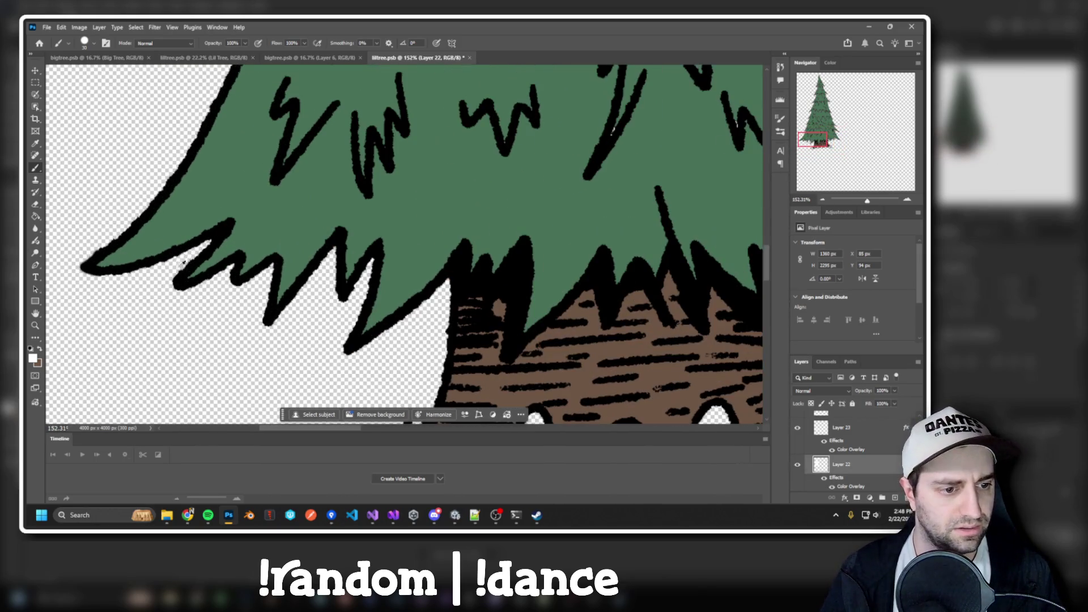
{"action": "scroll", "coordinate": [200, 263], "scroll_direction": "down", "scroll_amount": 5}
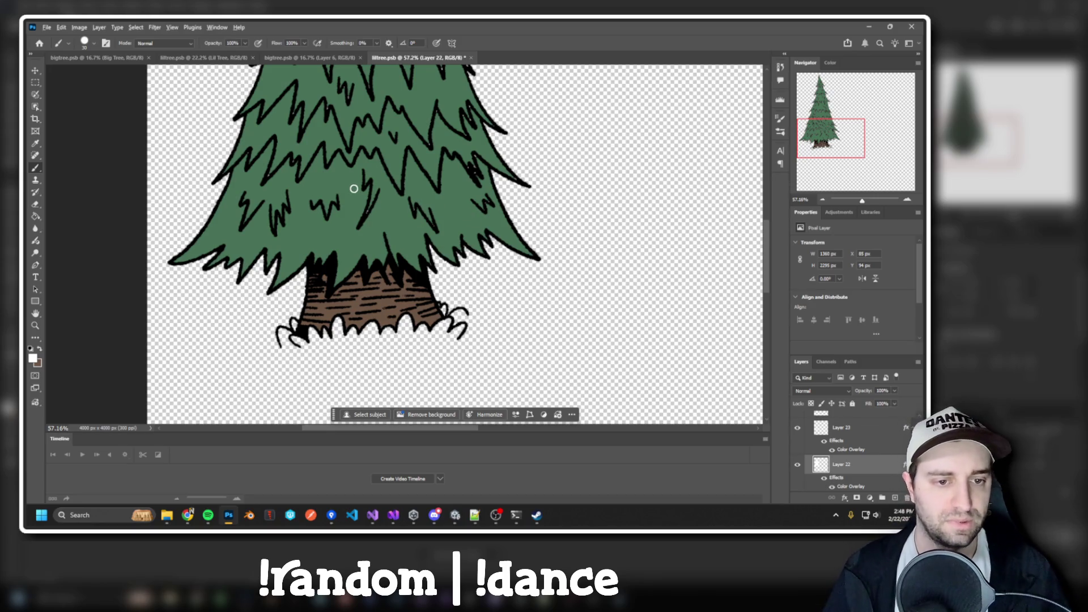
{"action": "scroll", "coordinate": [356, 186], "scroll_direction": "down", "scroll_amount": 5}
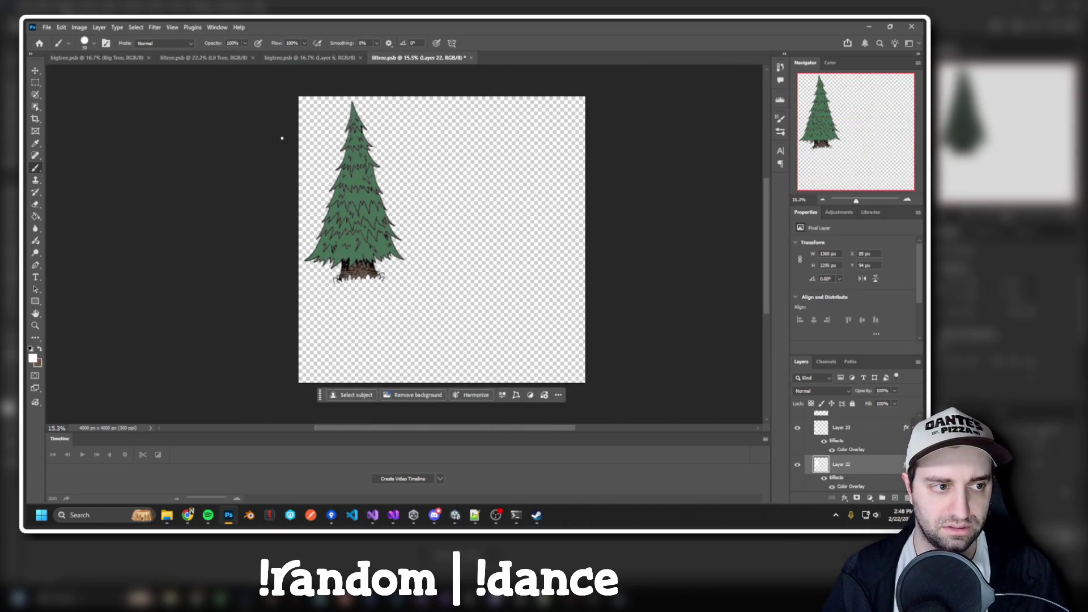
Switch to the Quick Selection Tool and target the Lil Tree group.
{"action": "left_click", "coordinate": [36, 96]}
{"action": "left_click_drag", "start_coordinate": [352, 107], "coordinate": [357, 214]}
{"action": "key", "text": "ctrl+d"}
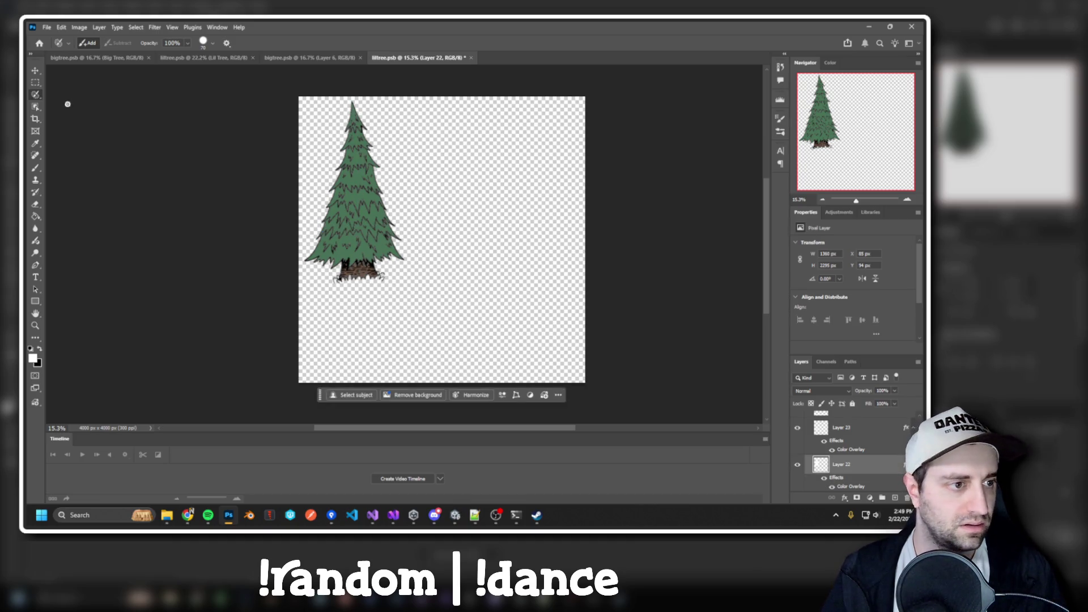
{"action": "right_click", "coordinate": [36, 108]}
{"action": "left_click", "coordinate": [65, 117]}
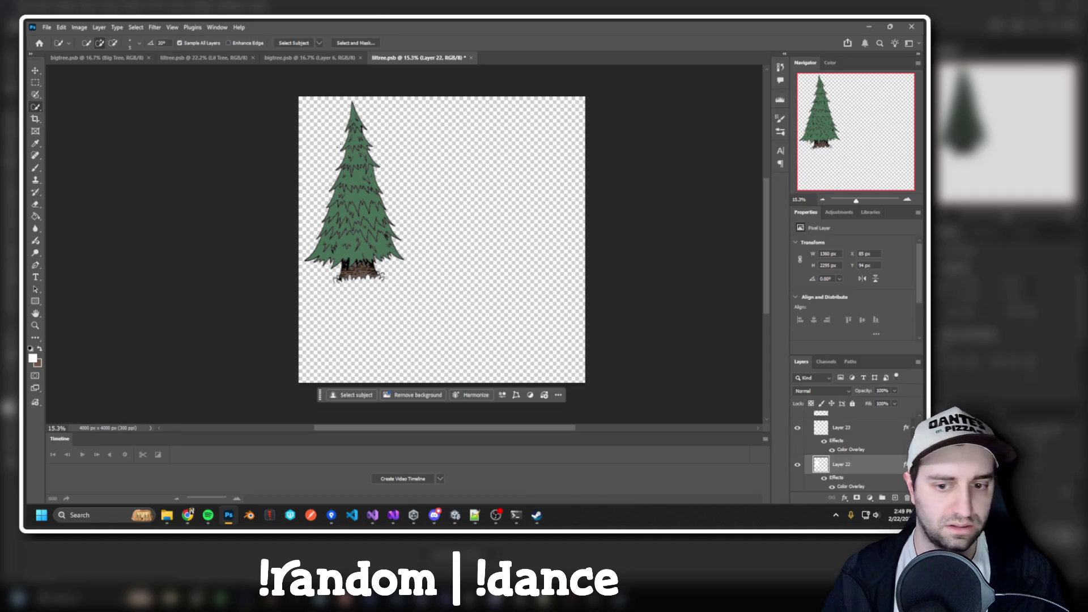
{"action": "scroll", "coordinate": [865, 448], "scroll_direction": "up", "scroll_amount": 3}
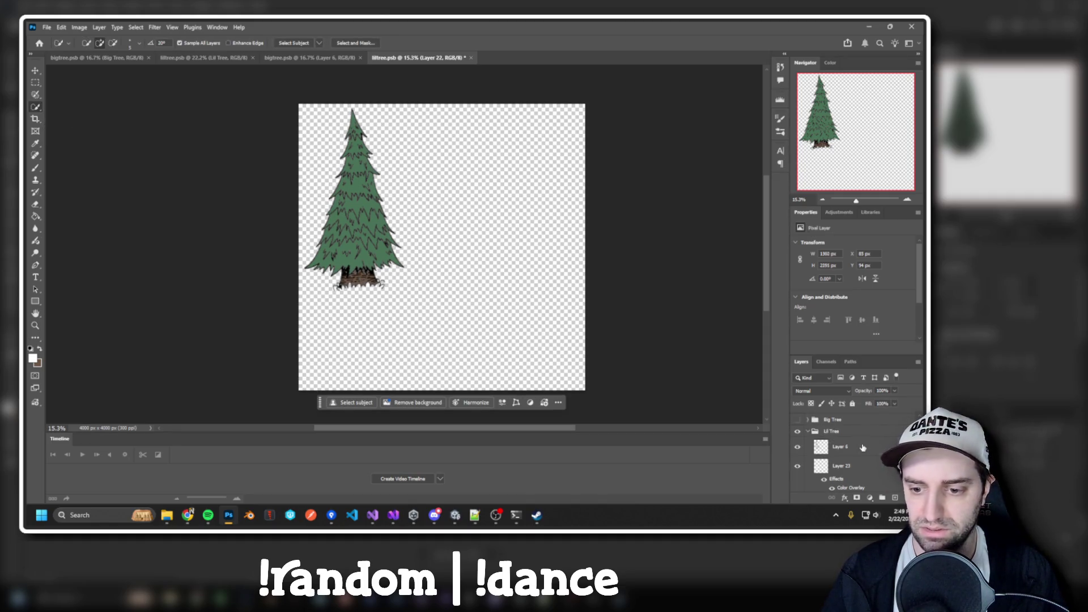
{"action": "left_click", "coordinate": [863, 448]}
{"action": "scroll", "coordinate": [858, 456], "scroll_direction": "down", "scroll_amount": 2}
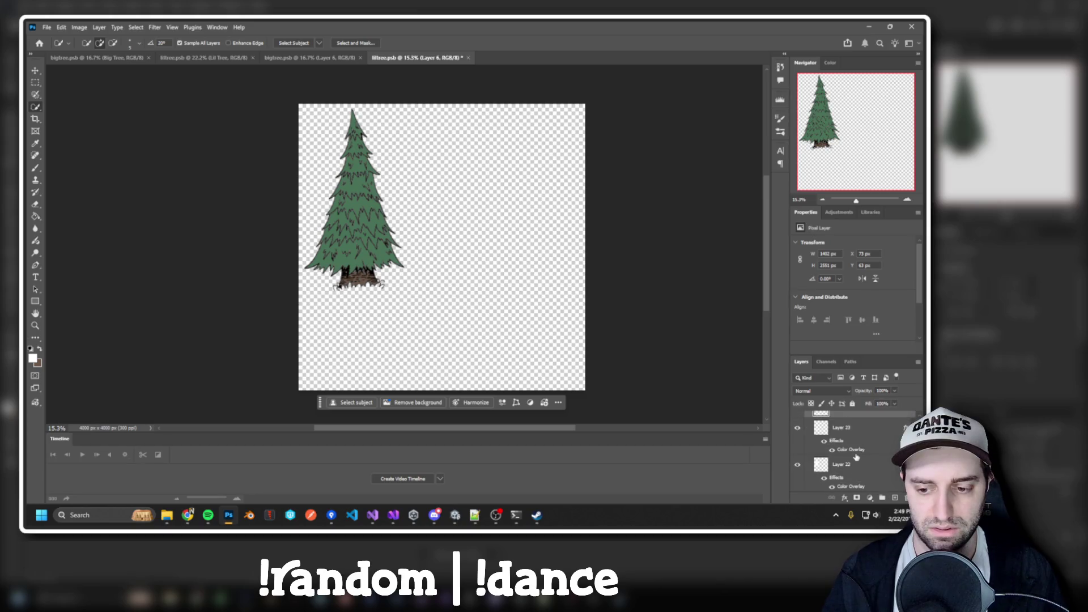
{"action": "left_click", "coordinate": [351, 120], "text": "ctrl"}
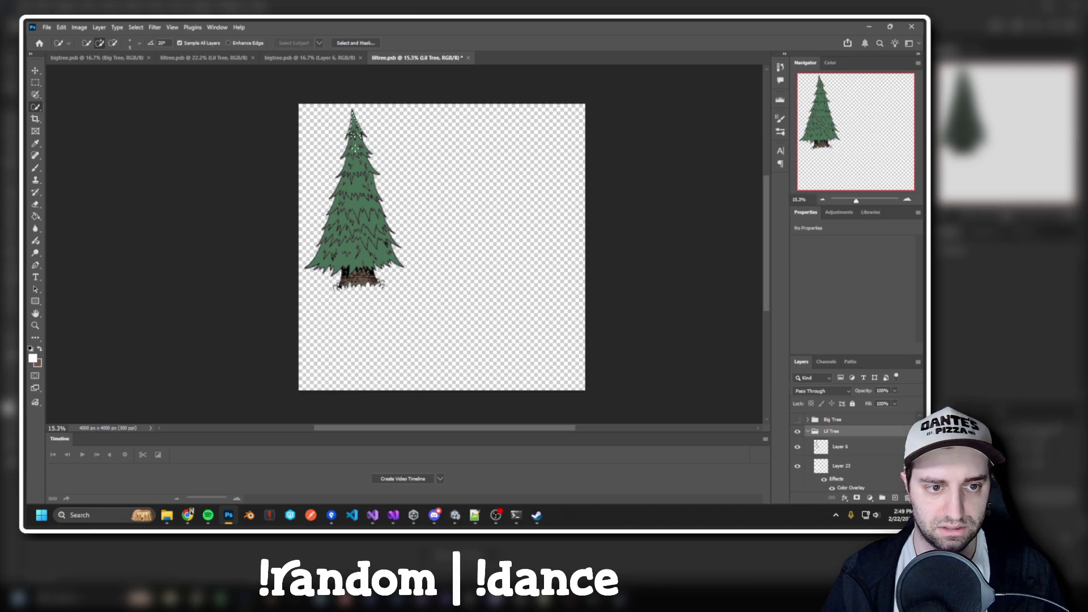
Select the tree's left side and add its inner patch to the selection.
{"action": "mouse_move", "coordinate": [352, 214]}
{"action": "left_mouse_down"}
{"action": "mouse_move", "coordinate": [332, 255]}
{"action": "mouse_move", "coordinate": [363, 263]}
{"action": "mouse_move", "coordinate": [380, 213]}
{"action": "left_mouse_up"}
{"action": "scroll", "coordinate": [335, 280], "scroll_direction": "up", "scroll_amount": 3}
{"action": "scroll", "coordinate": [416, 249], "scroll_direction": "up", "scroll_amount": 2}
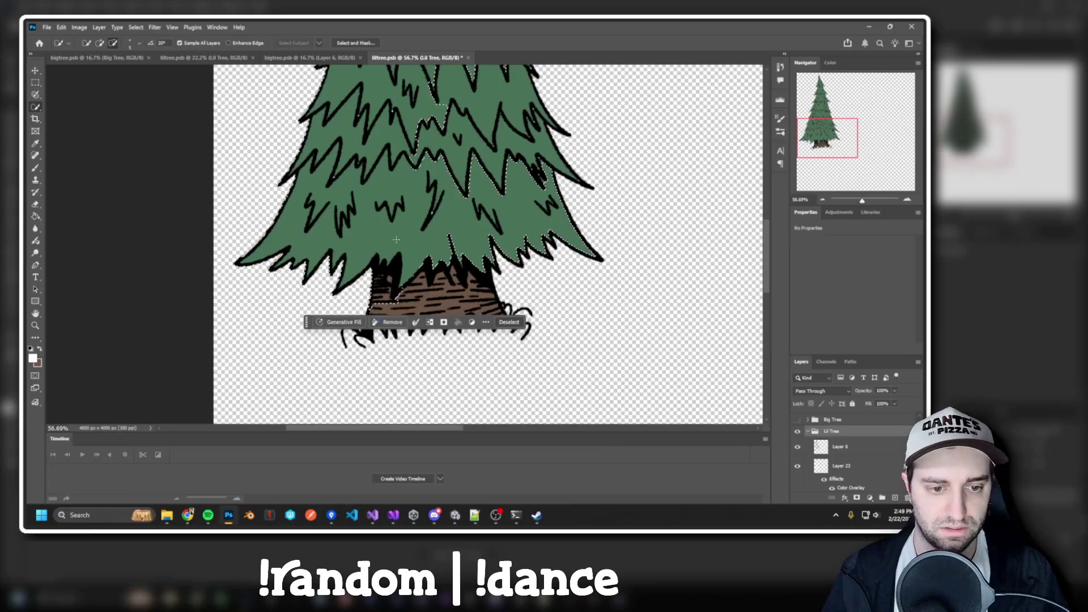
{"action": "scroll", "coordinate": [420, 218], "scroll_direction": "up", "scroll_amount": 1}
{"action": "left_click_drag", "start_coordinate": [420, 217], "coordinate": [437, 338]}
{"action": "scroll", "coordinate": [416, 112], "scroll_direction": "up", "scroll_amount": 5}
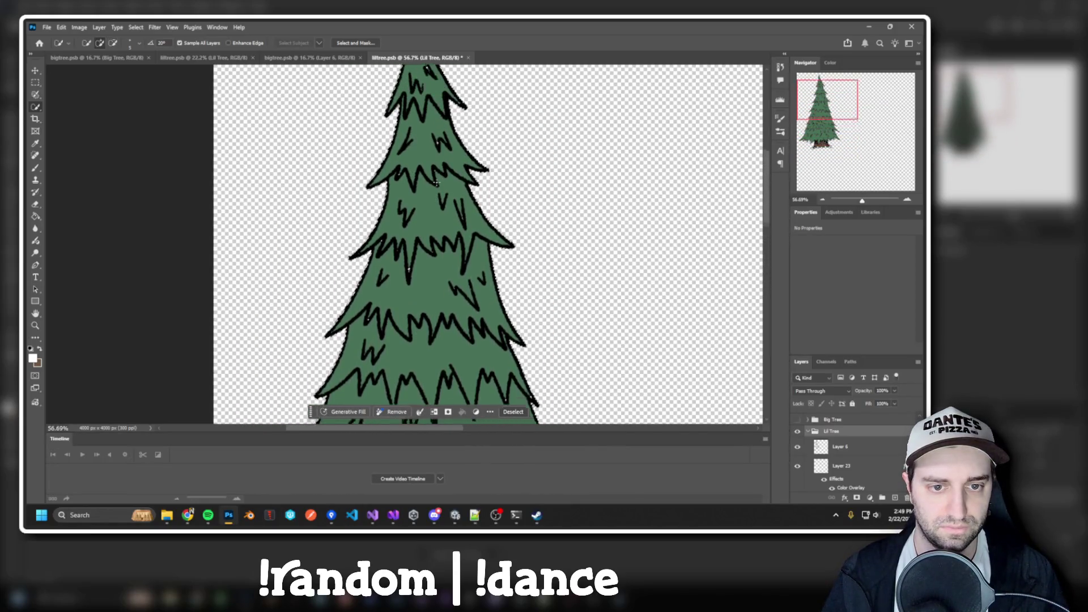
{"action": "scroll", "coordinate": [444, 205], "scroll_direction": "down", "scroll_amount": 5}
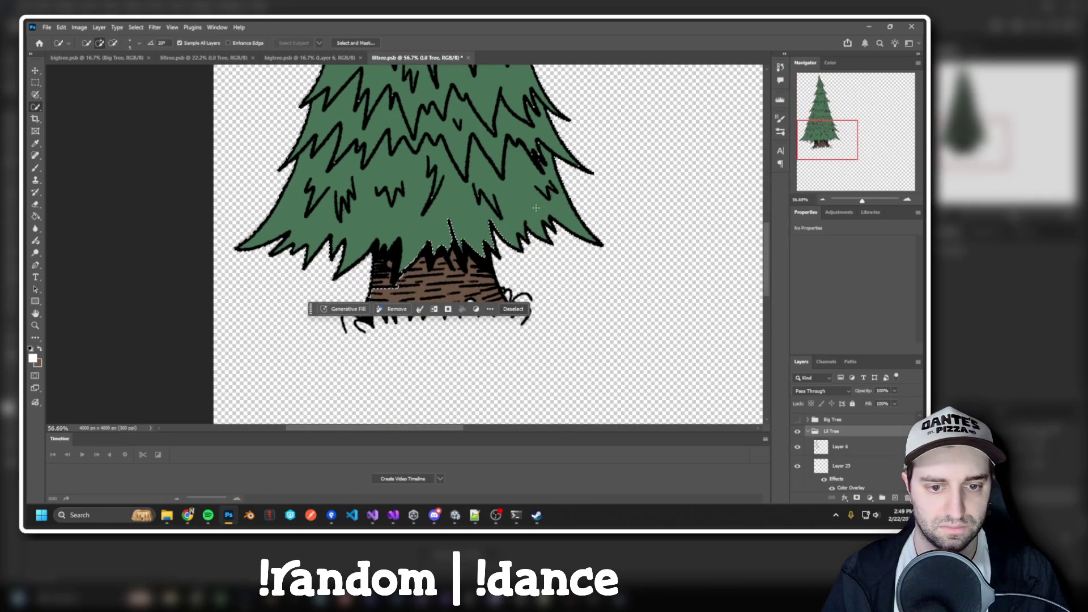
Refine the selection to take in the foliage's left edges, zooming in and out to check.
{"action": "key", "text": "alt"}
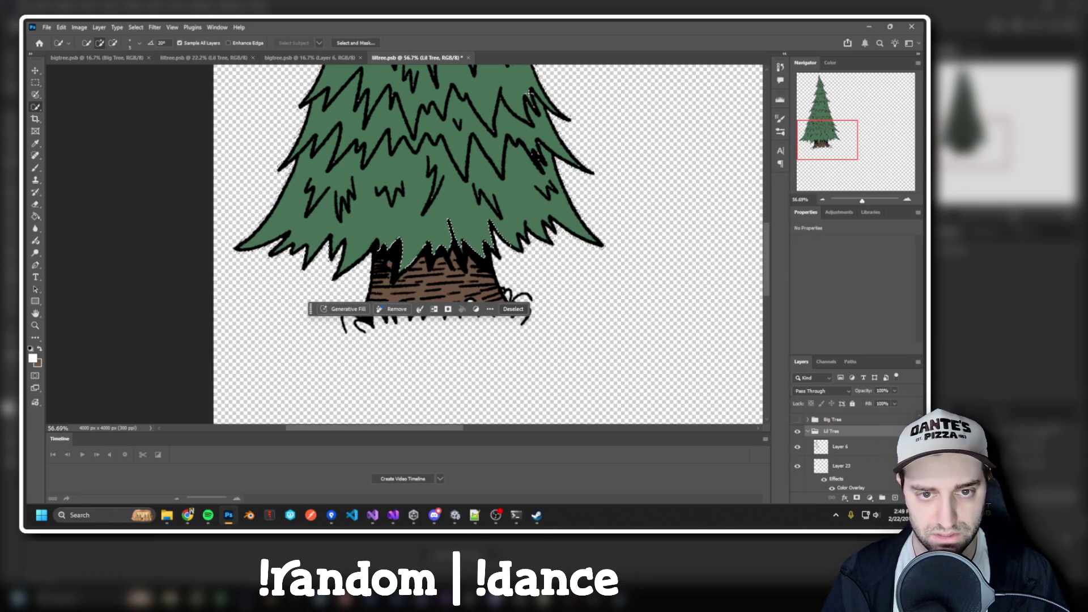
{"action": "left_click", "coordinate": [536, 126]}
{"action": "scroll", "coordinate": [532, 106], "scroll_direction": "up", "scroll_amount": 2}
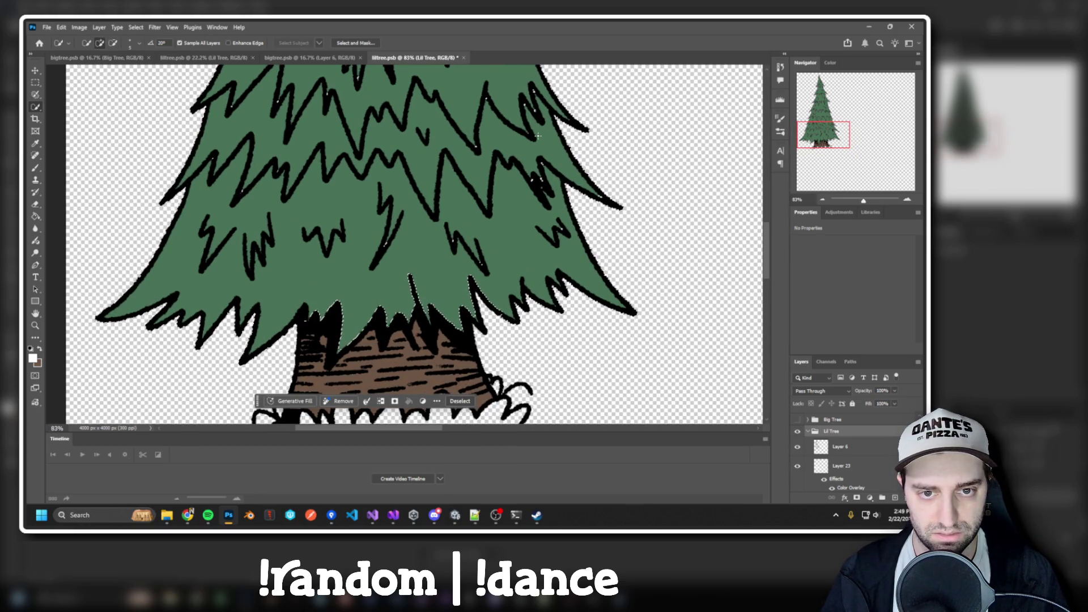
{"action": "scroll", "coordinate": [510, 110], "scroll_direction": "up", "scroll_amount": 10}
{"action": "scroll", "coordinate": [488, 118], "scroll_direction": "down", "scroll_amount": 10}
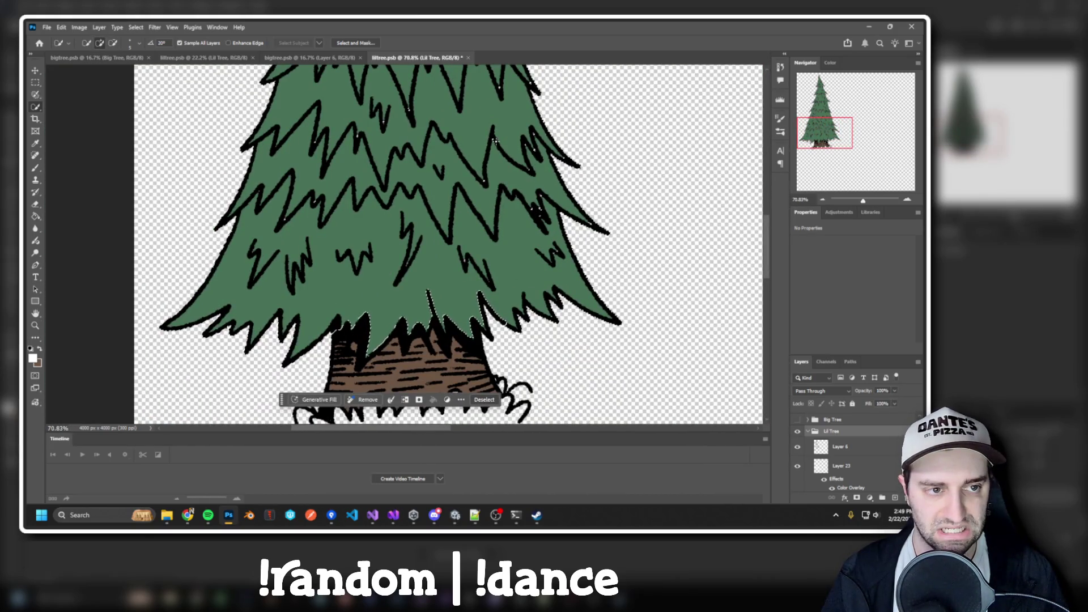
{"action": "scroll", "coordinate": [487, 128], "scroll_direction": "down", "scroll_amount": 2}
{"action": "scroll", "coordinate": [487, 128], "scroll_direction": "down", "scroll_amount": 1}
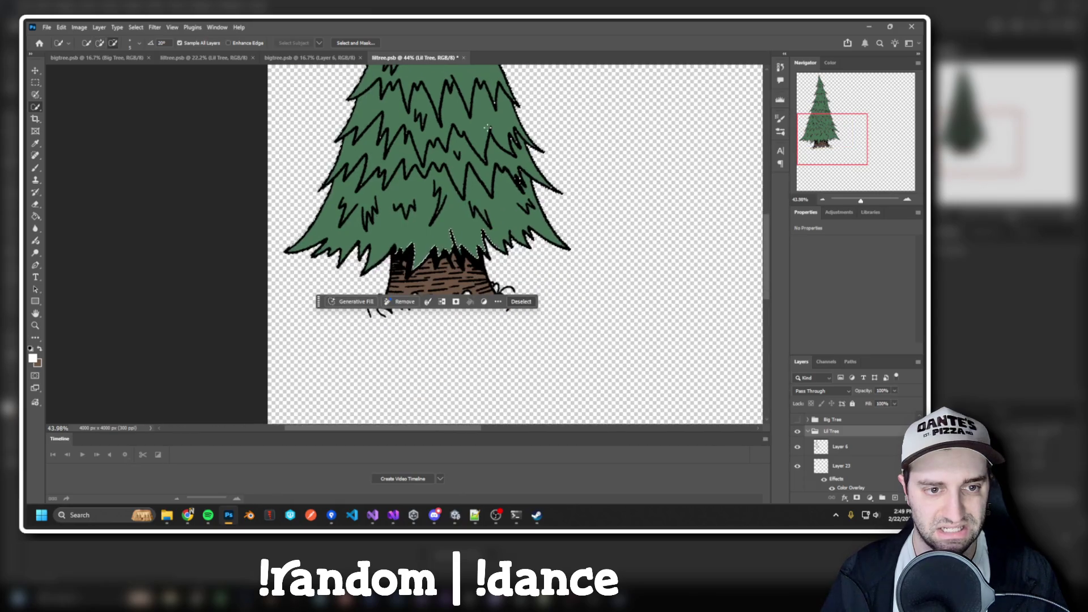
{"action": "scroll", "coordinate": [501, 181], "scroll_direction": "down", "scroll_amount": 2}
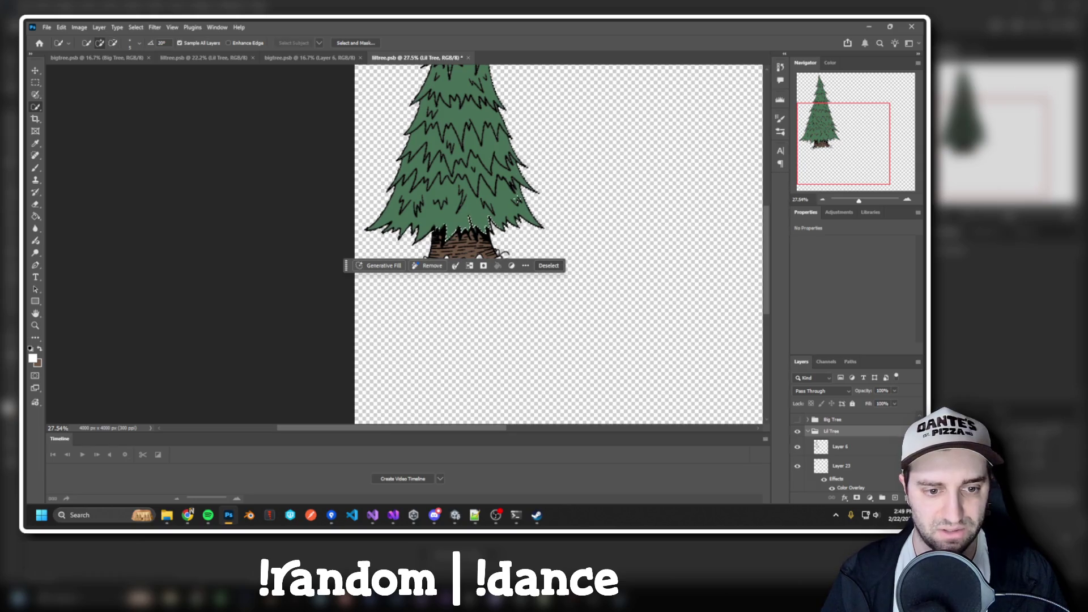
{"action": "scroll", "coordinate": [548, 249], "scroll_direction": "up", "scroll_amount": 3}
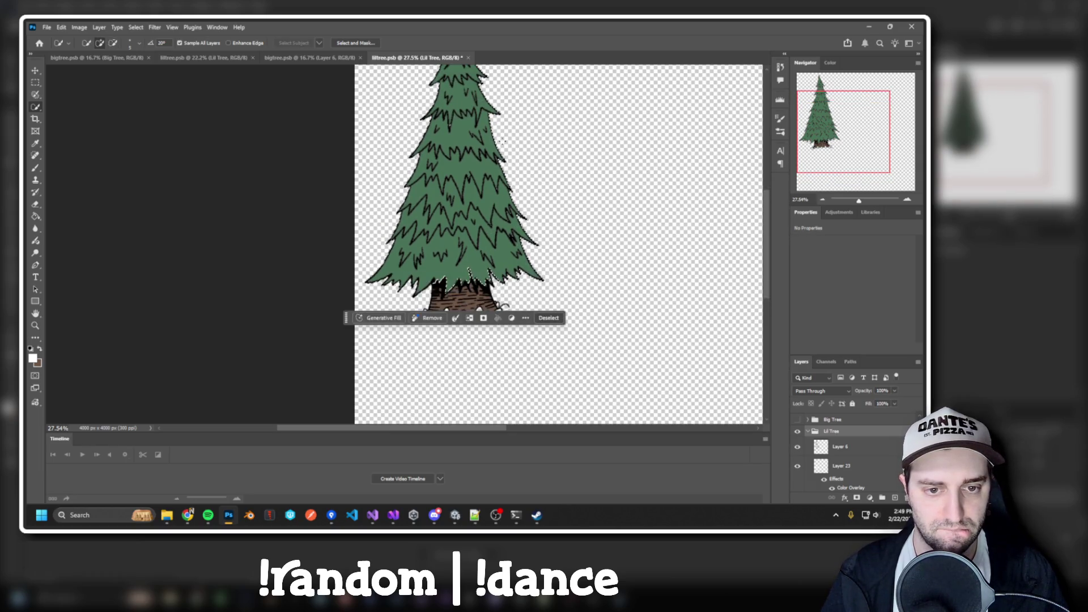
{"action": "scroll", "coordinate": [454, 187], "scroll_direction": "up", "scroll_amount": 4}
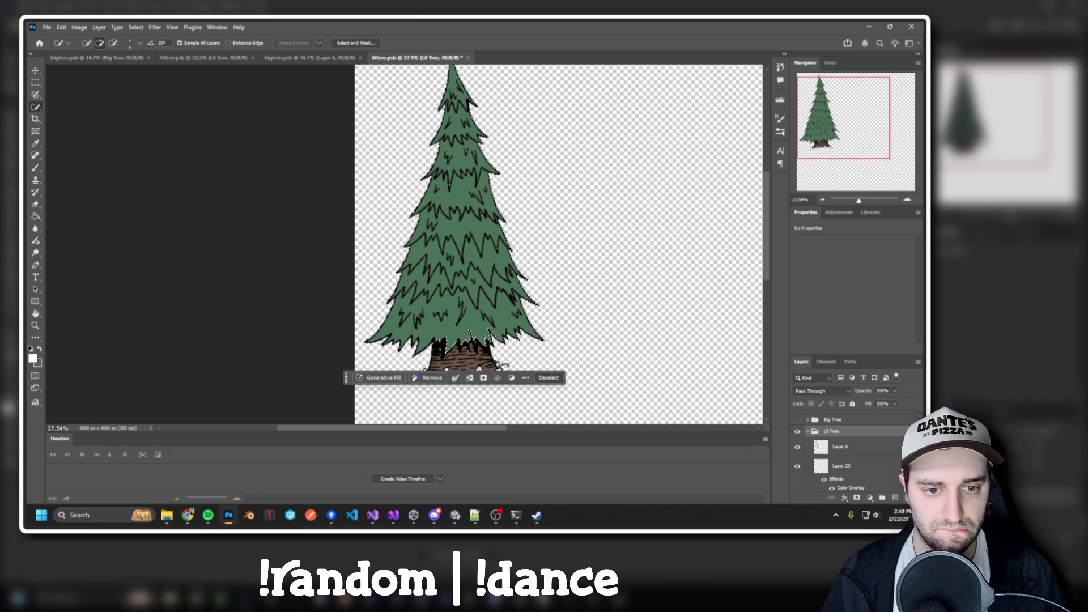
{"action": "scroll", "coordinate": [460, 190], "scroll_direction": "up", "scroll_amount": 5}
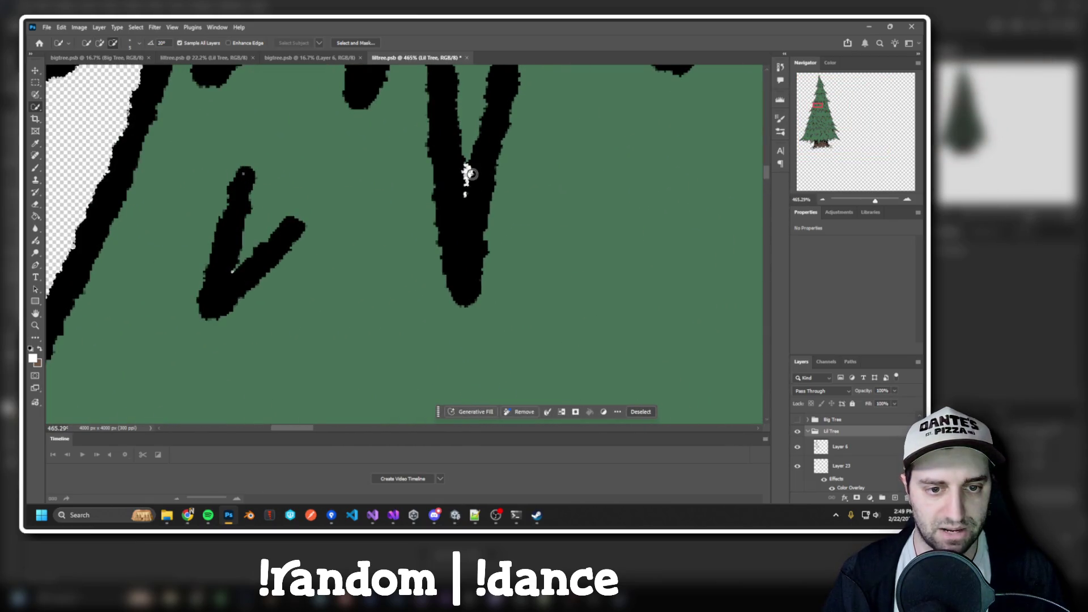
{"action": "scroll", "coordinate": [470, 176], "scroll_direction": "down", "scroll_amount": 2}
{"action": "scroll", "coordinate": [470, 176], "scroll_direction": "down", "scroll_amount": 6}
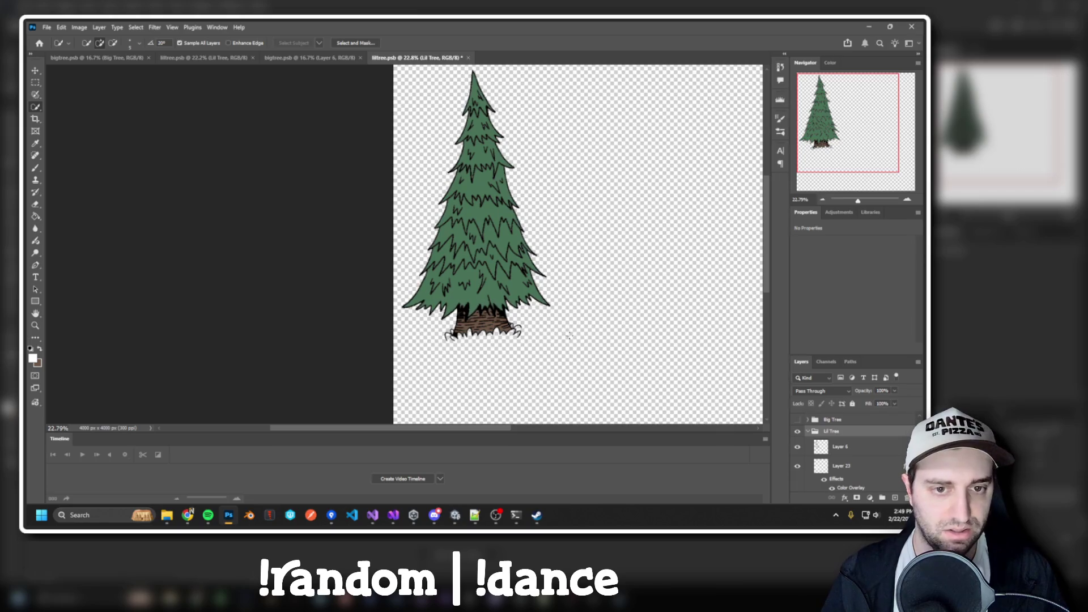
Try a loose Lasso selection around the tree, then drop it with Ctrl+D.
{"action": "key", "text": "ctrl+d"}
{"action": "right_click", "coordinate": [35, 108]}
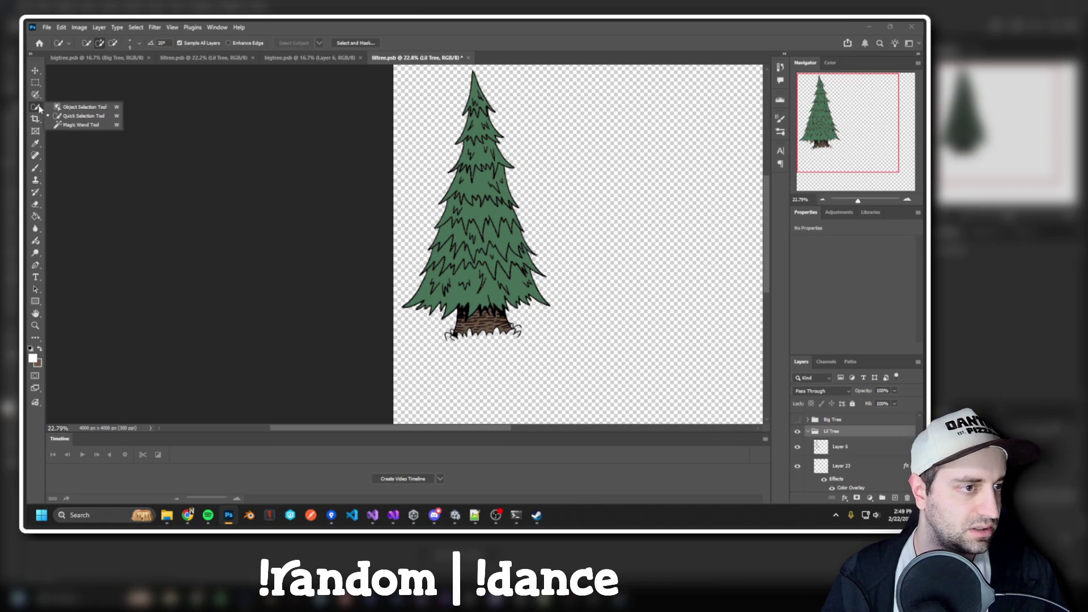
{"action": "left_click", "coordinate": [36, 97]}
{"action": "left_click", "coordinate": [74, 104]}
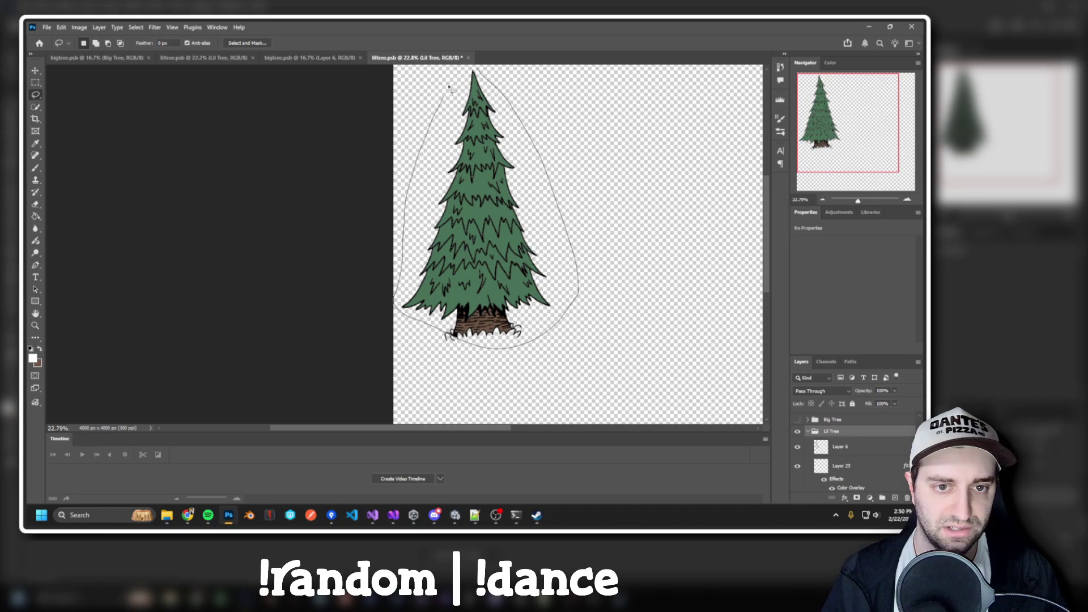
{"action": "left_click_drag", "start_coordinate": [474, 69], "coordinate": [476, 70]}
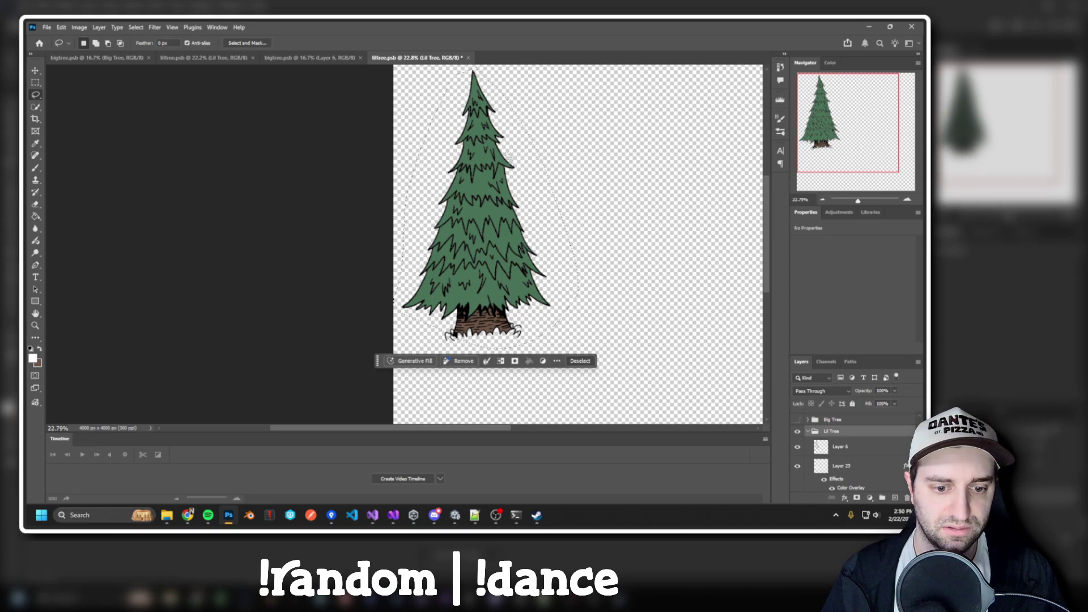
{"action": "right_click", "coordinate": [518, 269]}
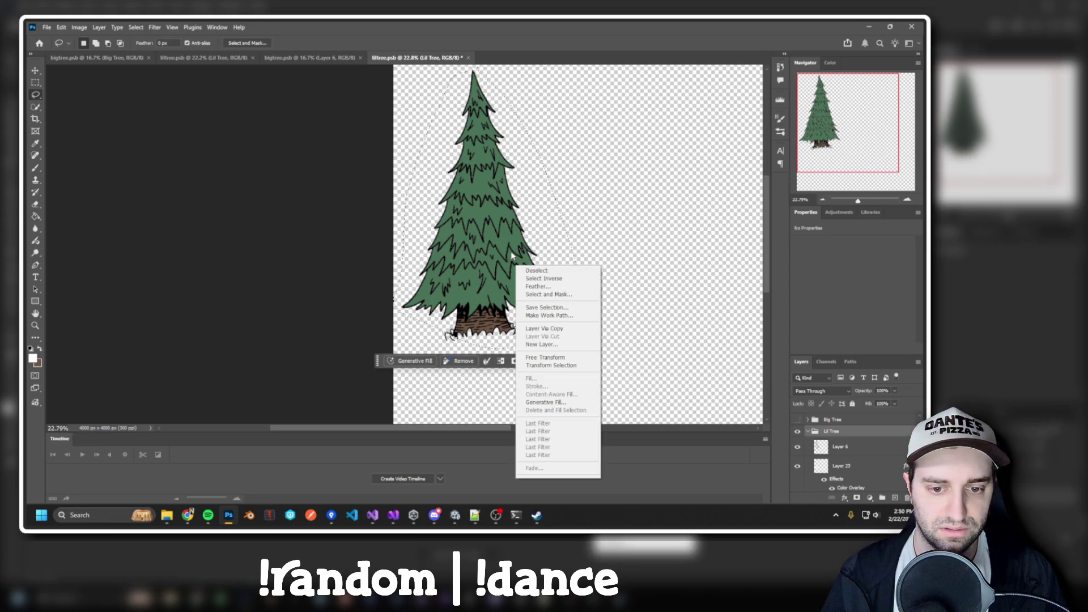
{"action": "left_click", "coordinate": [632, 196]}
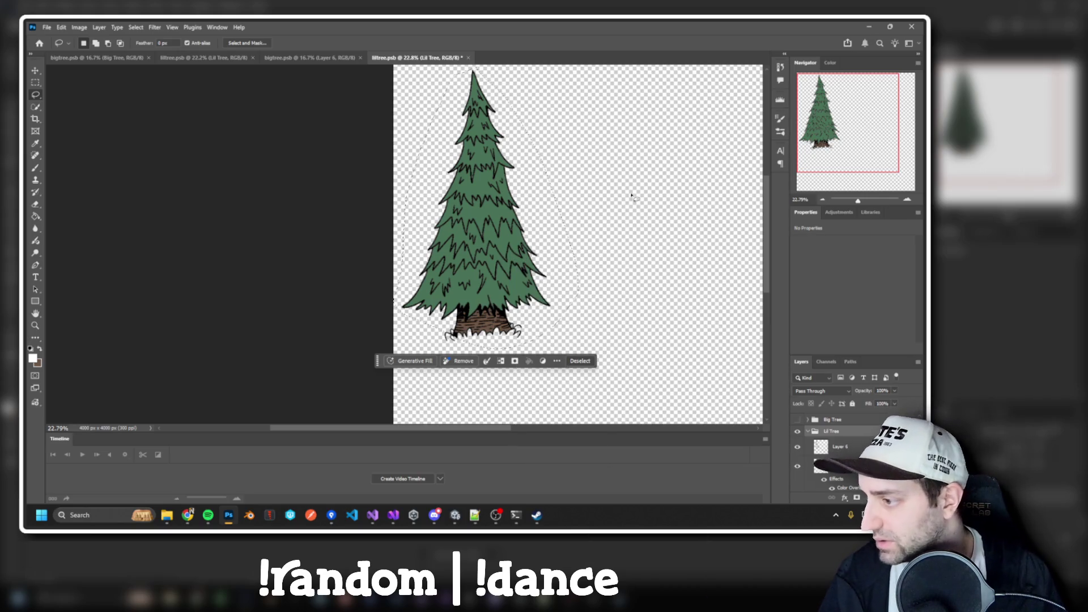
{"action": "key", "text": "ctrl+d"}
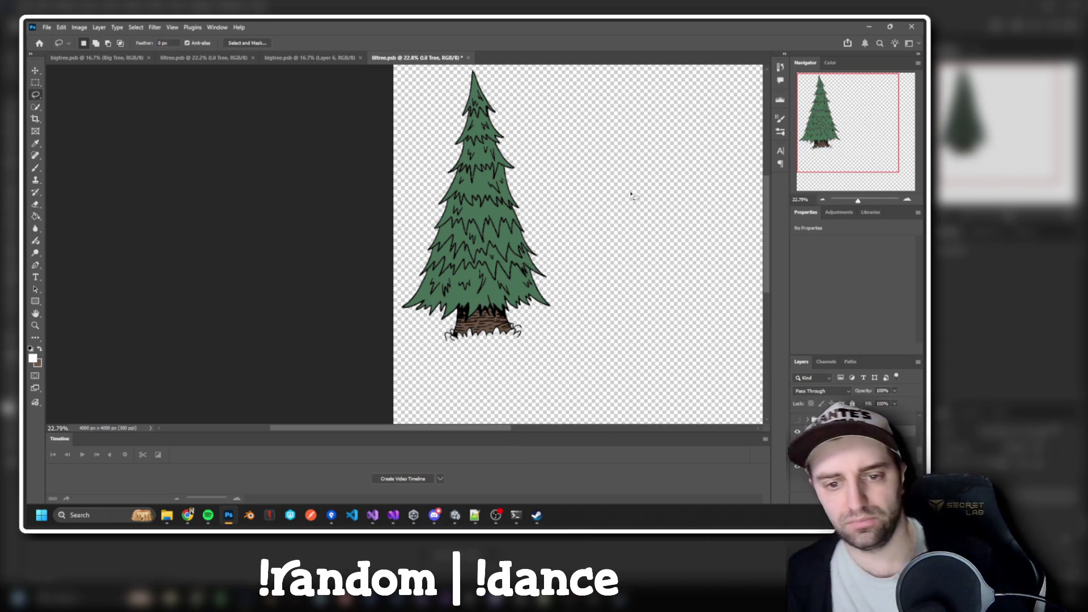
Make Layer 22 the active layer.
{"action": "scroll", "coordinate": [502, 298], "scroll_direction": "up", "scroll_amount": 1}
{"action": "scroll", "coordinate": [502, 299], "scroll_direction": "up", "scroll_amount": 3}
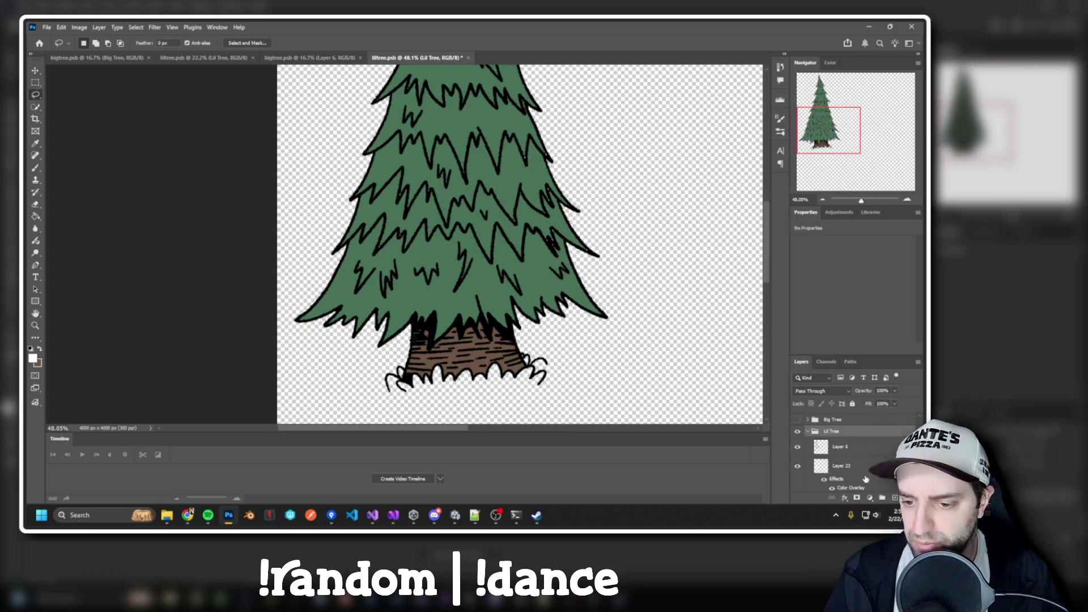
{"action": "scroll", "coordinate": [850, 454], "scroll_direction": "down", "scroll_amount": 2}
{"action": "left_click", "coordinate": [841, 464]}
{"action": "key", "text": "b"}
{"action": "scroll", "coordinate": [514, 256], "scroll_direction": "up", "scroll_amount": 5}
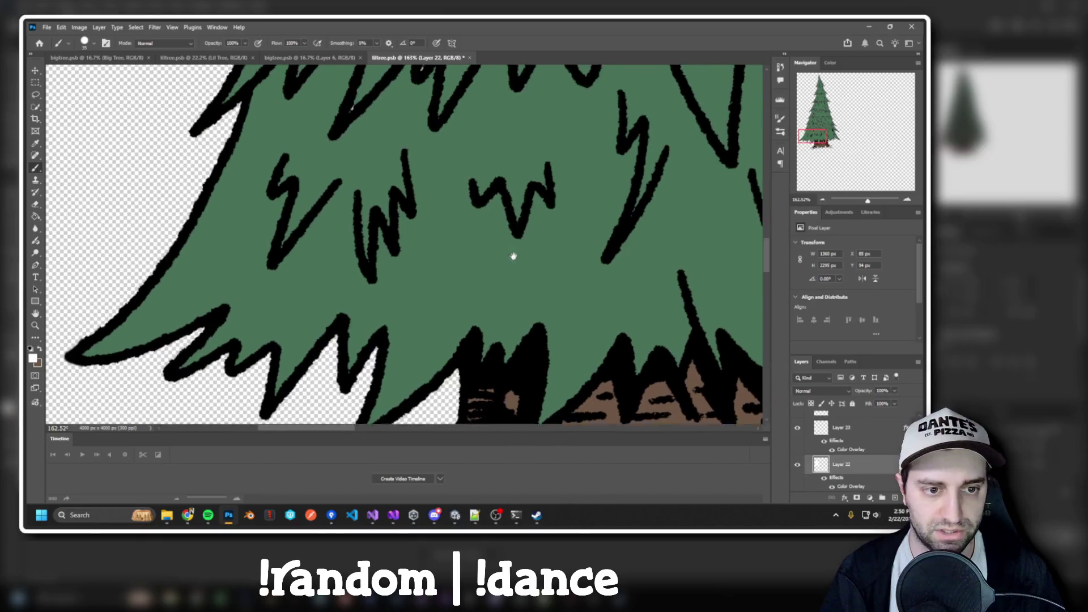
{"action": "left_click_drag", "start_coordinate": [514, 256], "coordinate": [539, 319]}
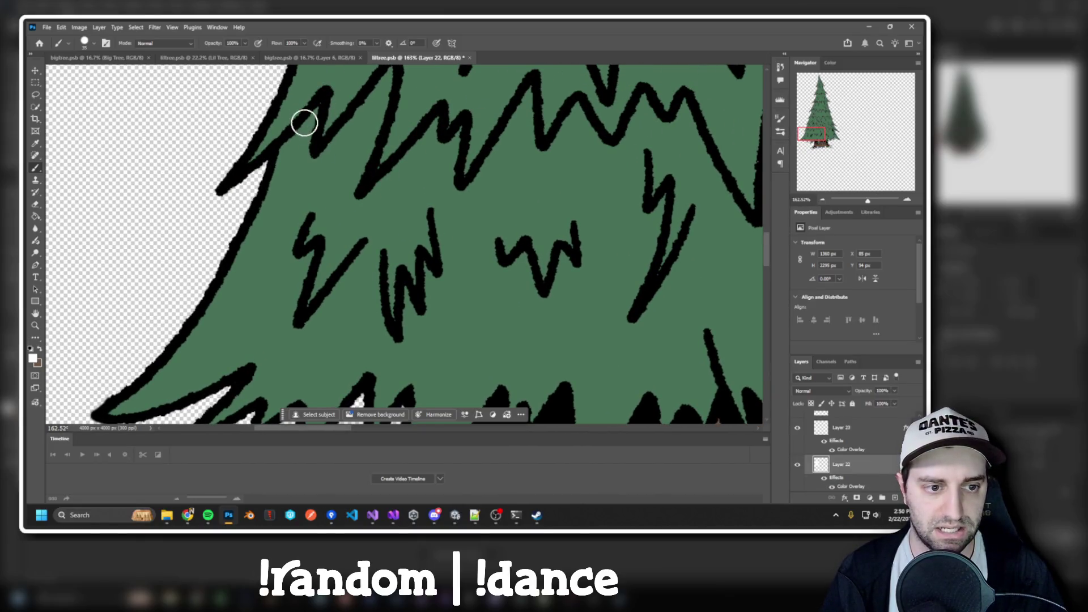
{"action": "scroll", "coordinate": [457, 122], "scroll_direction": "up", "scroll_amount": 3}
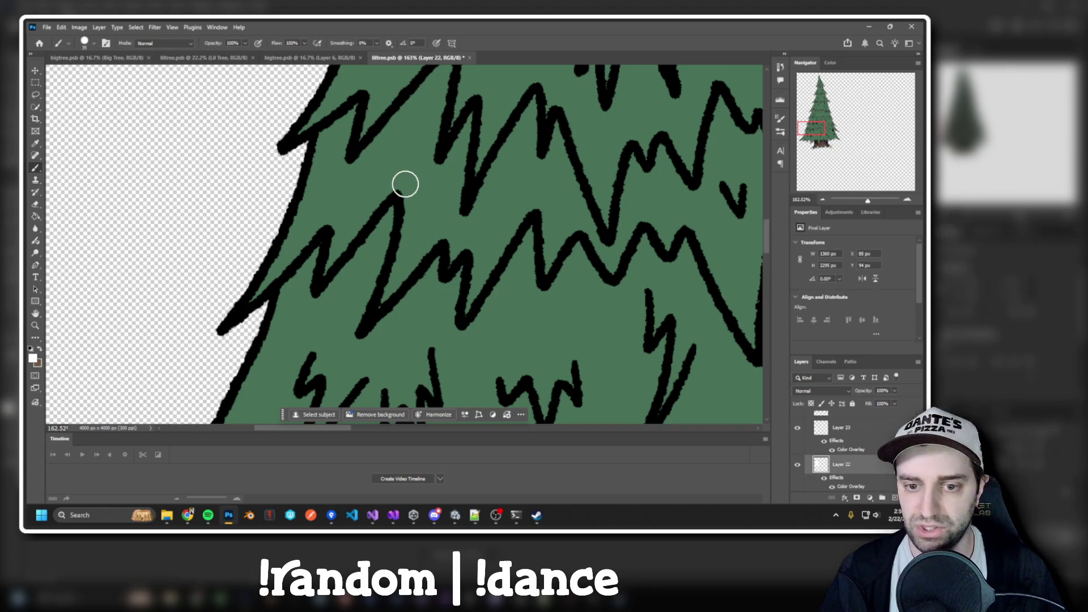
{"action": "left_click_drag", "start_coordinate": [661, 182], "coordinate": [316, 165]}
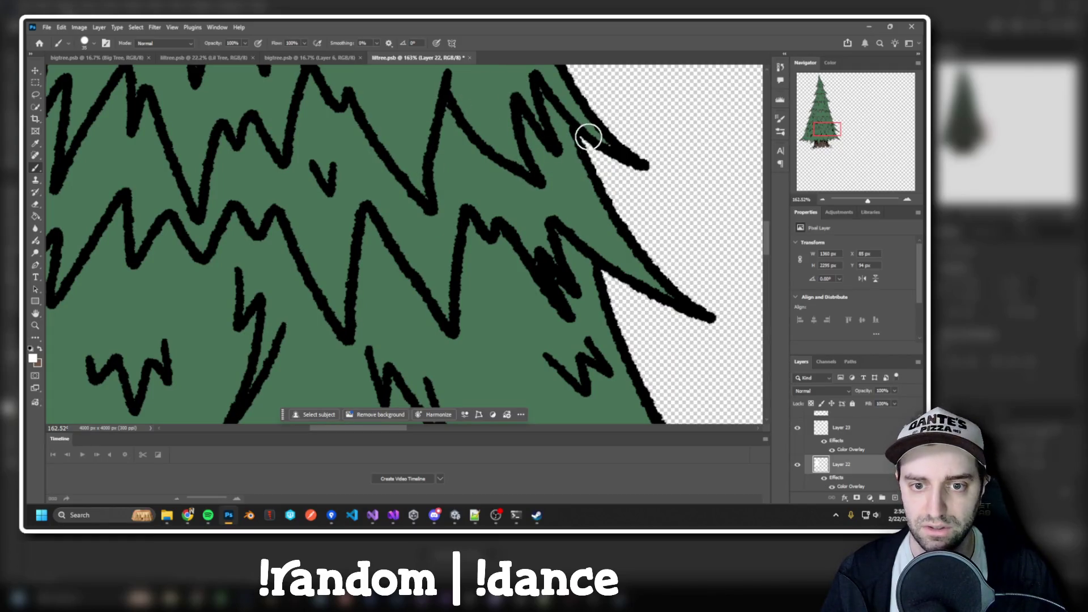
{"action": "key", "text": "bracketleft"}
{"action": "key", "text": "bracketleft"}
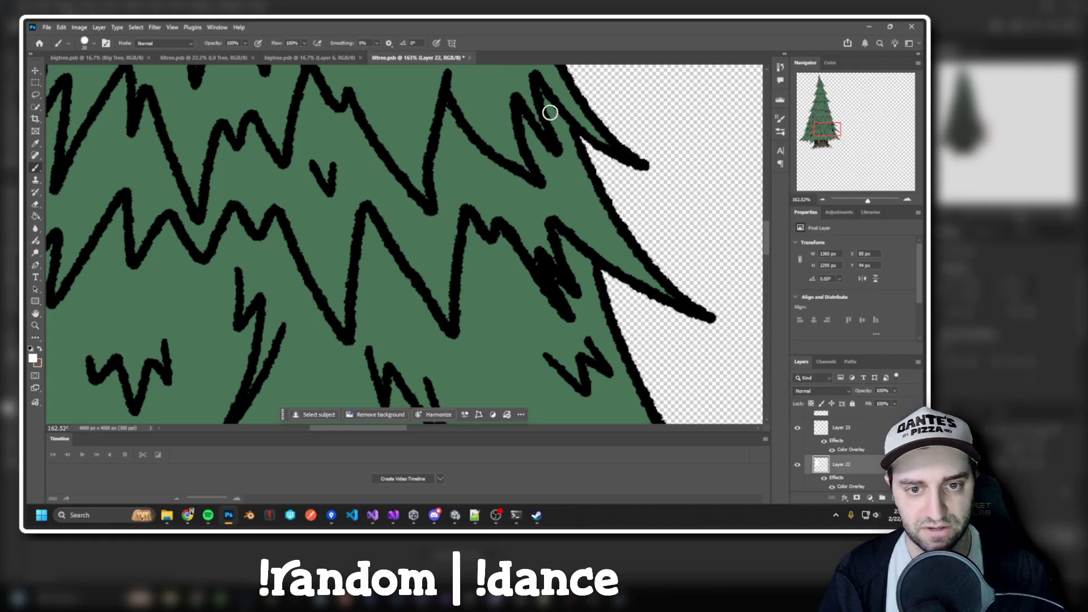
{"action": "scroll", "coordinate": [550, 112], "scroll_direction": "up", "scroll_amount": 5}
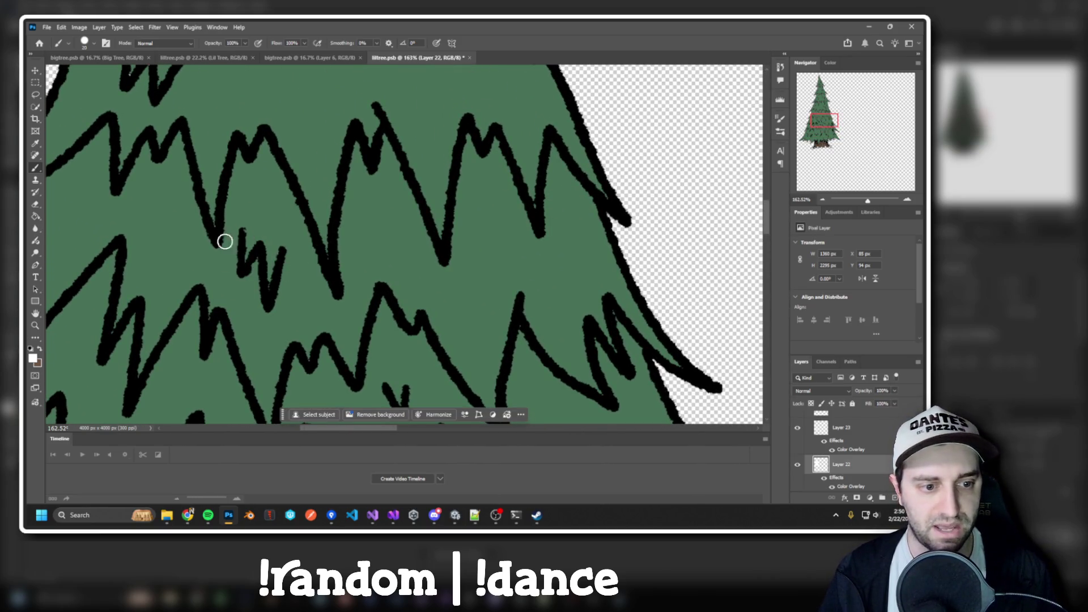
{"action": "scroll", "coordinate": [394, 179], "scroll_direction": "left", "scroll_amount": 5}
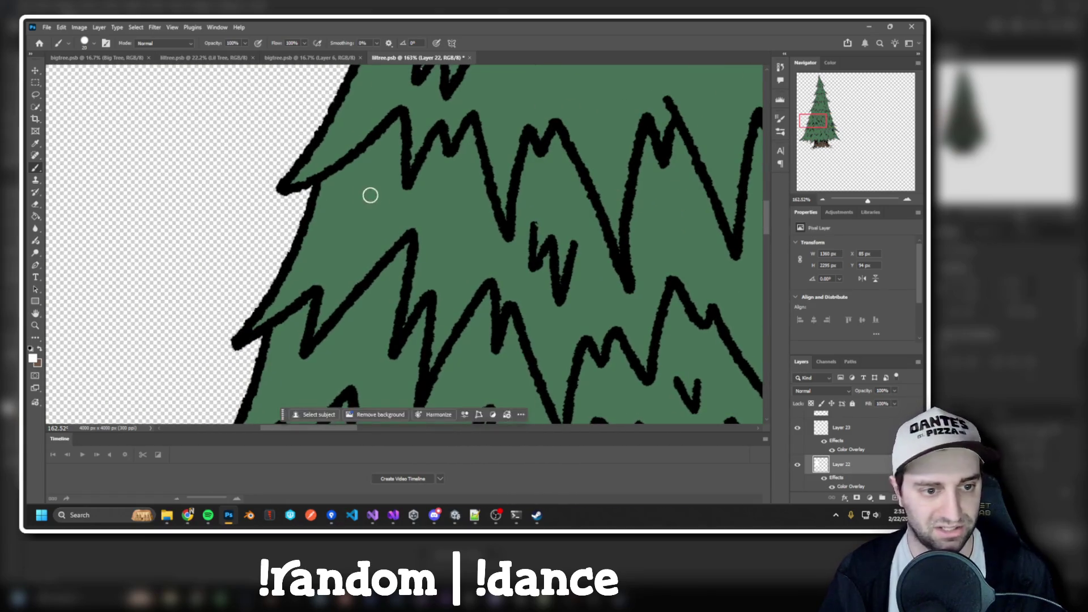
{"action": "left_click_drag", "start_coordinate": [467, 185], "coordinate": [462, 374]}
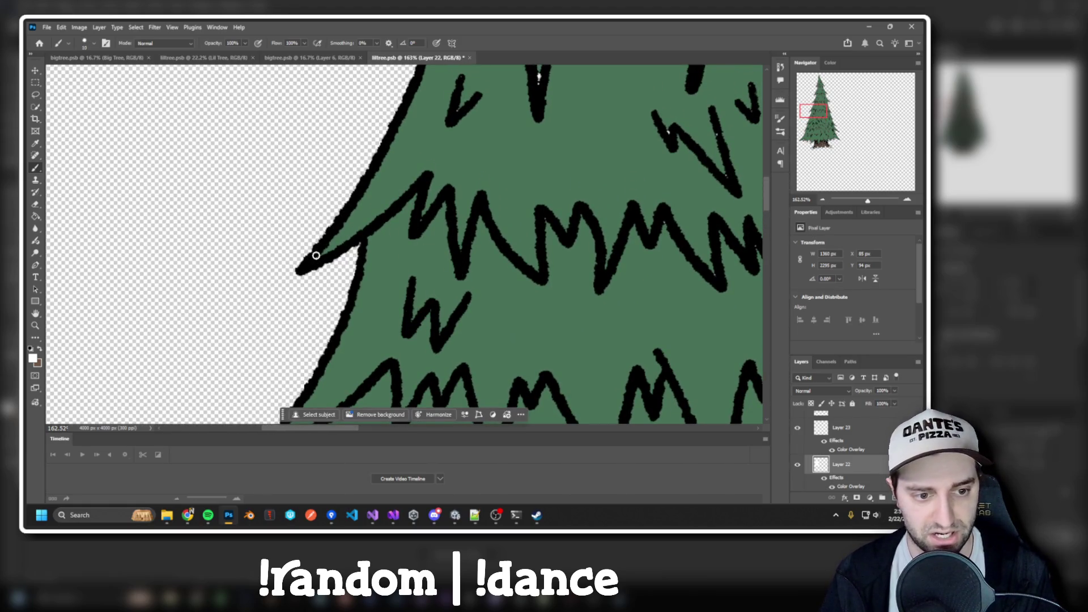
{"action": "scroll", "coordinate": [523, 218], "scroll_direction": "right", "scroll_amount": 5}
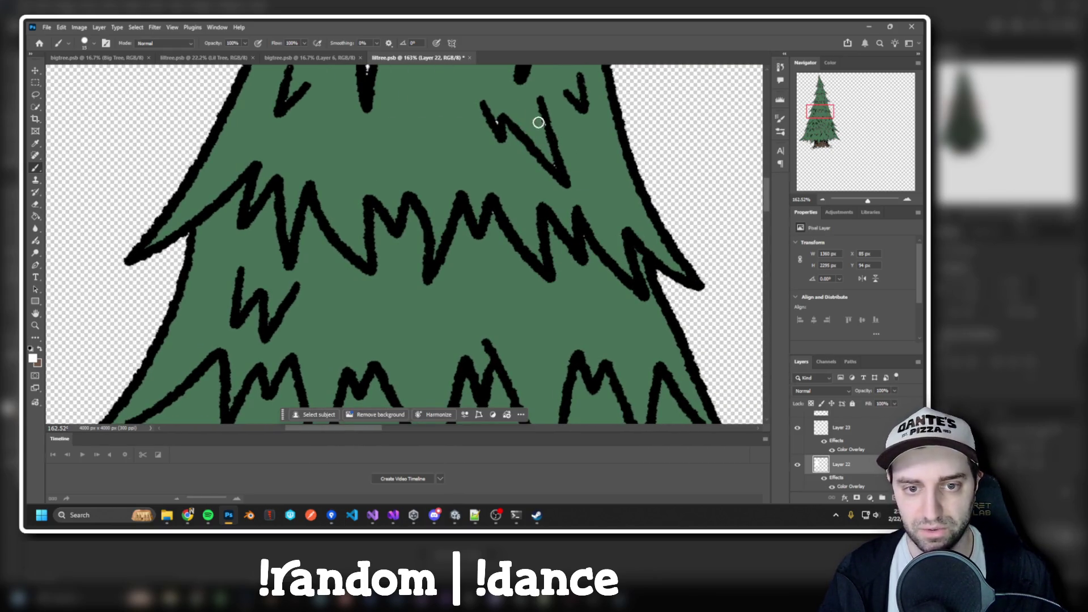
{"action": "scroll", "coordinate": [558, 214], "scroll_direction": "up", "scroll_amount": 3}
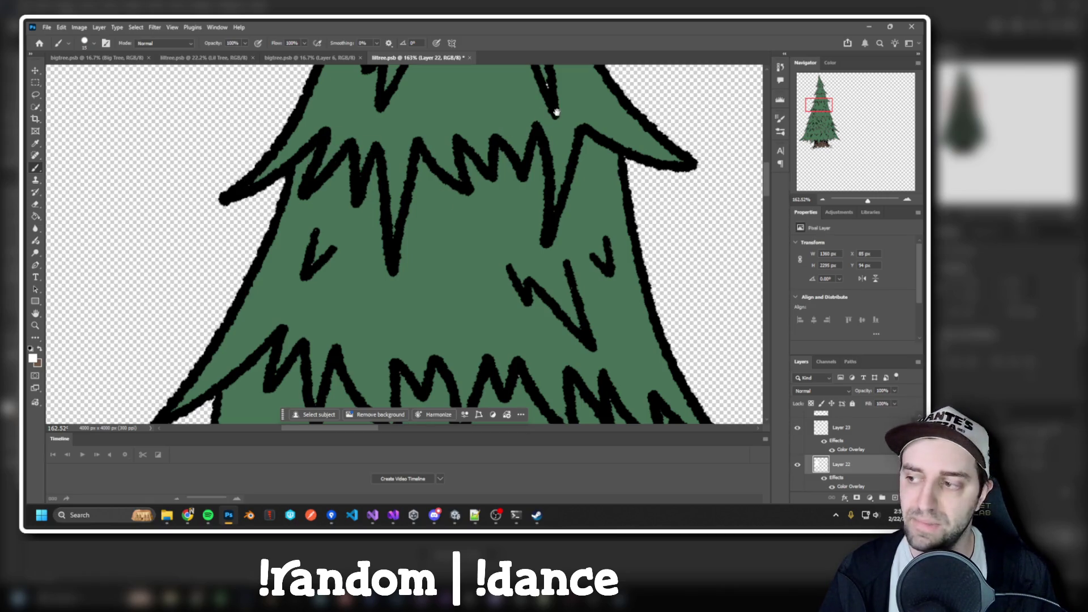
{"action": "left_click_drag", "start_coordinate": [557, 113], "coordinate": [554, 187]}
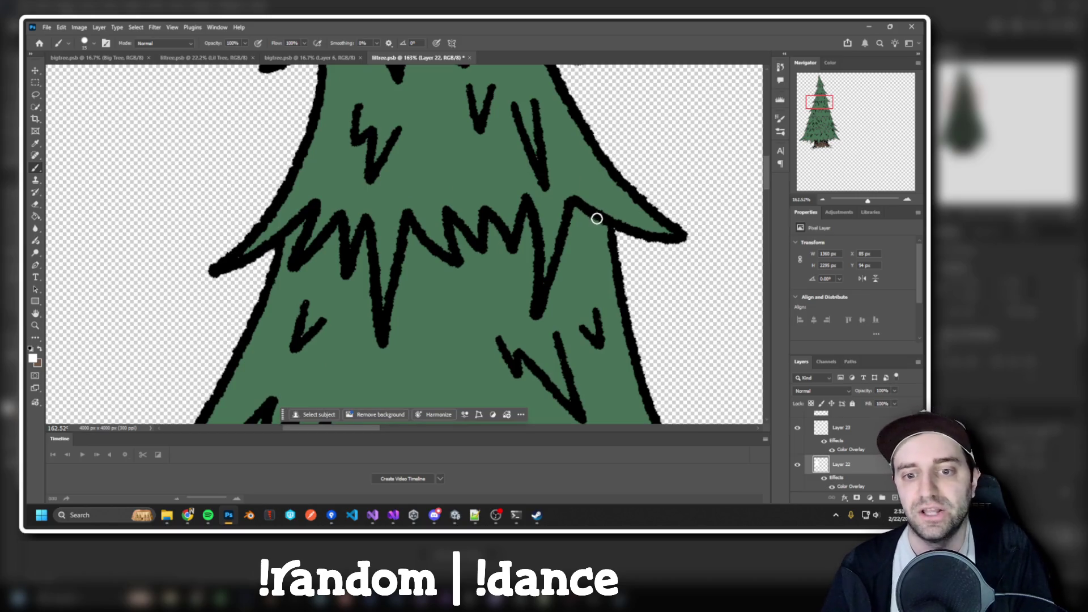
{"action": "mouse_move", "coordinate": [456, 164]}
{"action": "left_mouse_down"}
{"action": "mouse_move", "coordinate": [496, 294]}
{"action": "mouse_move", "coordinate": [491, 314]}
{"action": "left_mouse_up"}
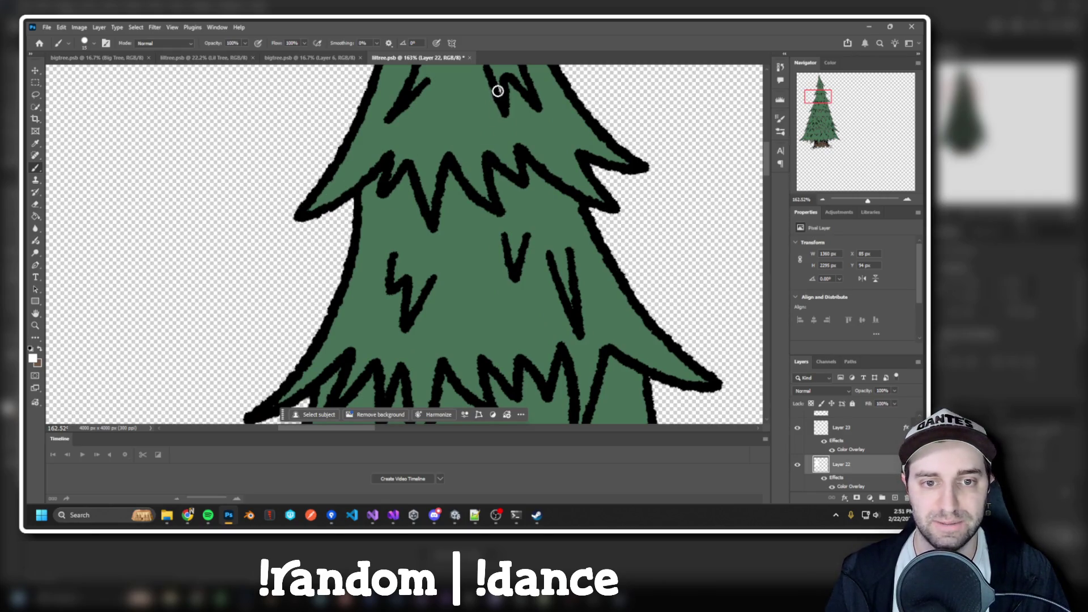
{"action": "left_click_drag", "start_coordinate": [528, 119], "coordinate": [539, 170]}
Resize the brush, settling on a smaller size of about 20.
{"action": "key", "text": "bracketright"}
{"action": "key", "text": "bracketright"}
{"action": "key", "text": "bracketright"}
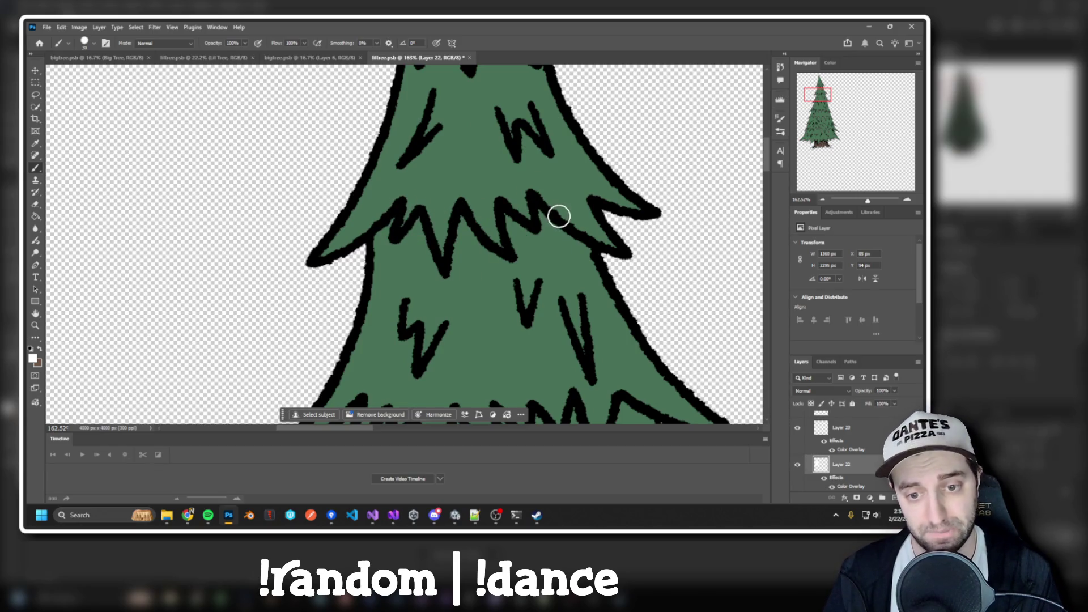
{"action": "left_click_drag", "start_coordinate": [532, 136], "coordinate": [544, 237]}
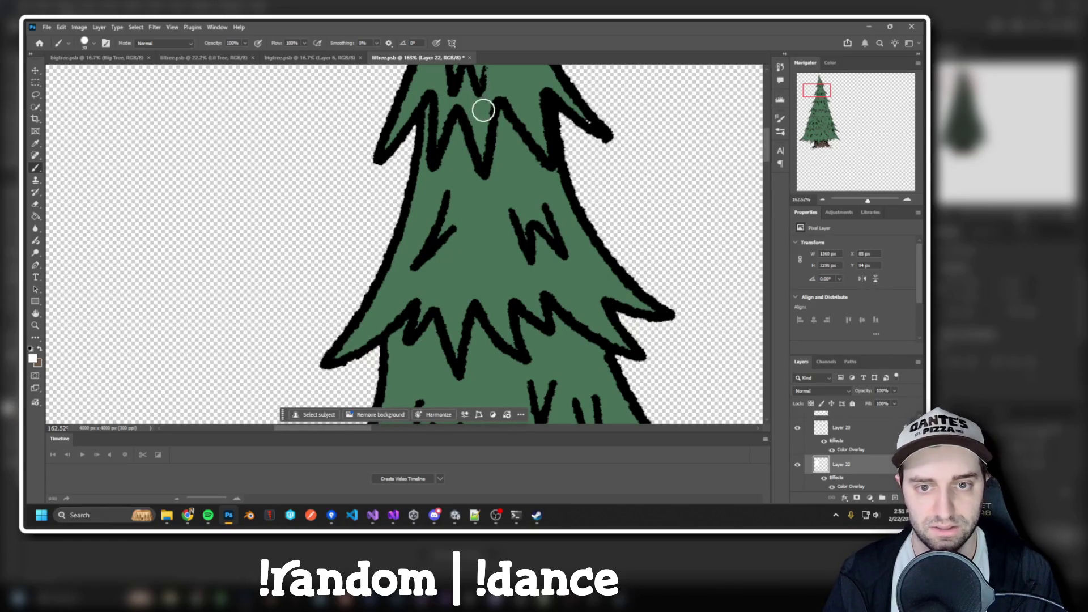
{"action": "key", "text": "bracketleft"}
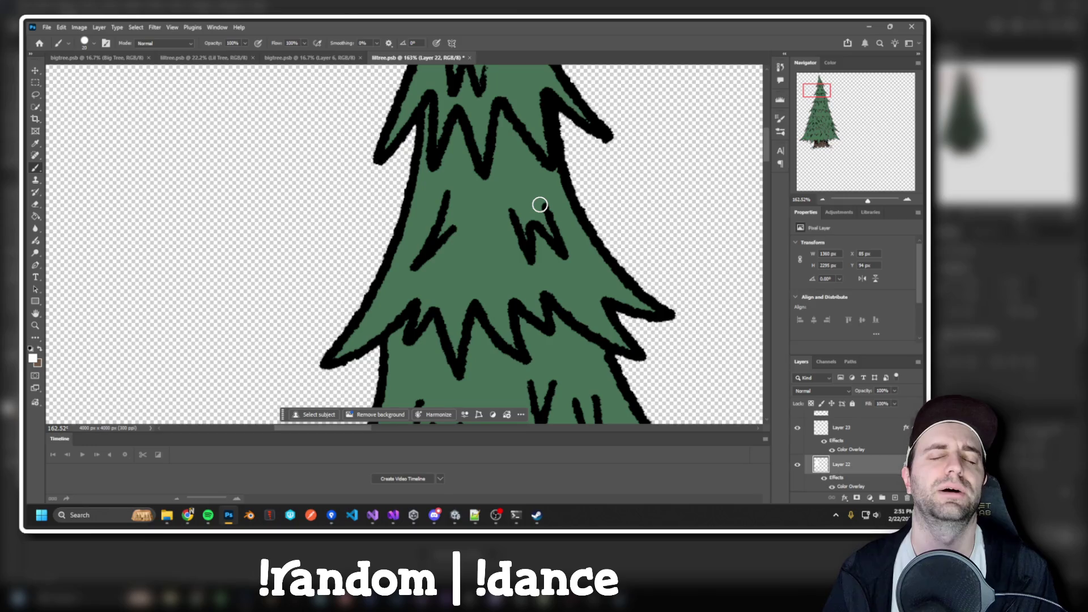
Pan over the tree from its tip down to the trunk to inspect the branches.
{"action": "left_click_drag", "start_coordinate": [540, 205], "coordinate": [556, 318]}
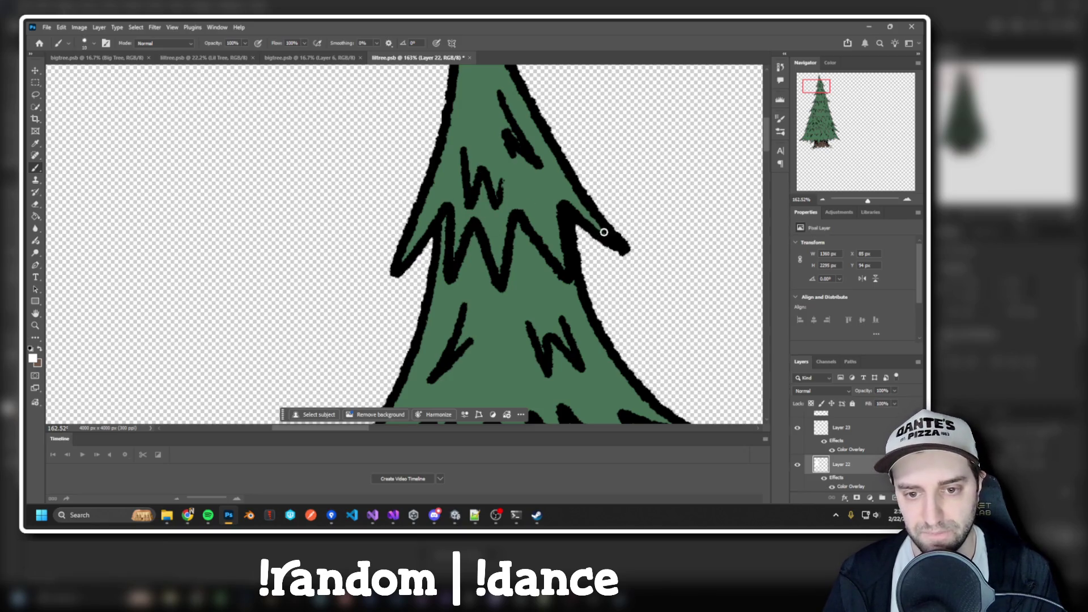
{"action": "left_click_drag", "start_coordinate": [529, 136], "coordinate": [548, 275]}
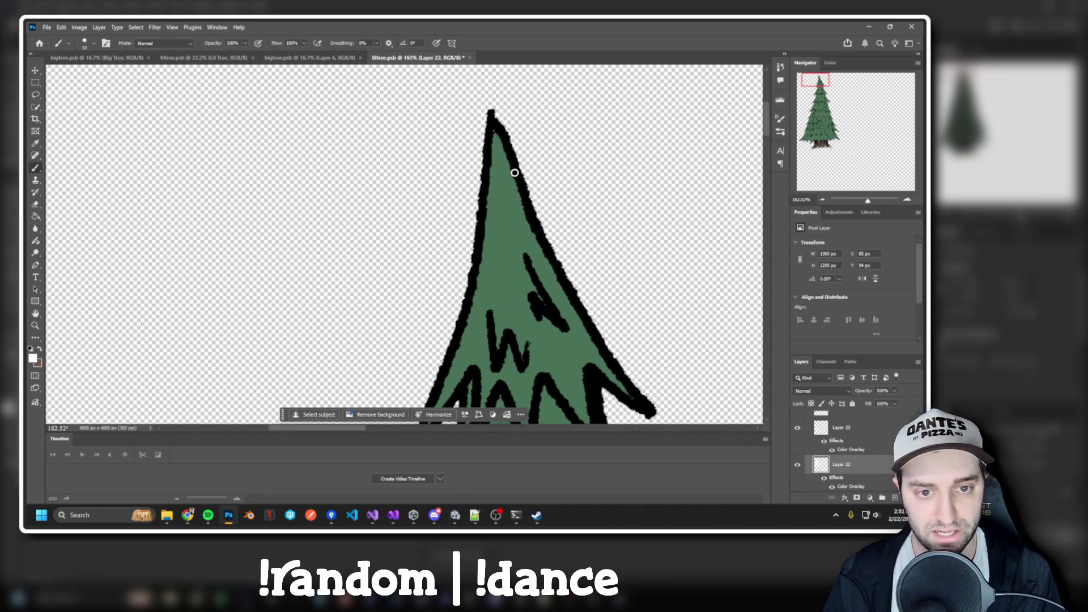
{"action": "left_click_drag", "start_coordinate": [522, 337], "coordinate": [531, 167]}
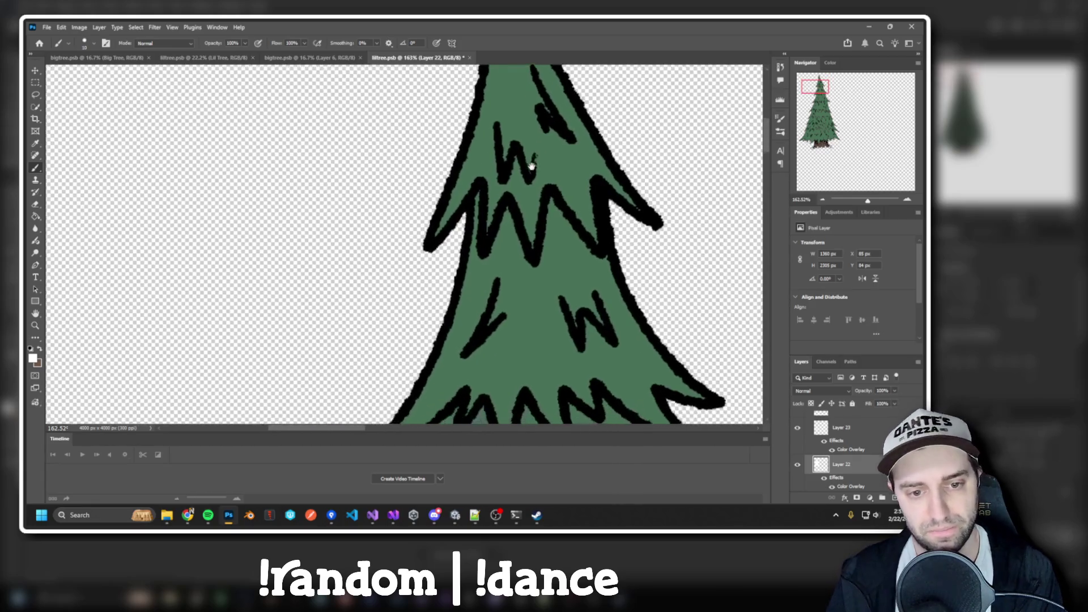
{"action": "mouse_move", "coordinate": [559, 284]}
{"action": "left_mouse_down"}
{"action": "mouse_move", "coordinate": [525, 218]}
{"action": "mouse_move", "coordinate": [542, 314]}
{"action": "mouse_move", "coordinate": [506, 236]}
{"action": "mouse_move", "coordinate": [538, 310]}
{"action": "left_mouse_up"}
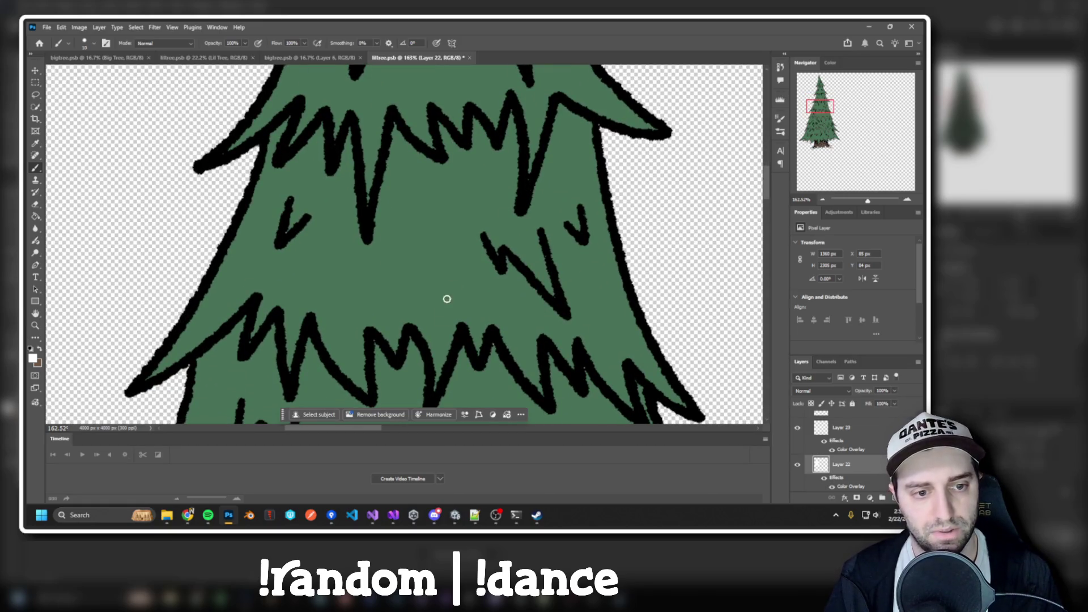
{"action": "left_click_drag", "start_coordinate": [447, 299], "coordinate": [480, 192]}
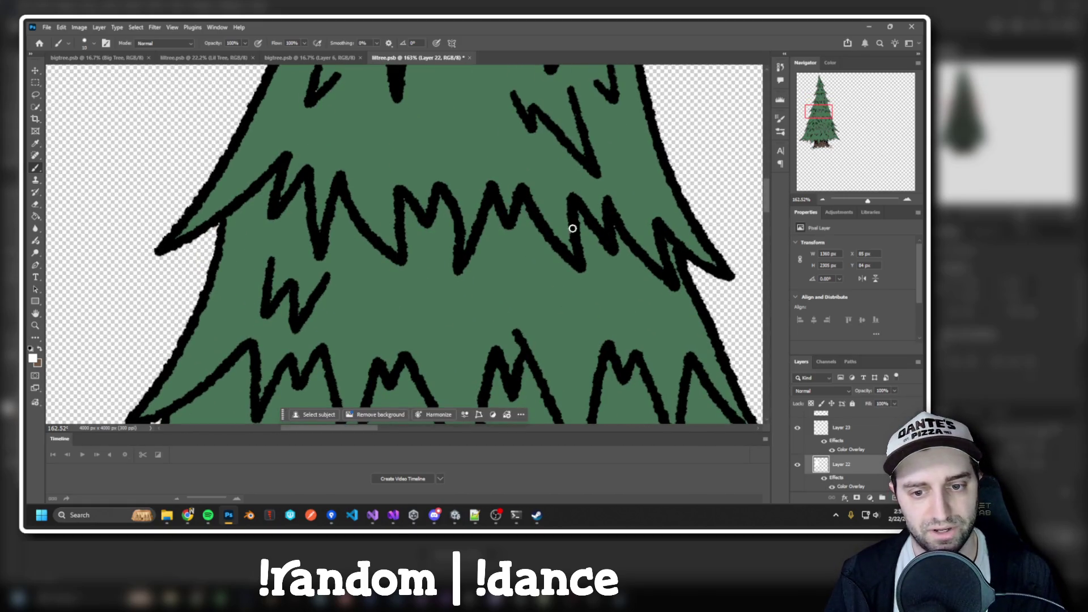
{"action": "left_click_drag", "start_coordinate": [570, 393], "coordinate": [561, 266]}
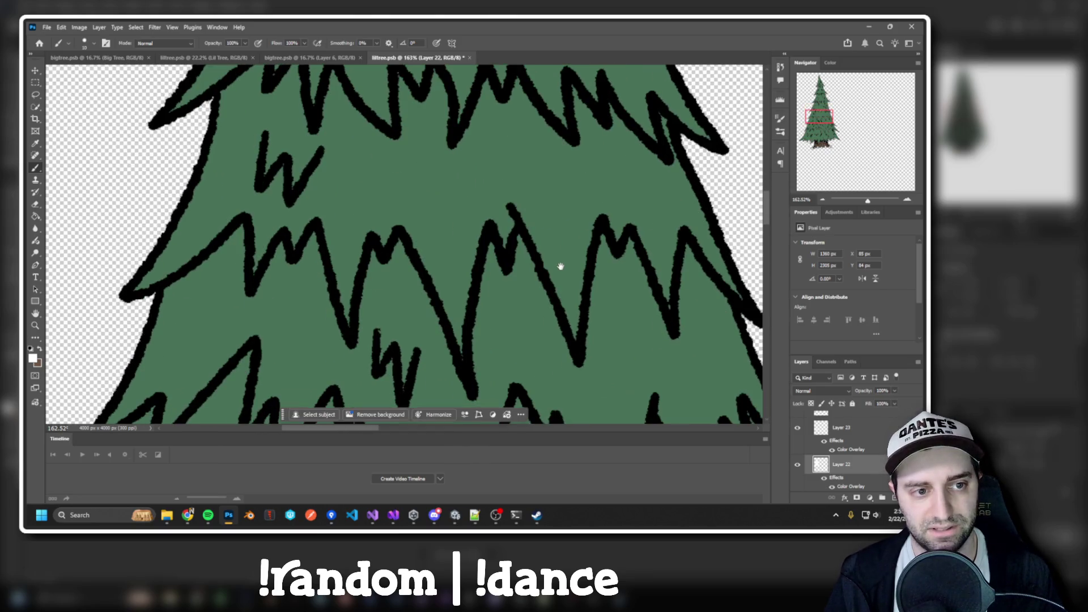
{"action": "mouse_move", "coordinate": [532, 219]}
{"action": "left_mouse_down"}
{"action": "mouse_move", "coordinate": [454, 204]}
{"action": "mouse_move", "coordinate": [357, 122]}
{"action": "left_mouse_up"}
{"action": "left_click_drag", "start_coordinate": [369, 231], "coordinate": [464, 153]}
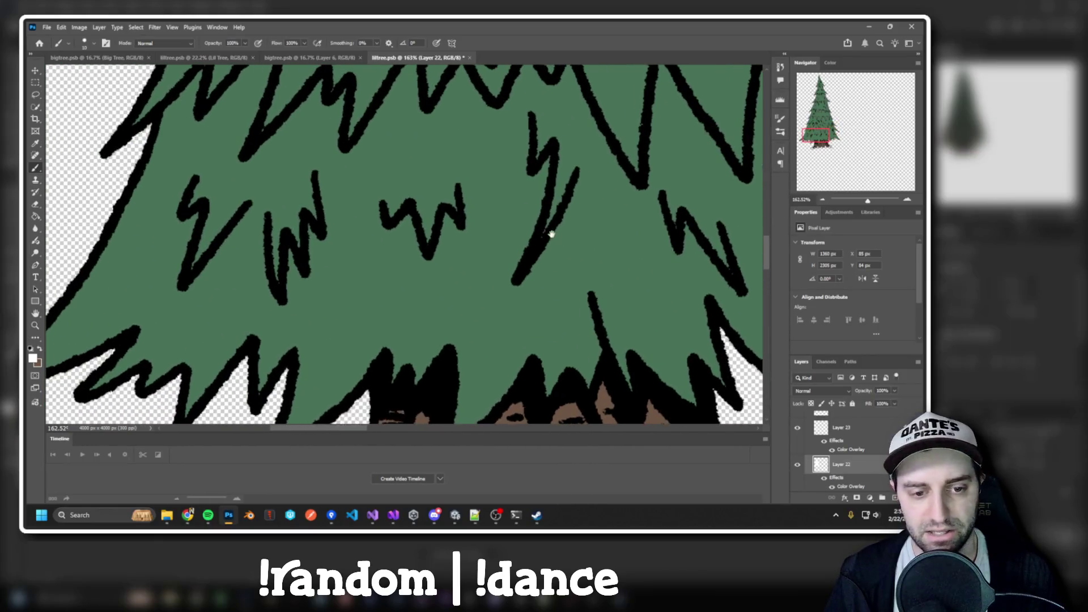
{"action": "mouse_move", "coordinate": [547, 247]}
{"action": "left_mouse_down"}
{"action": "mouse_move", "coordinate": [566, 255]}
{"action": "mouse_move", "coordinate": [627, 244]}
{"action": "mouse_move", "coordinate": [479, 253]}
{"action": "left_mouse_up"}
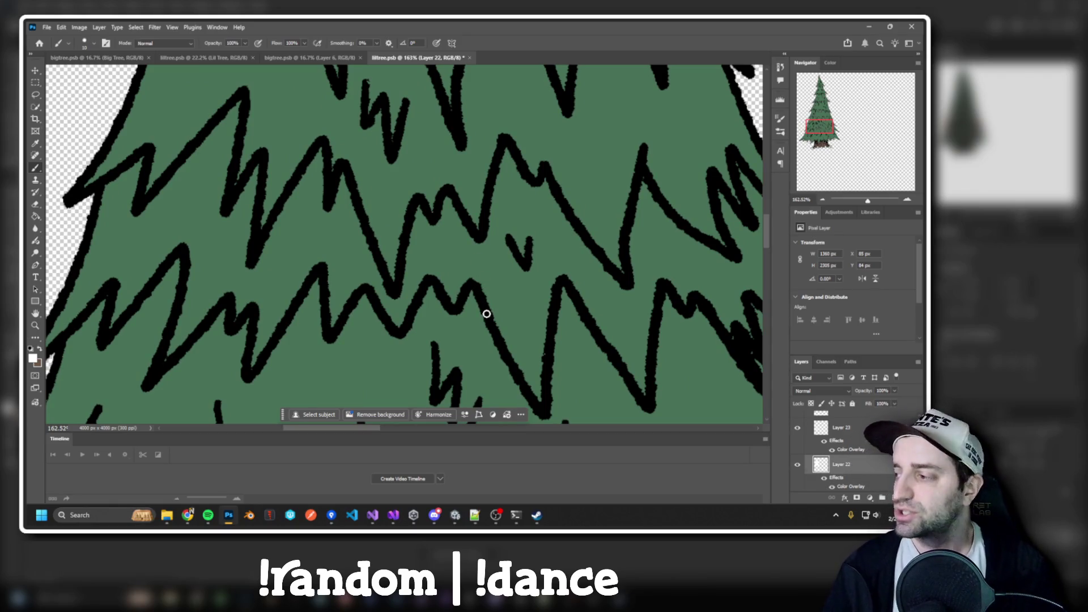
{"action": "scroll", "coordinate": [551, 301], "scroll_direction": "down", "scroll_amount": 6}
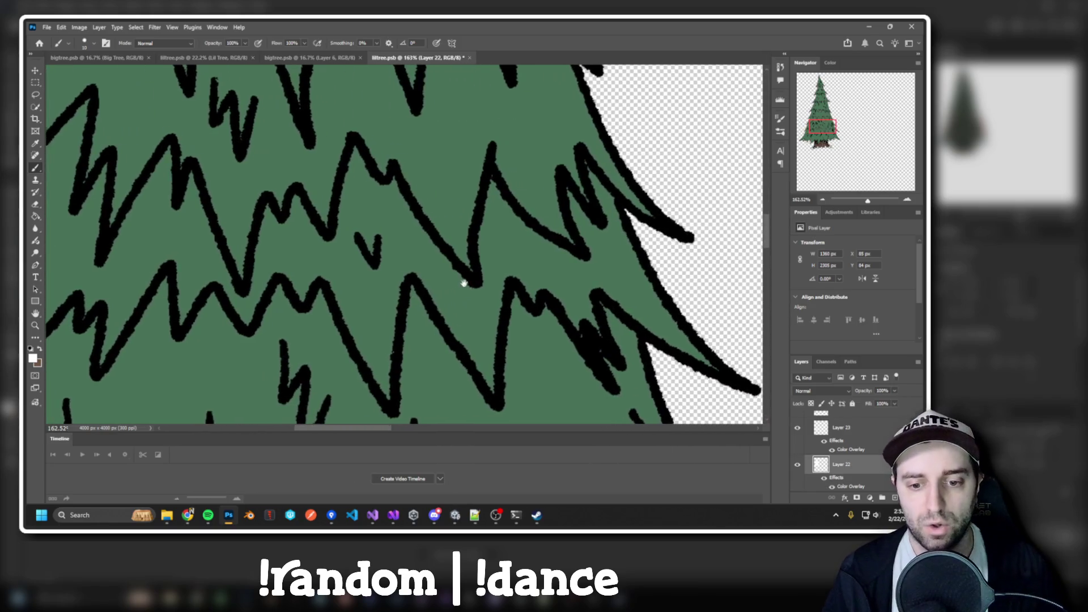
{"action": "scroll", "coordinate": [398, 271], "scroll_direction": "up", "scroll_amount": 7}
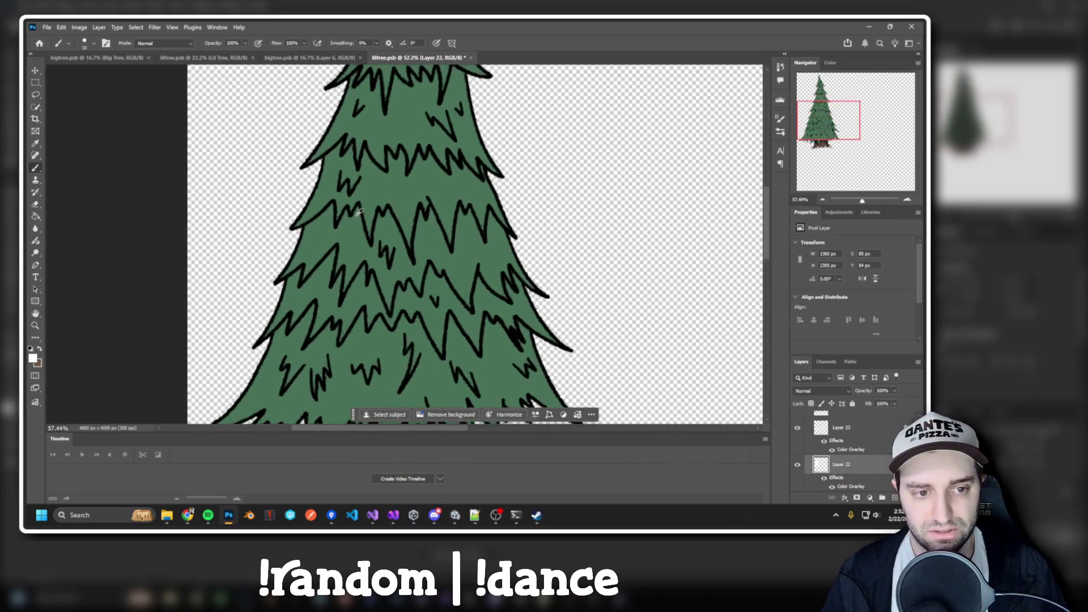
Zoom out to view the whole liltree, then switch back to the Unity editor.
{"action": "mouse_move", "coordinate": [438, 272]}
{"action": "left_mouse_down"}
{"action": "mouse_move", "coordinate": [452, 215]}
{"action": "mouse_move", "coordinate": [462, 265]}
{"action": "mouse_move", "coordinate": [448, 330]}
{"action": "mouse_move", "coordinate": [422, 255]}
{"action": "mouse_move", "coordinate": [441, 288]}
{"action": "left_mouse_up"}
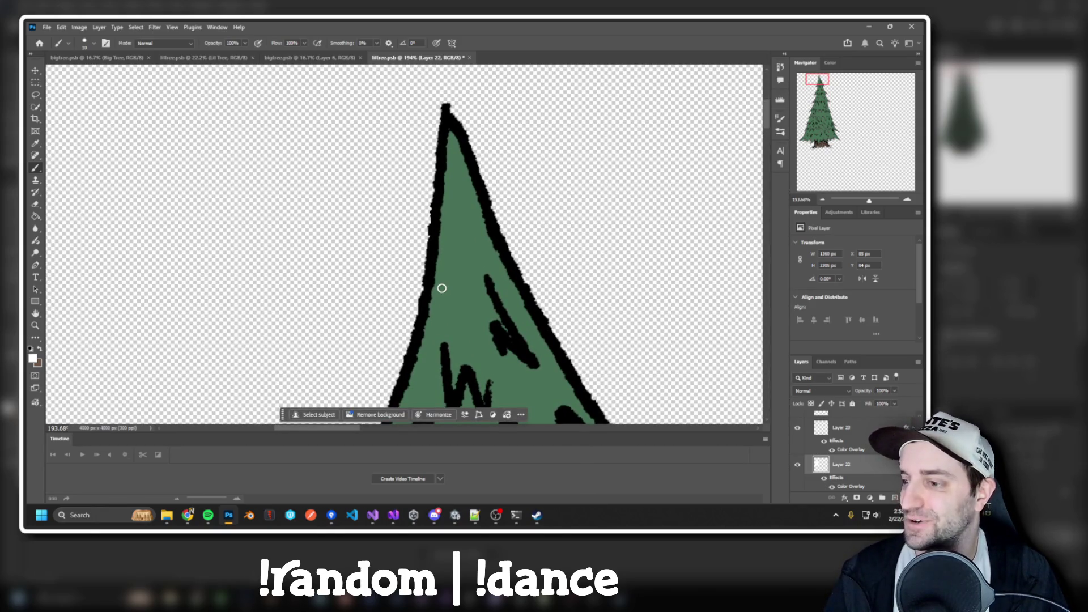
{"action": "scroll", "coordinate": [459, 222], "scroll_direction": "down", "scroll_amount": 5}
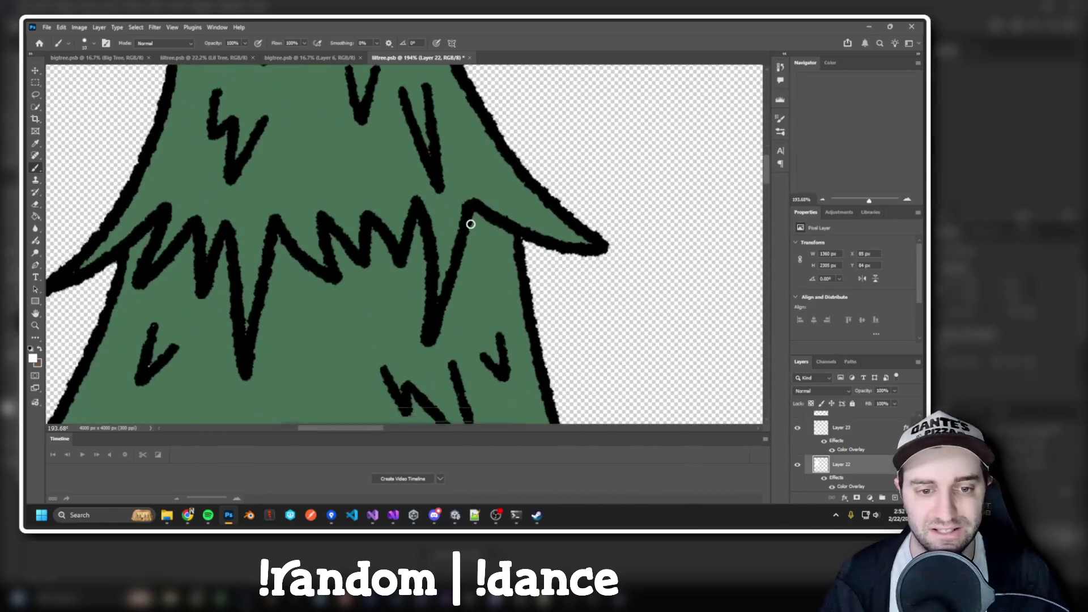
{"action": "scroll", "coordinate": [452, 221], "scroll_direction": "down", "scroll_amount": 4}
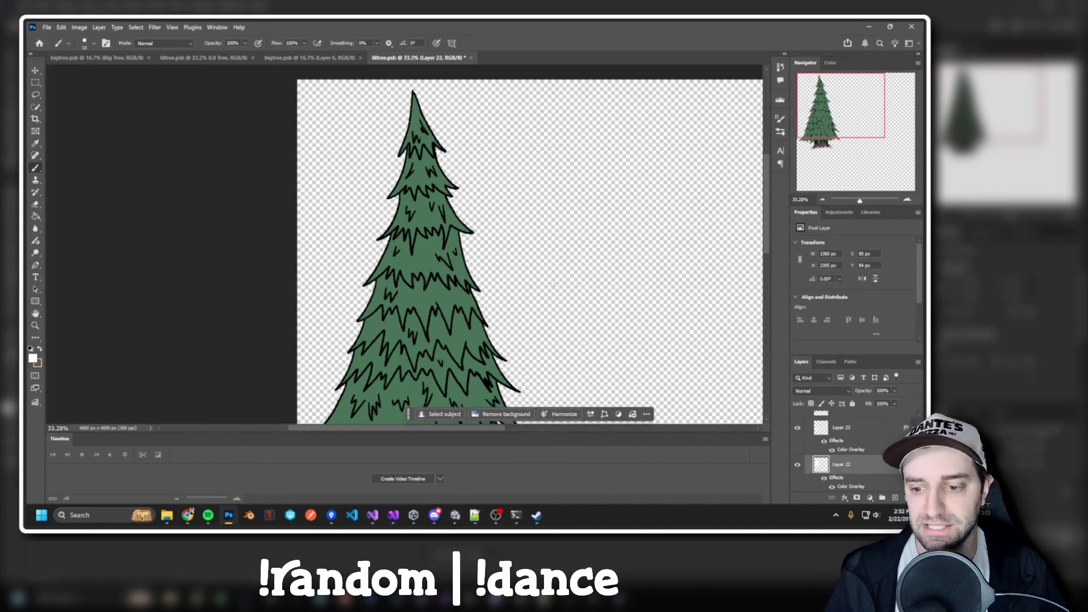
{"action": "key", "text": "alt+Tab"}
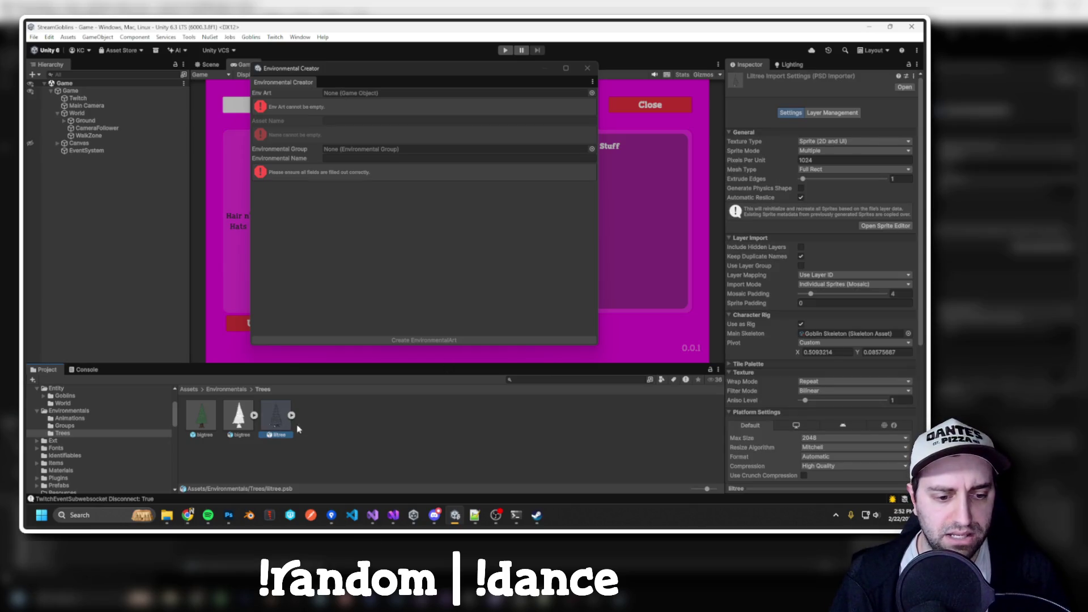
Compare the liltree and bigtree sprite import settings.
{"action": "double_click", "coordinate": [268, 423]}
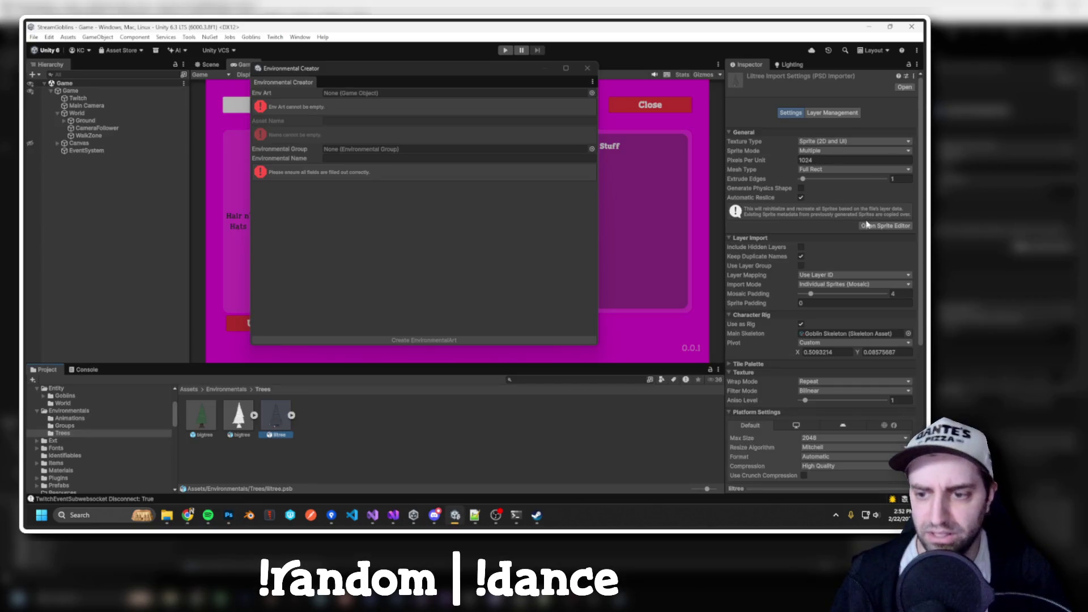
{"action": "left_click", "coordinate": [245, 428]}
{"action": "left_click", "coordinate": [279, 426]}
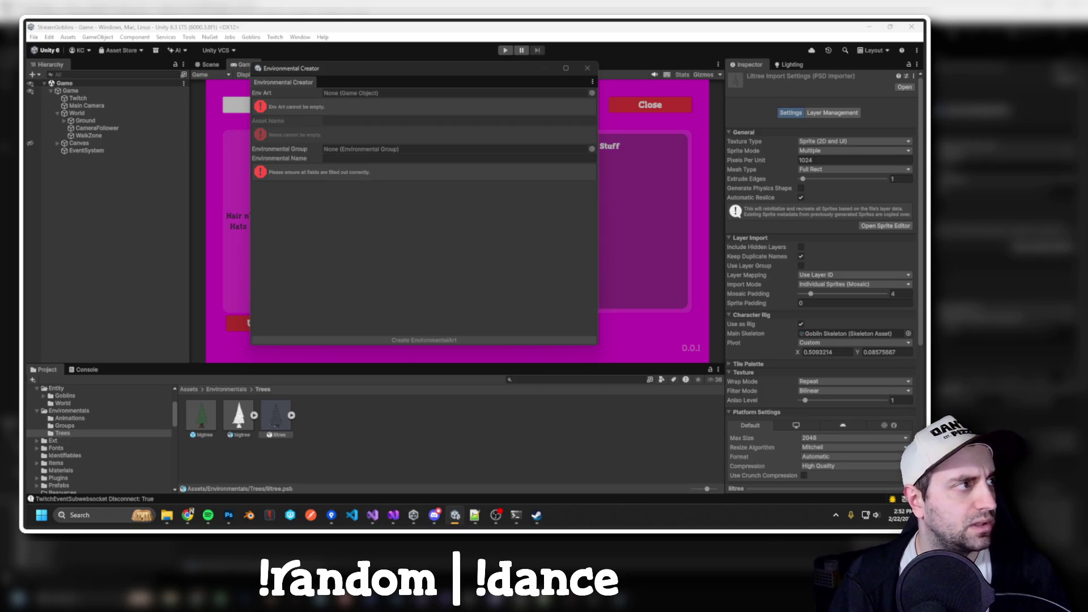
Open and close liltree's Sprite Editor, then switch to the Env Assets folder window.
{"action": "left_click", "coordinate": [885, 225]}
{"action": "mouse_move", "coordinate": [409, 84]}
{"action": "left_mouse_down"}
{"action": "mouse_move", "coordinate": [328, 23]}
{"action": "mouse_move", "coordinate": [340, 385]}
{"action": "mouse_move", "coordinate": [216, 147]}
{"action": "left_mouse_up"}
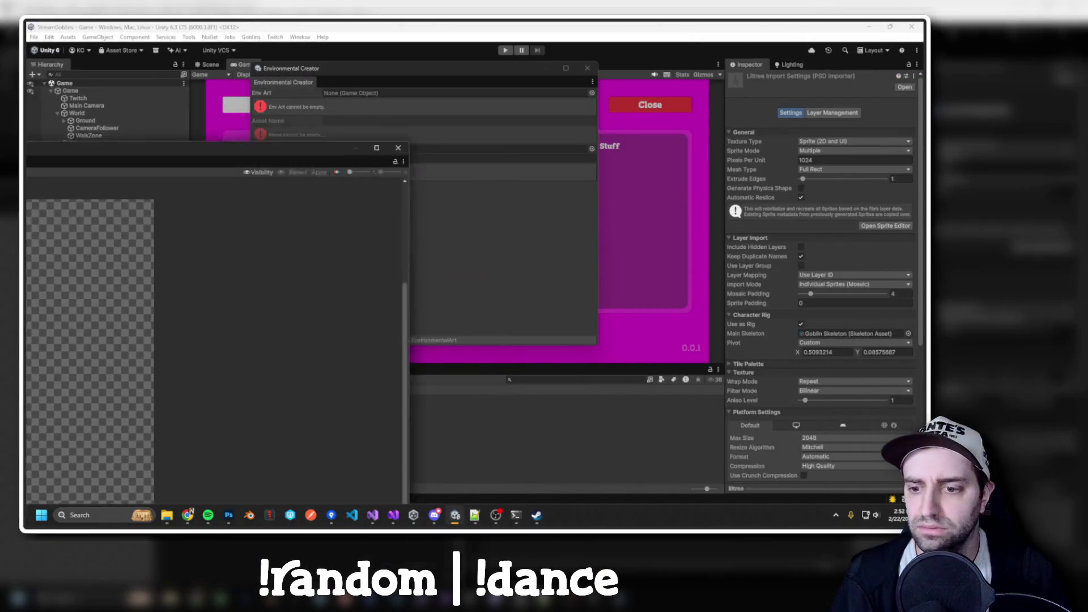
{"action": "left_click", "coordinate": [398, 148]}
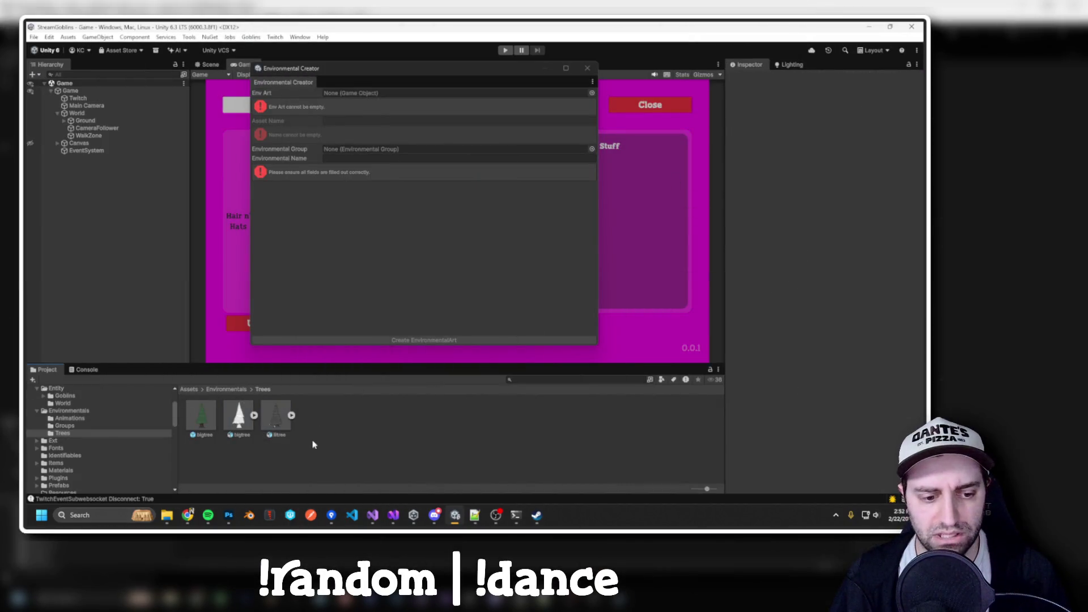
{"action": "key", "text": "alt+Tab"}
{"action": "key", "text": "Tab"}
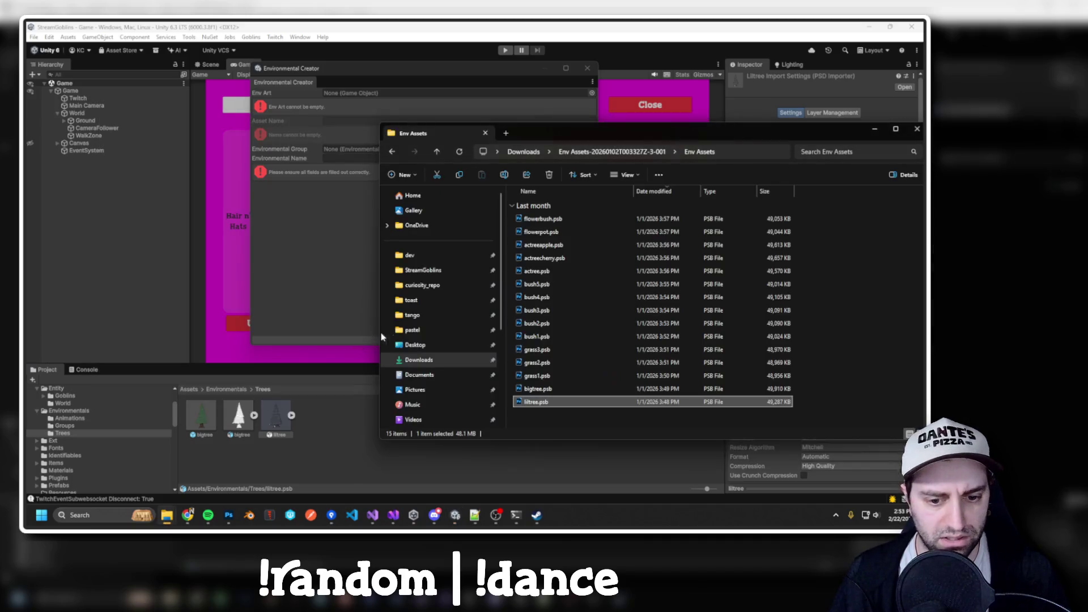
Reveal liltree in File Explorer, paste a 'liltree - Copy.psb' duplicate, and return to Unity.
{"action": "right_click", "coordinate": [269, 424]}
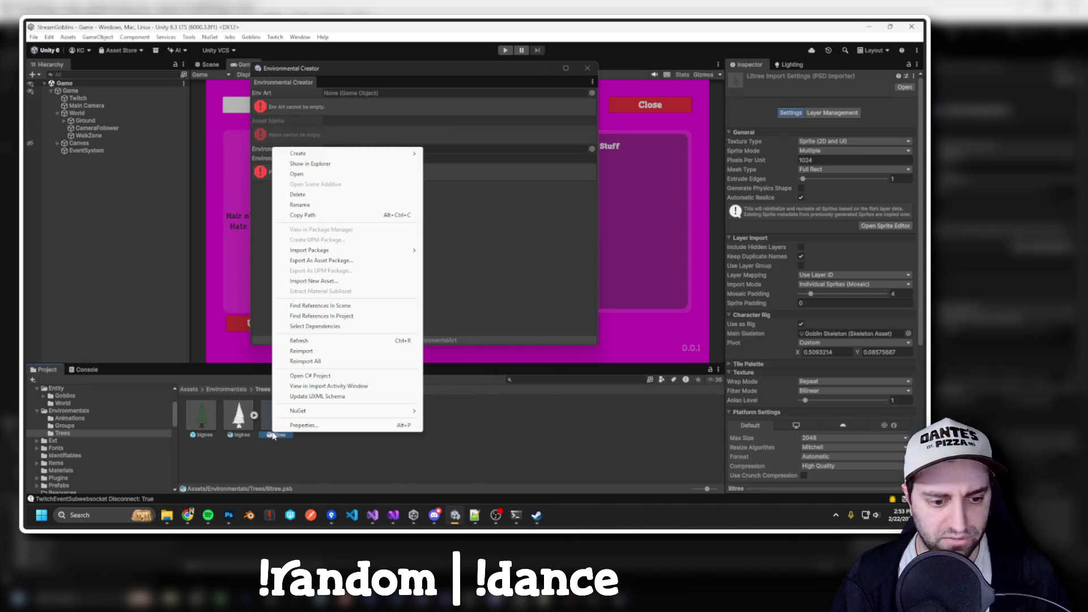
{"action": "left_click", "coordinate": [300, 155]}
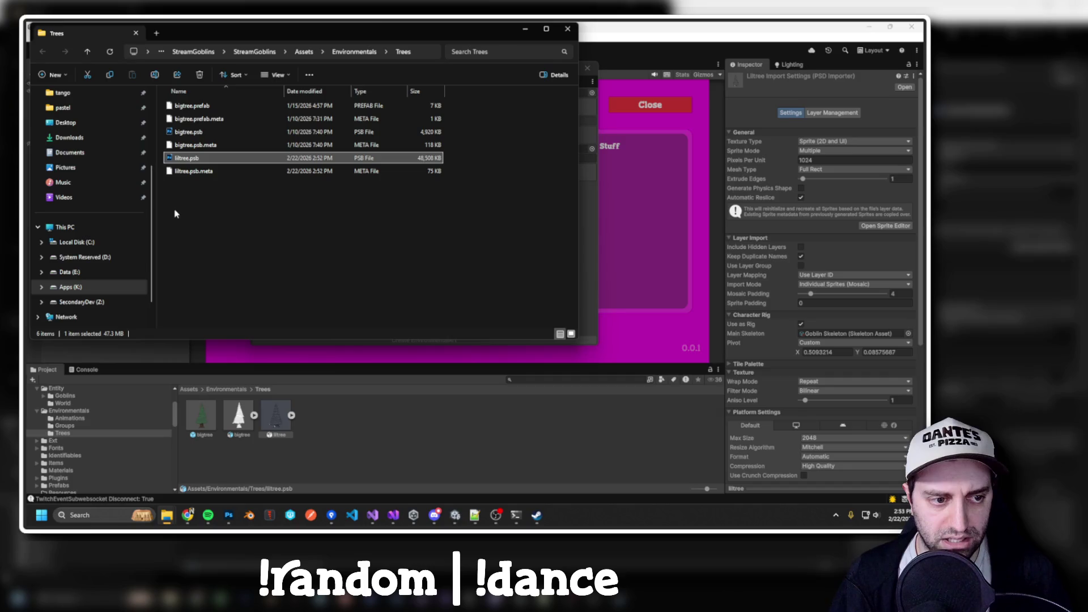
{"action": "scroll", "coordinate": [97, 261], "scroll_direction": "down", "scroll_amount": 1}
{"action": "scroll", "coordinate": [107, 277], "scroll_direction": "up", "scroll_amount": 5}
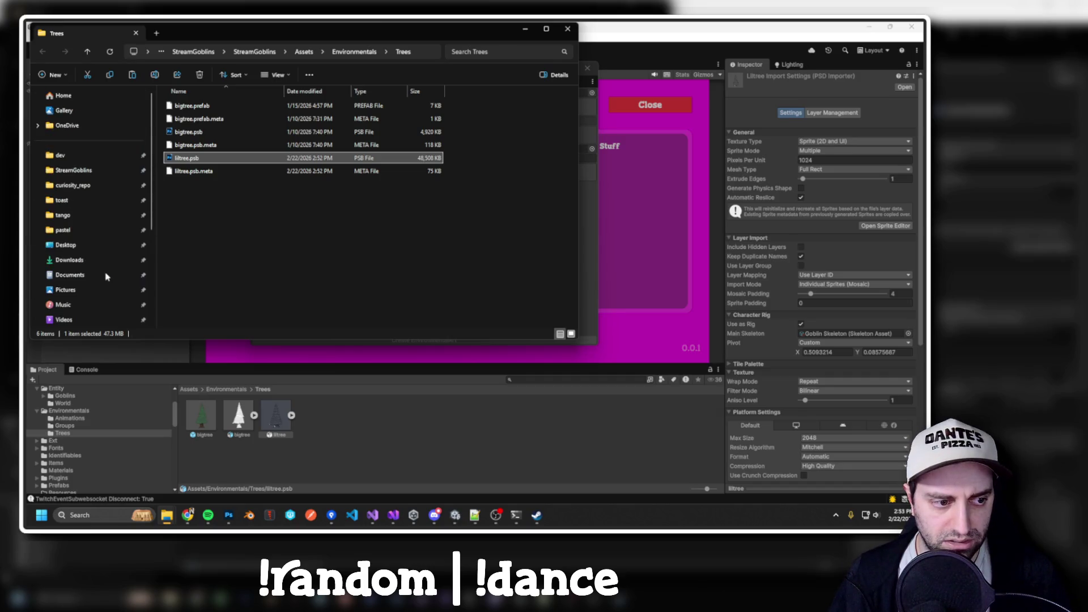
{"action": "left_click", "coordinate": [235, 231]}
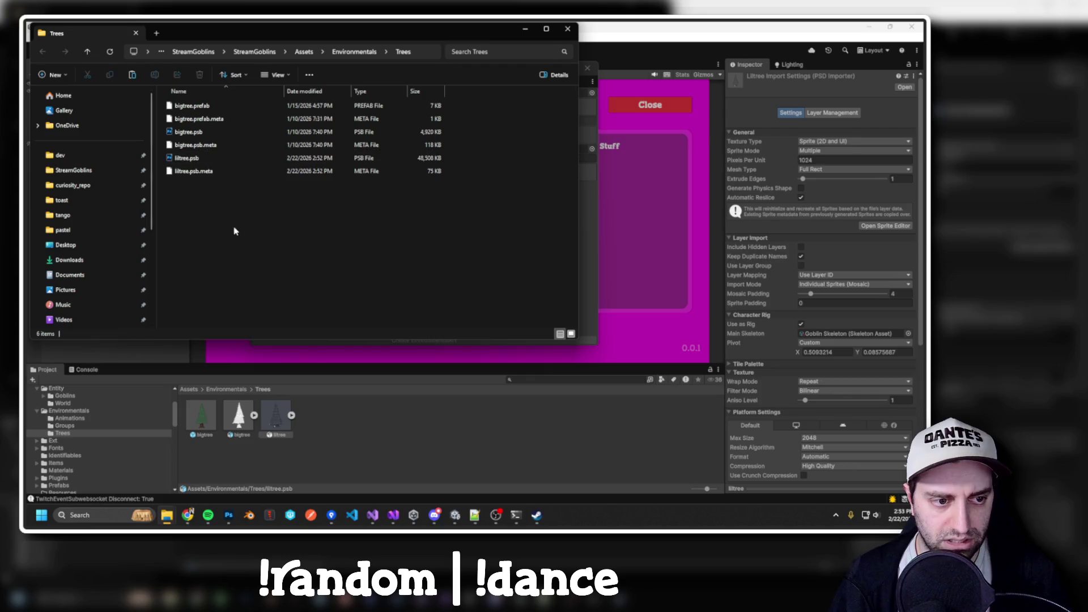
{"action": "key", "text": "ctrl+v"}
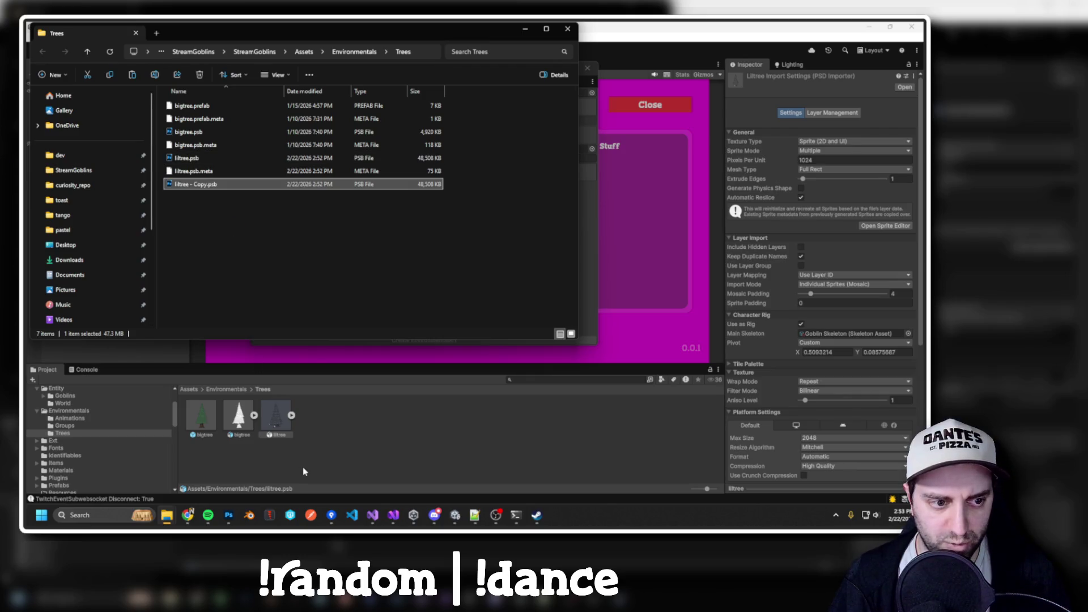
{"action": "left_click", "coordinate": [304, 458]}
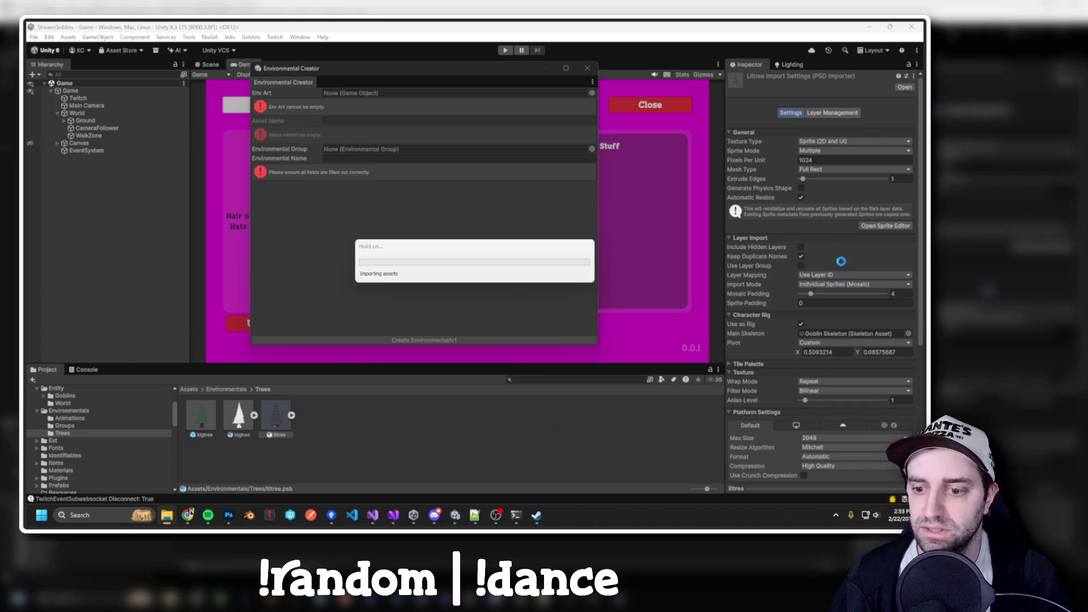
Apply the Environmental preset to littree's import settings and save them.
{"action": "left_click", "coordinate": [277, 419]}
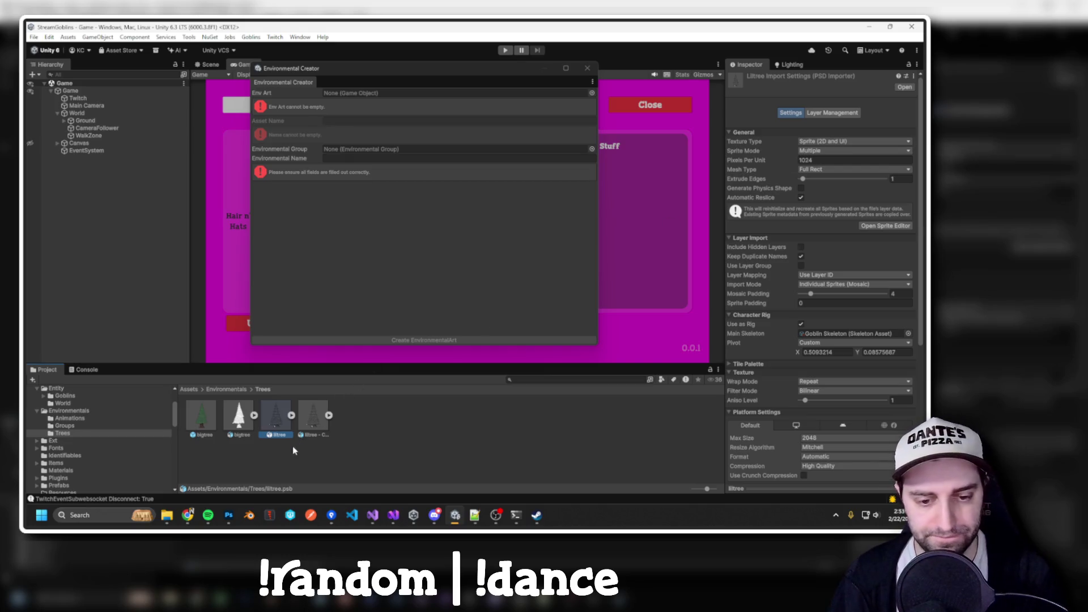
{"action": "left_click", "coordinate": [907, 76]}
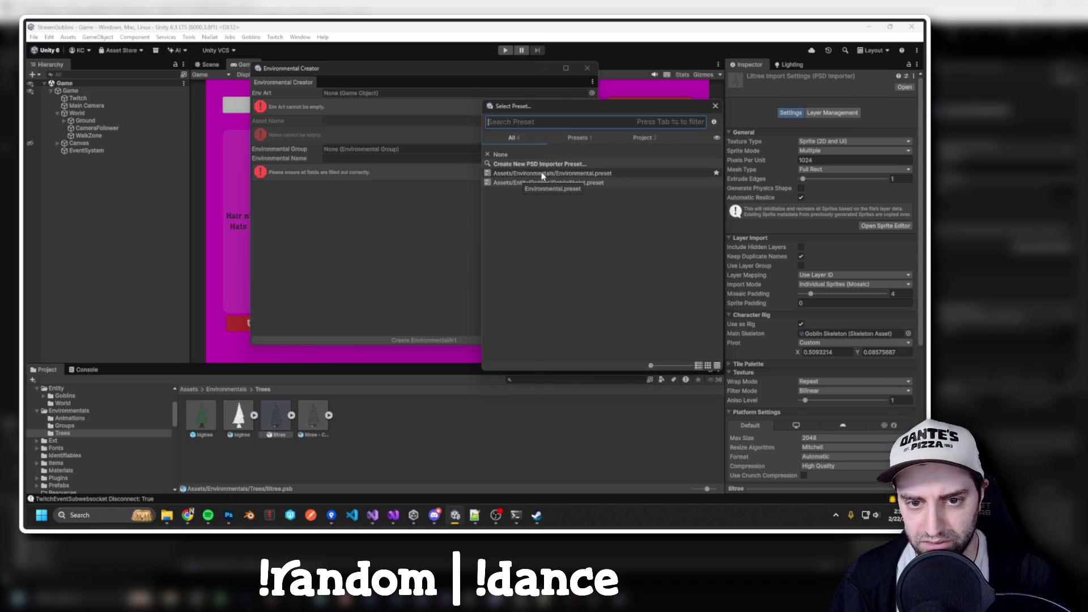
{"action": "left_click", "coordinate": [560, 175]}
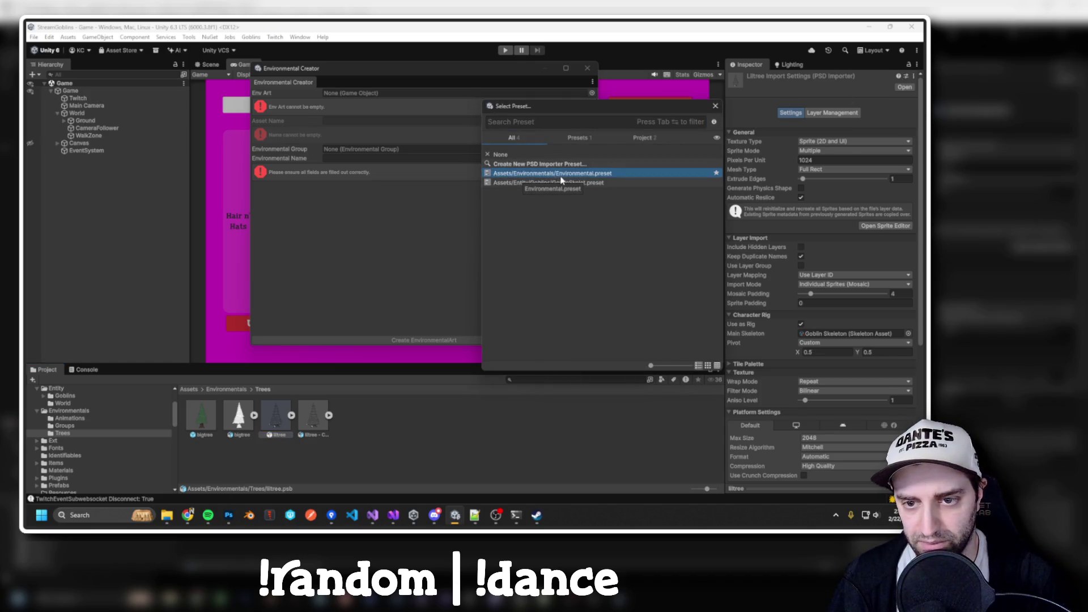
{"action": "double_click", "coordinate": [560, 174]}
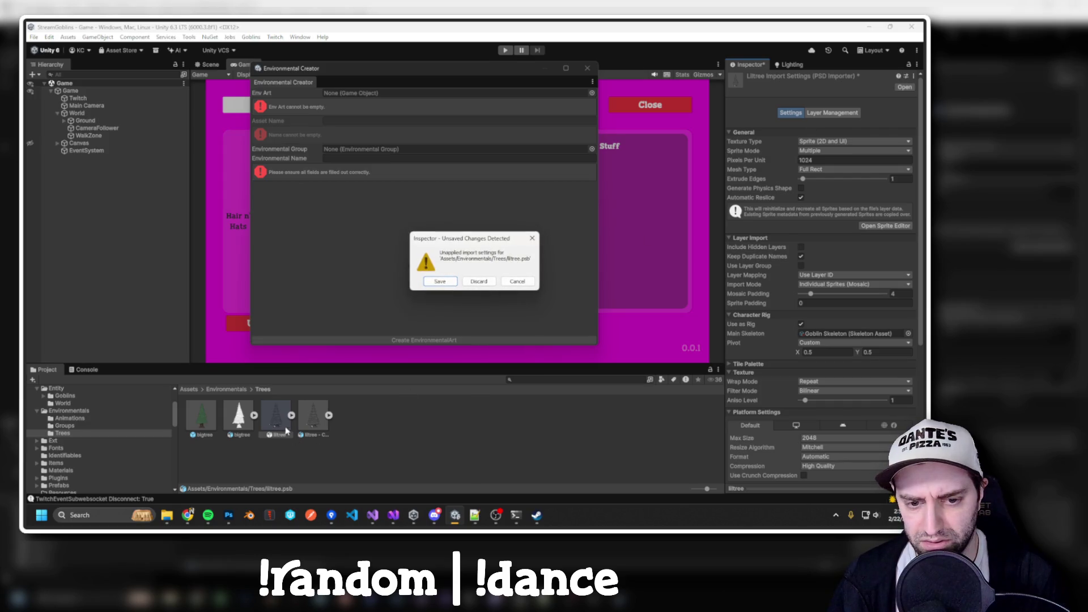
{"action": "left_click", "coordinate": [436, 282]}
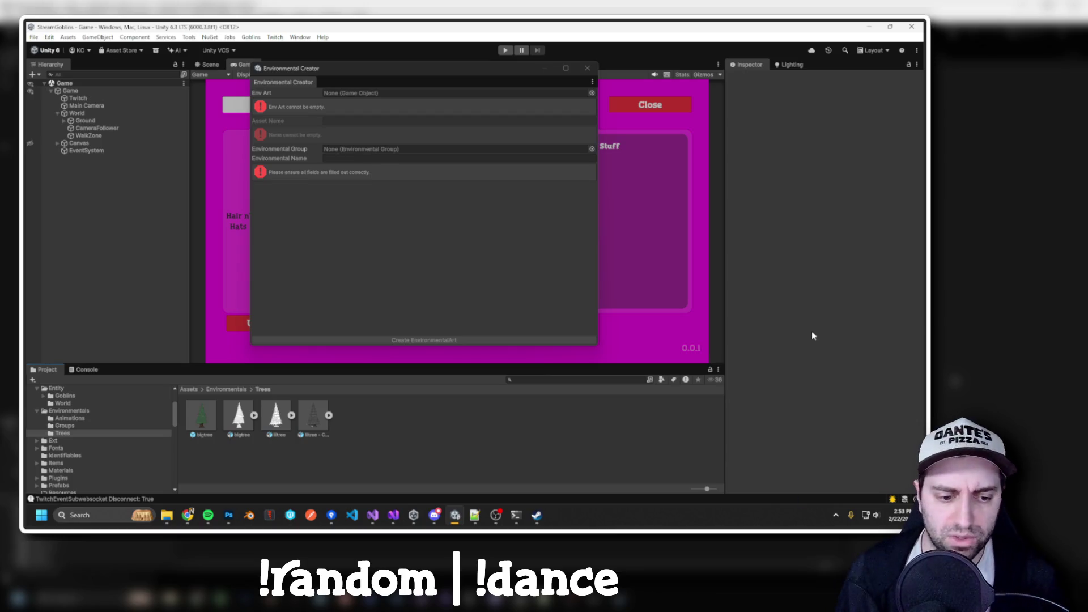
Delete the 'littree - Copy' duplicate asset from Trees.
{"action": "left_click", "coordinate": [276, 418]}
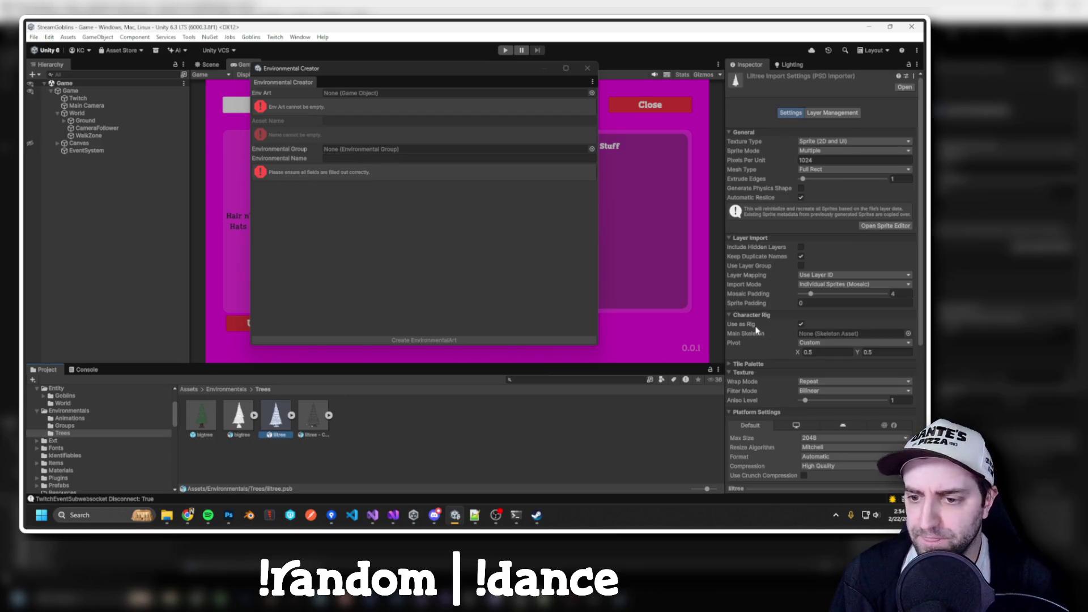
{"action": "left_click", "coordinate": [321, 438]}
{"action": "key", "text": "Delete"}
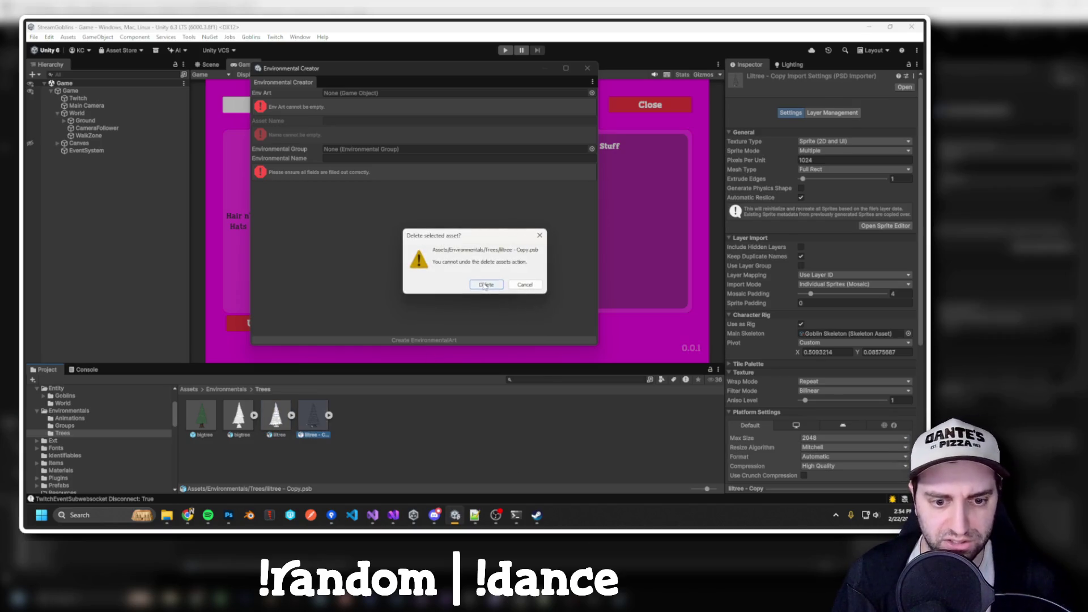
{"action": "left_click", "coordinate": [485, 284]}
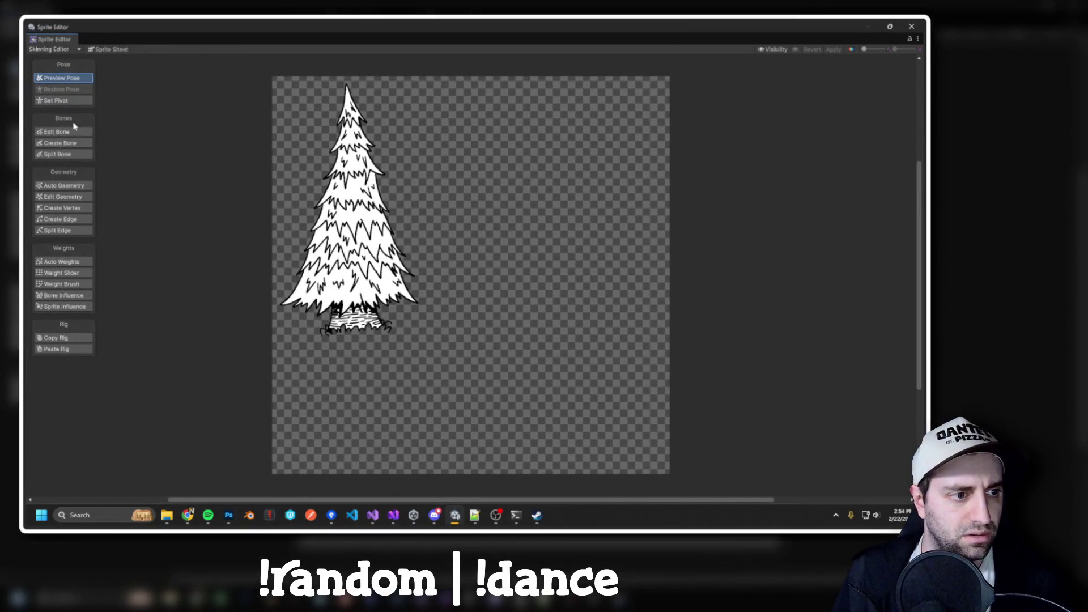
Auto-generate geometry for all visible liltree parts in the Skinning Editor and apply it.
{"action": "left_click", "coordinate": [64, 187]}
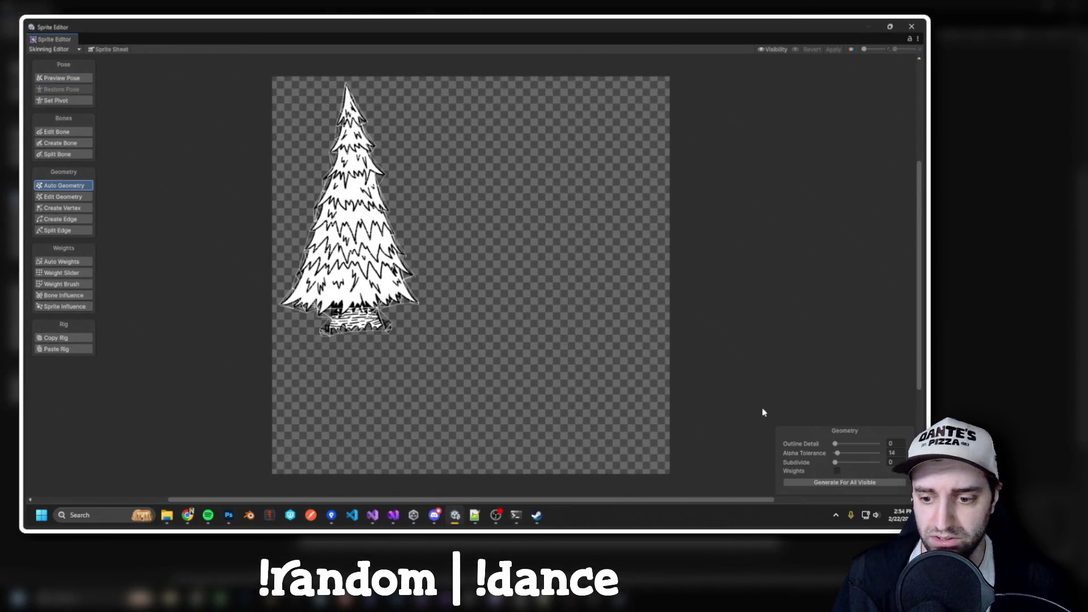
{"action": "left_click", "coordinate": [853, 483]}
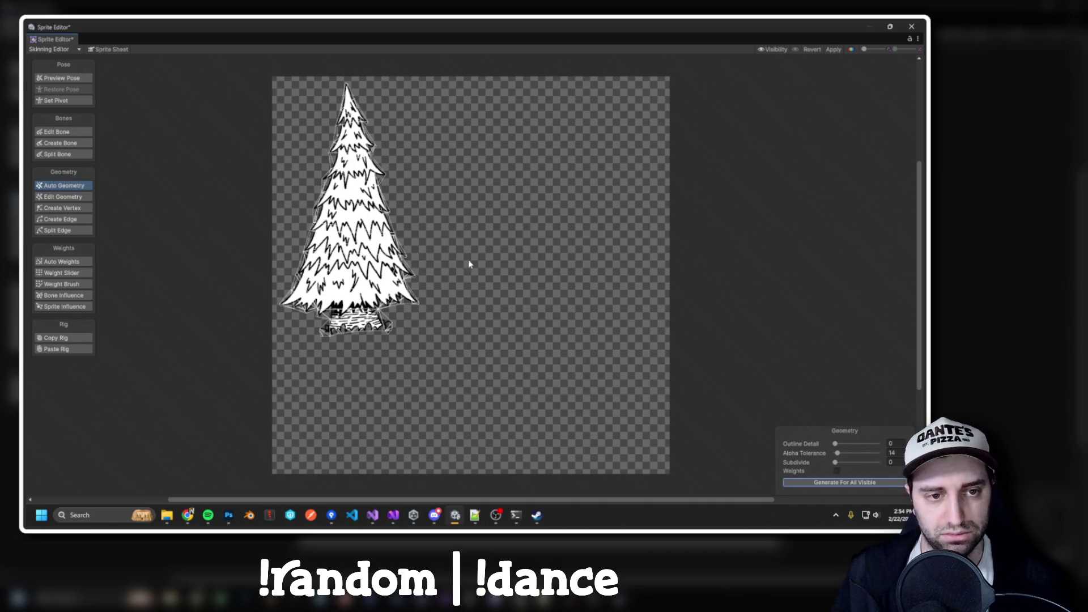
{"action": "left_click", "coordinate": [833, 49]}
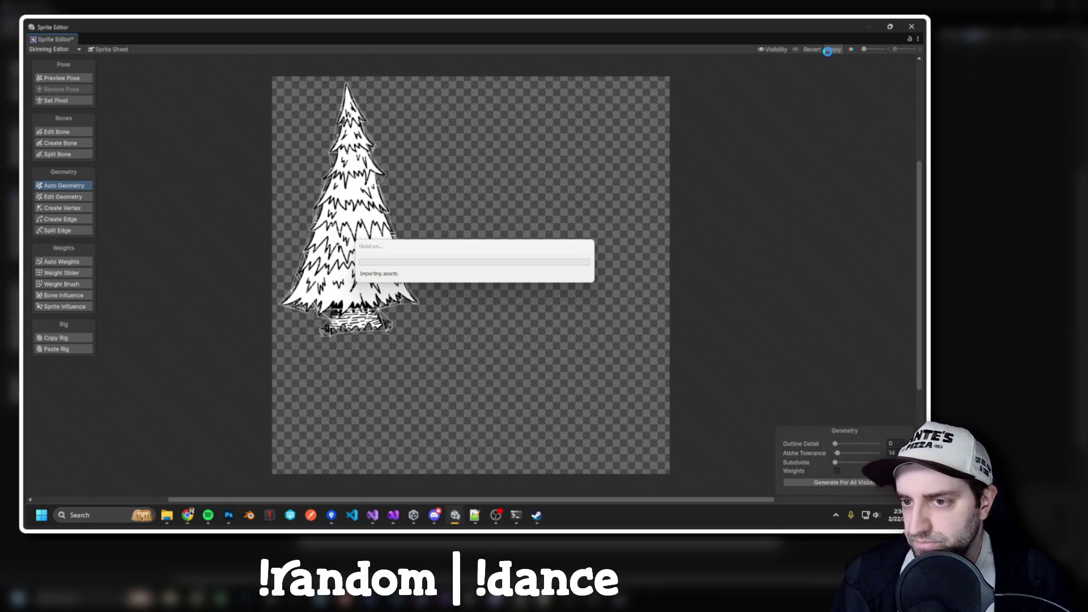
{"action": "key", "text": "alt+Tab"}
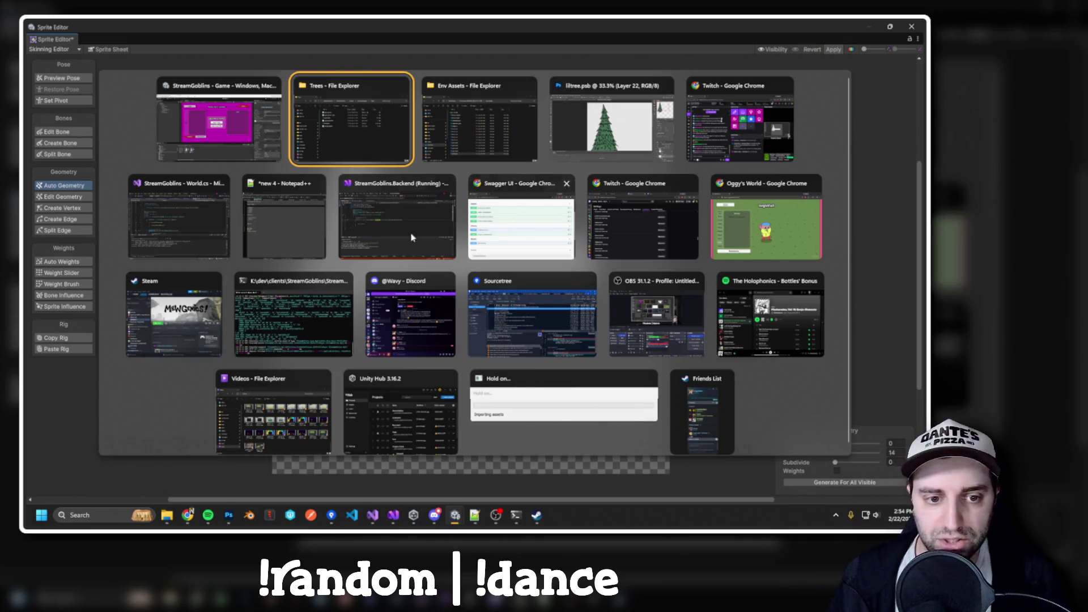
Switch to the StreamGoblins.Backend solution in Visual Studio and open TwitchUserRepository.cs from the project tree.
{"action": "left_click", "coordinate": [429, 211]}
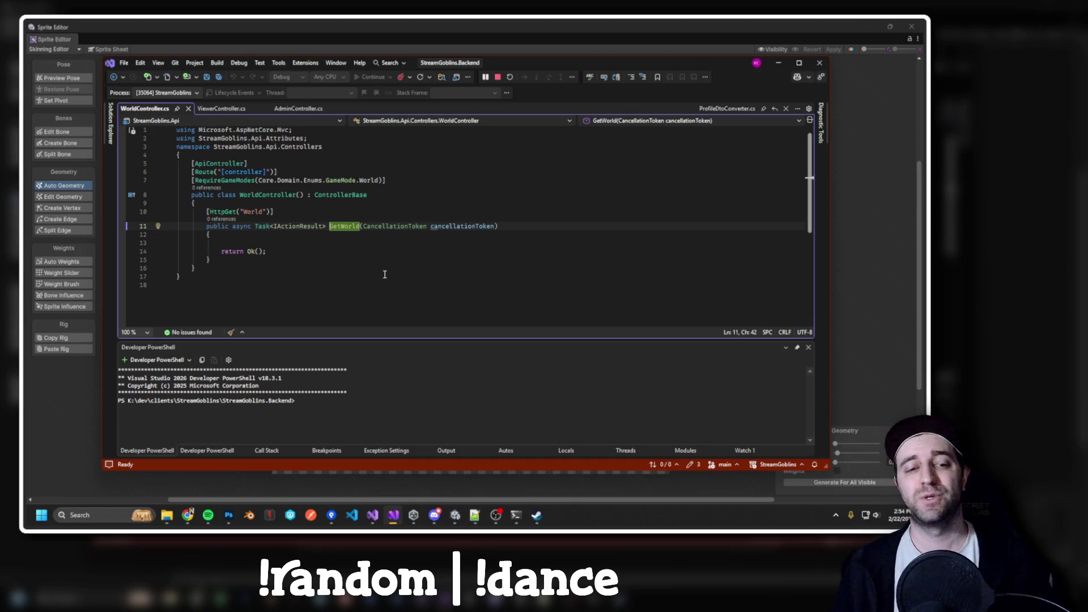
{"action": "left_click", "coordinate": [110, 122]}
{"action": "scroll", "coordinate": [192, 333], "scroll_direction": "down", "scroll_amount": 10}
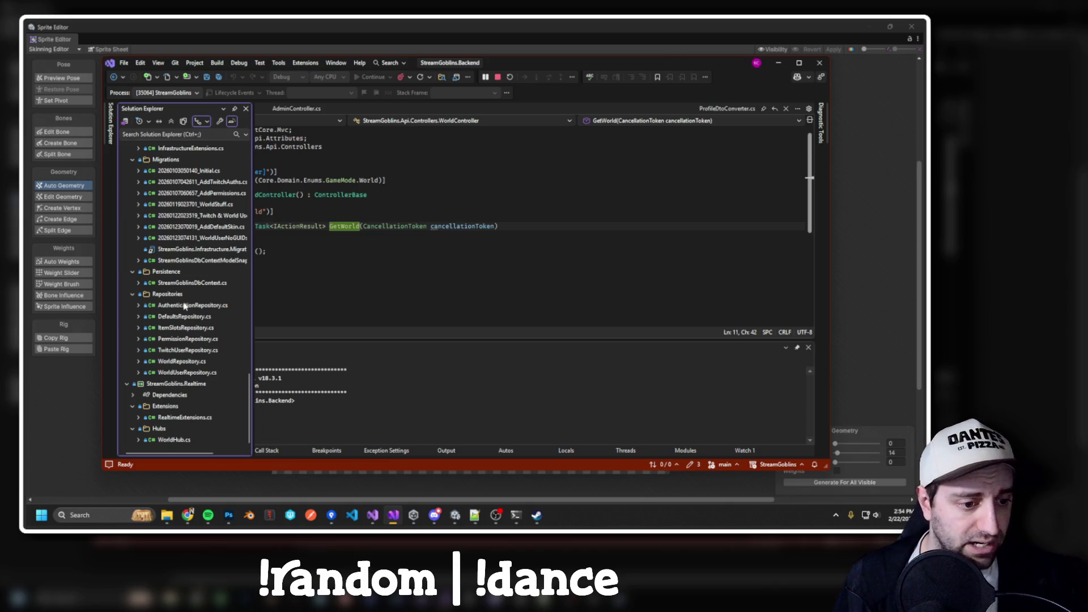
{"action": "double_click", "coordinate": [180, 351]}
Scroll through TwitchUserRepository.cs, then open StreamGoblinsDbContext.cs from the project tree.
{"action": "left_click", "coordinate": [437, 243]}
{"action": "scroll", "coordinate": [344, 220], "scroll_direction": "down", "scroll_amount": 2}
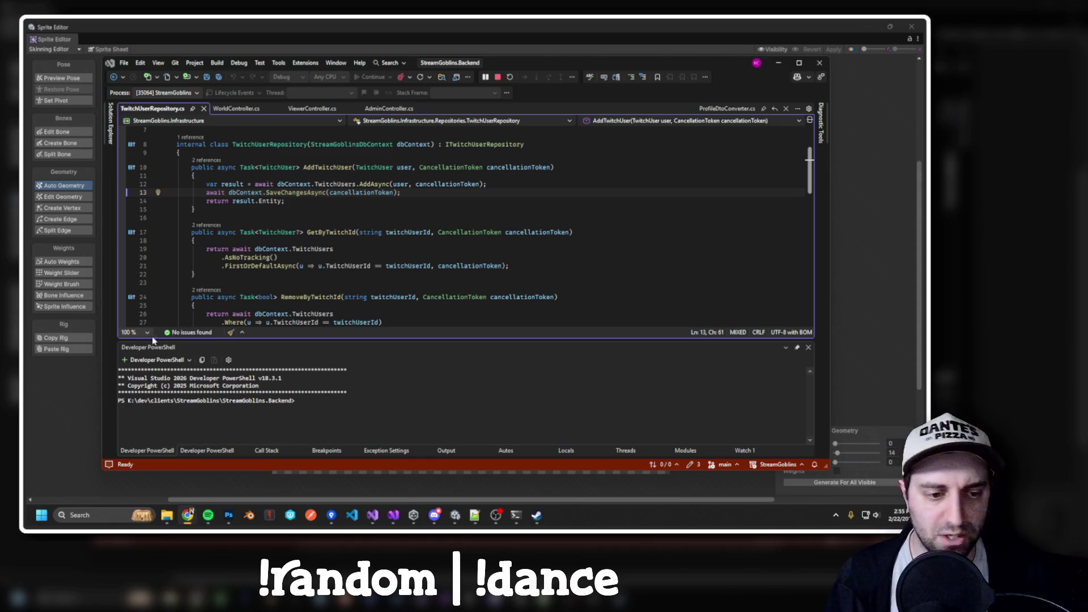
{"action": "left_click", "coordinate": [111, 120]}
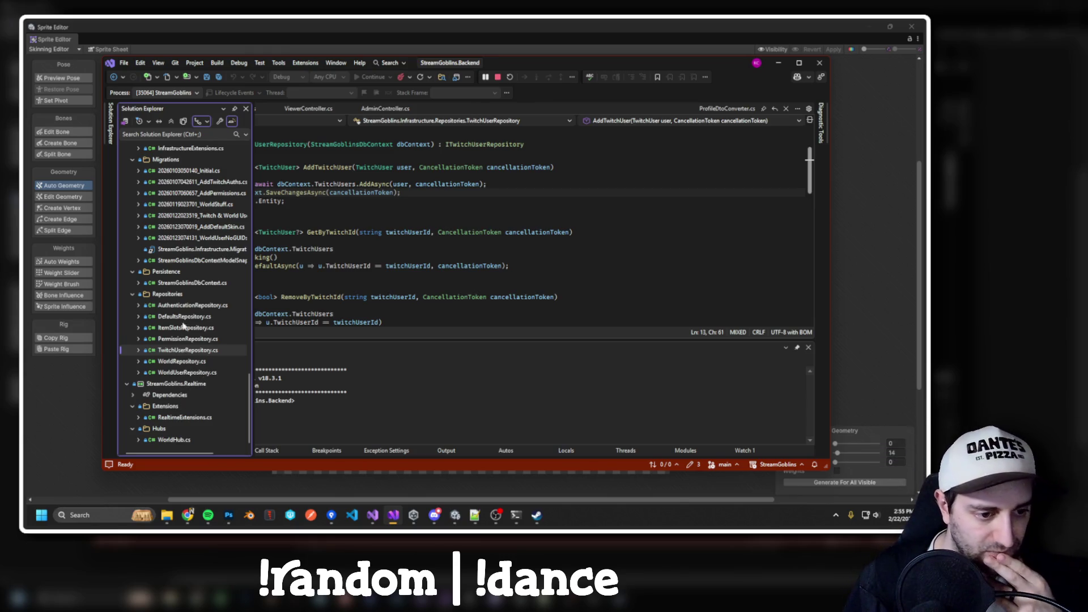
{"action": "double_click", "coordinate": [193, 283]}
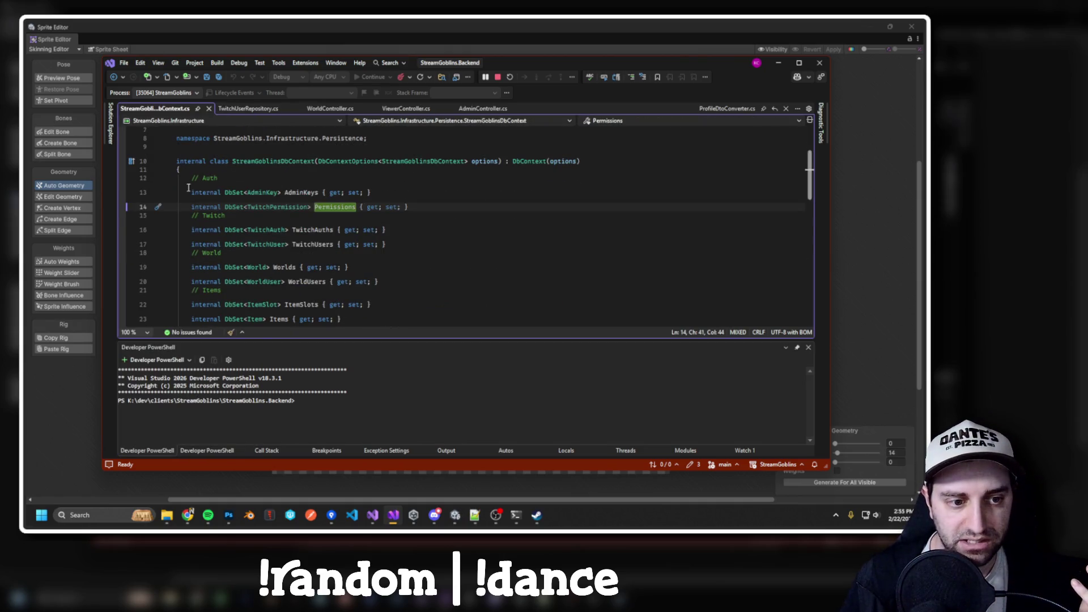
Select the DbSet declarations on lines 13–21, then the AdminKeys declaration.
{"action": "left_click_drag", "start_coordinate": [188, 191], "coordinate": [314, 288]}
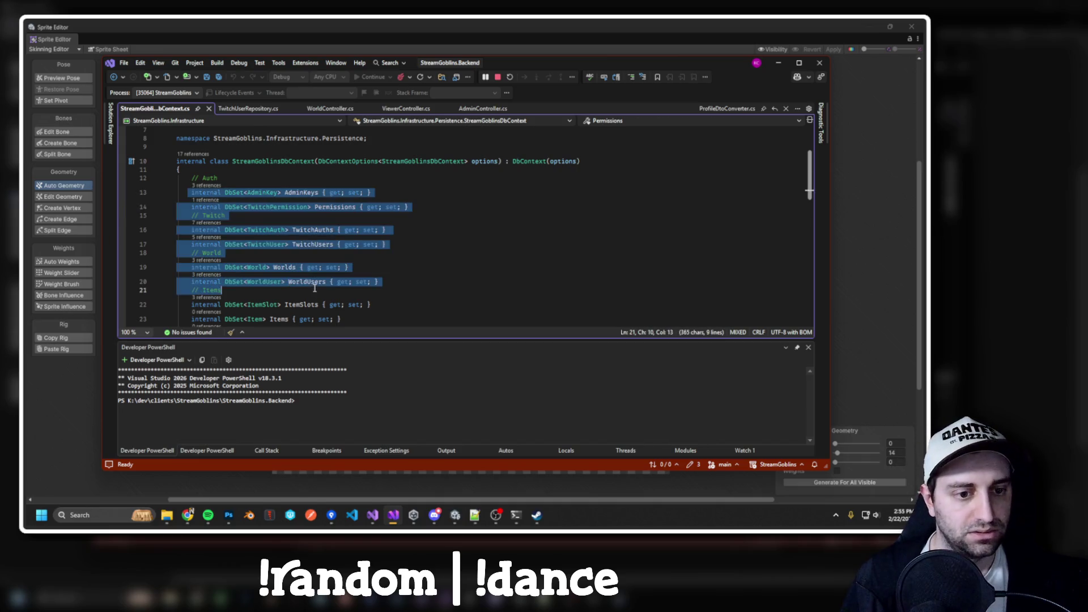
{"action": "scroll", "coordinate": [314, 288], "scroll_direction": "down", "scroll_amount": 3}
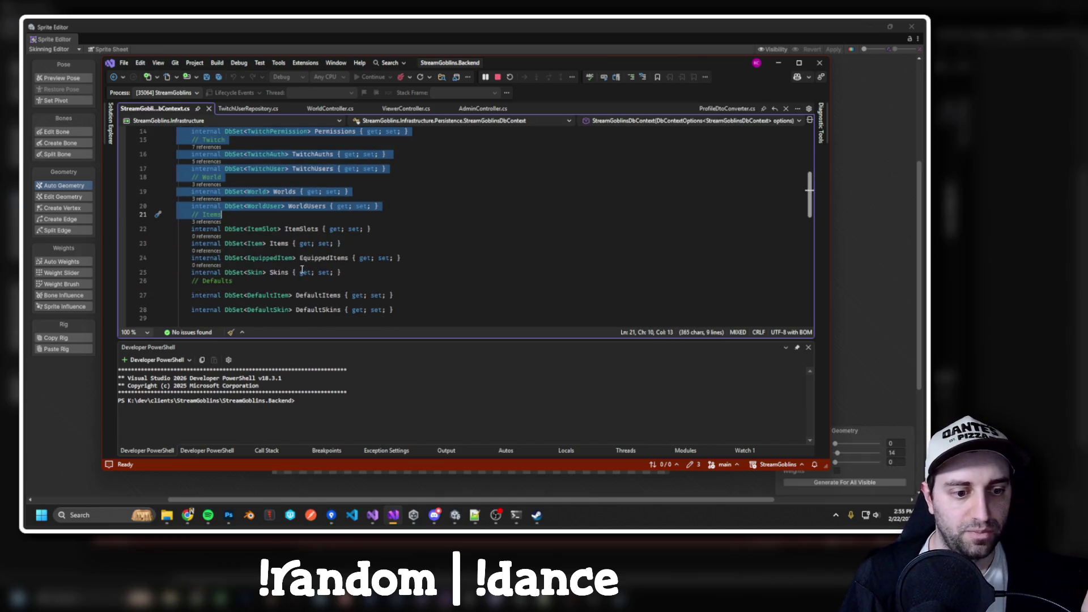
{"action": "scroll", "coordinate": [394, 307], "scroll_direction": "up", "scroll_amount": 3}
{"action": "left_click", "coordinate": [225, 194]}
{"action": "left_click_drag", "start_coordinate": [225, 194], "coordinate": [398, 189]}
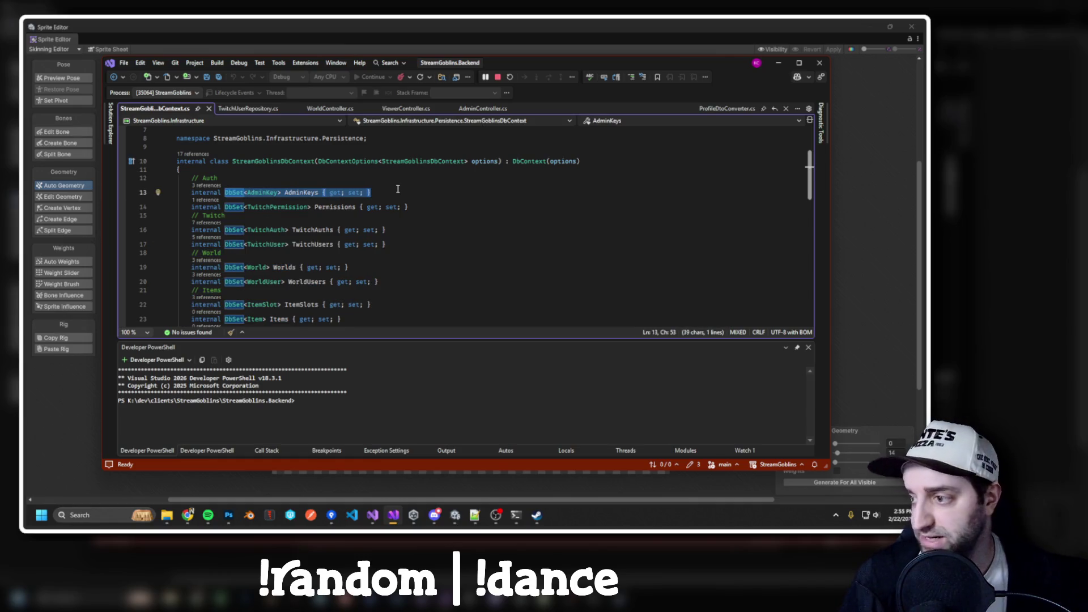
Highlight the AdminKeys, Permissions and TwitchAuths names, then go to the TwitchUser class definition.
{"action": "double_click", "coordinate": [306, 193]}
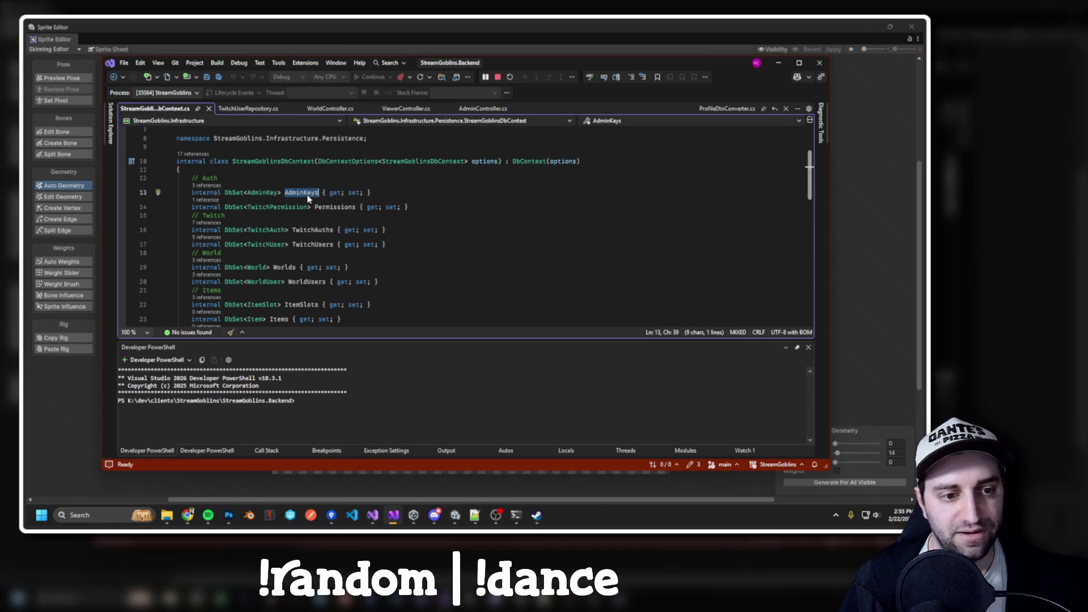
{"action": "double_click", "coordinate": [329, 207]}
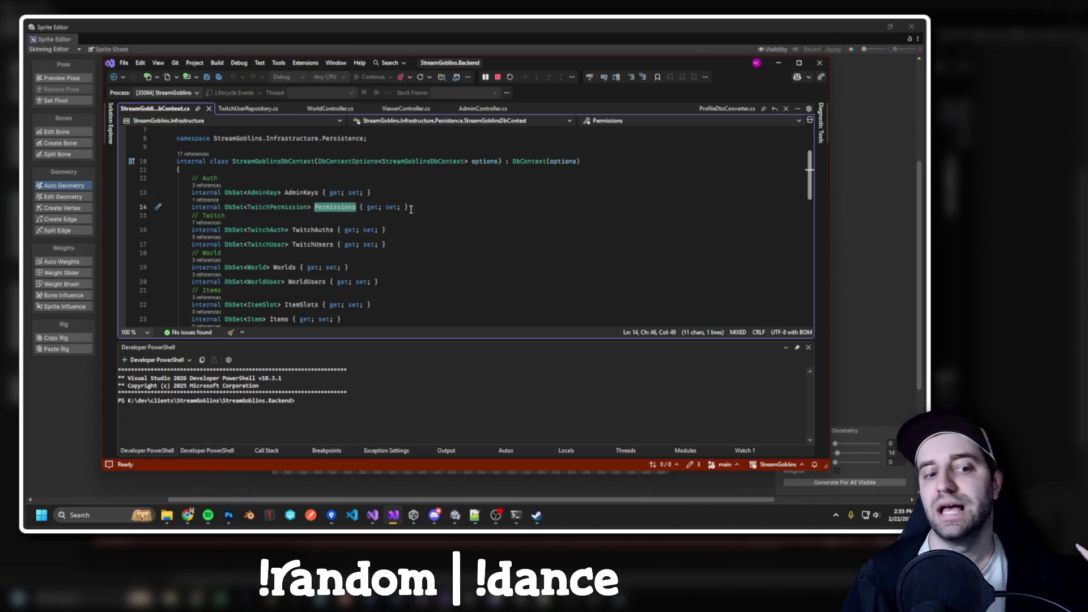
{"action": "double_click", "coordinate": [329, 231]}
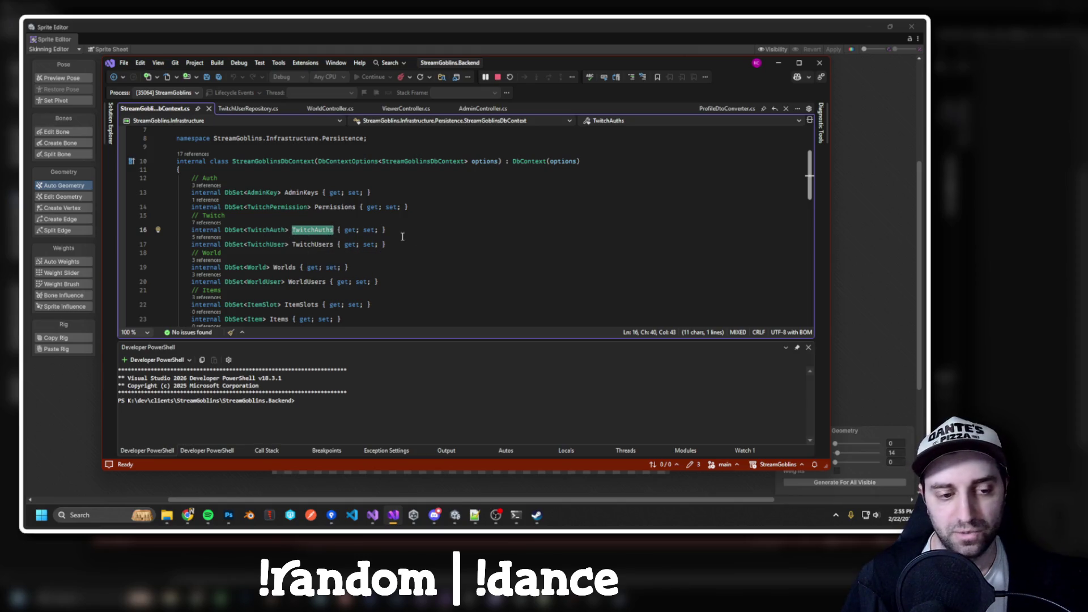
{"action": "left_click", "coordinate": [271, 244]}
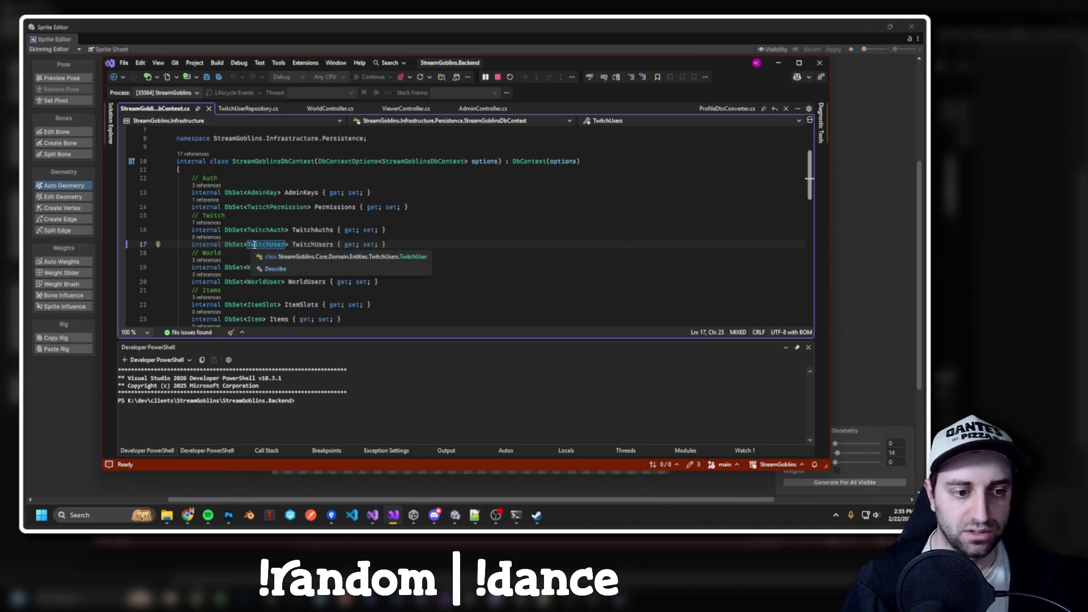
{"action": "left_click", "coordinate": [261, 244], "text": "ctrl"}
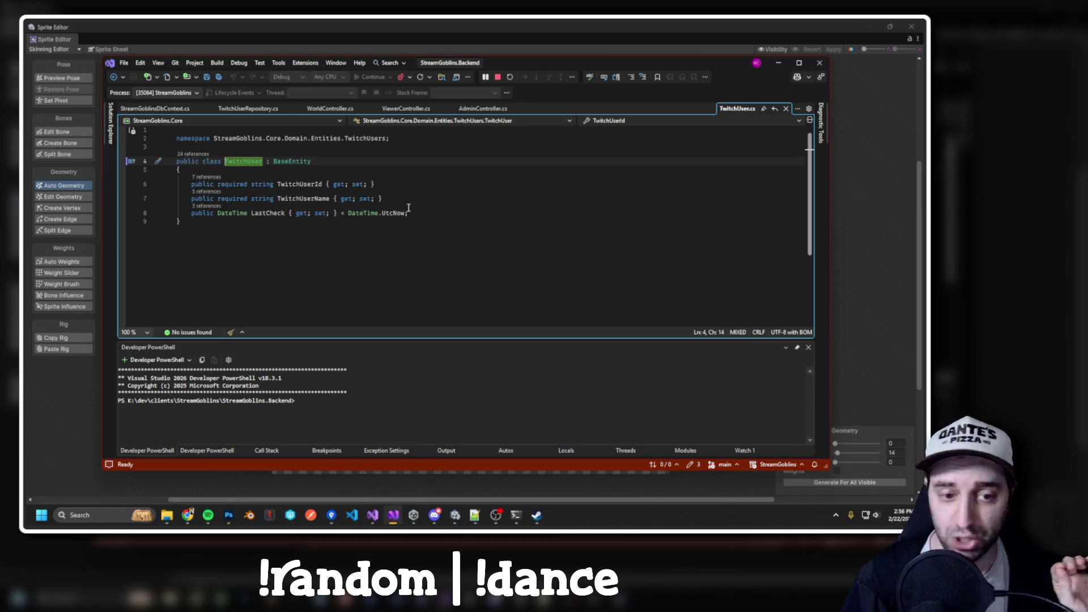
Review TwitchUser's BaseEntity base class and its TwitchUserId, TwitchUserName and LastCheck properties.
{"action": "left_click", "coordinate": [294, 164]}
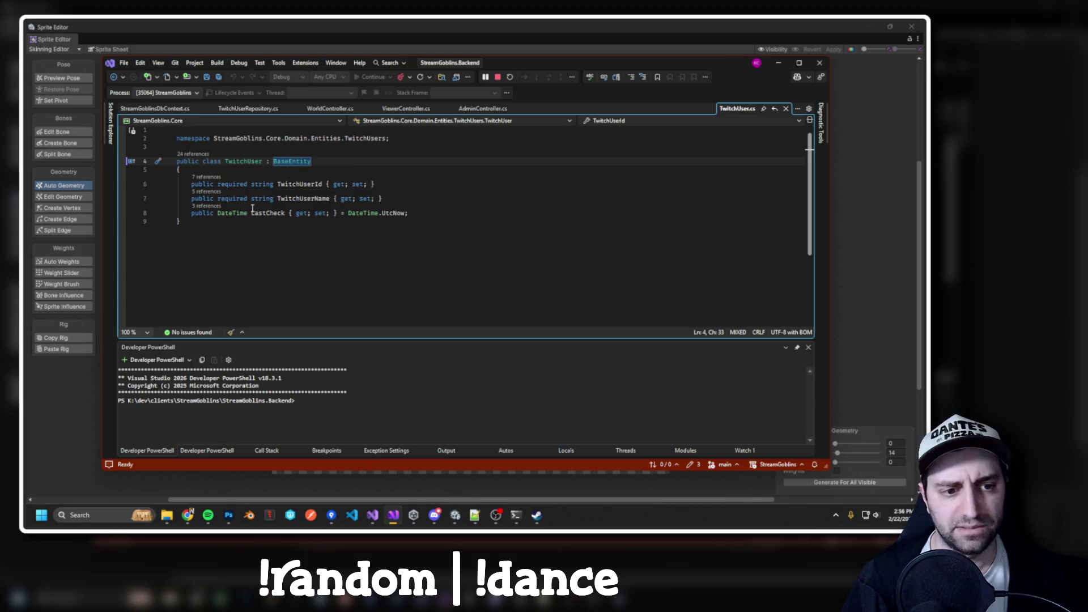
{"action": "left_click", "coordinate": [297, 186]}
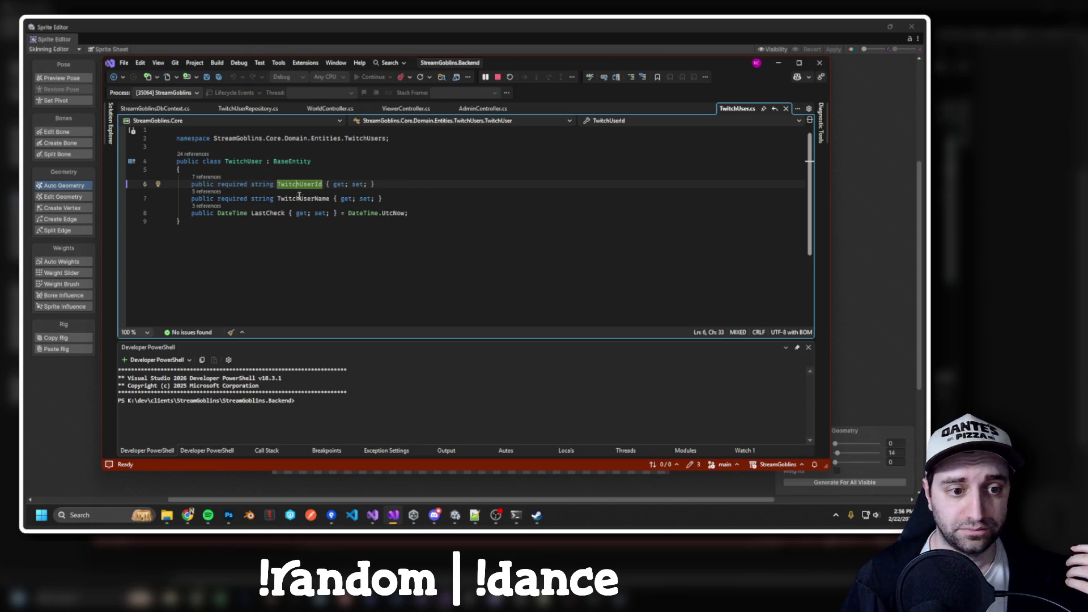
{"action": "double_click", "coordinate": [299, 184]}
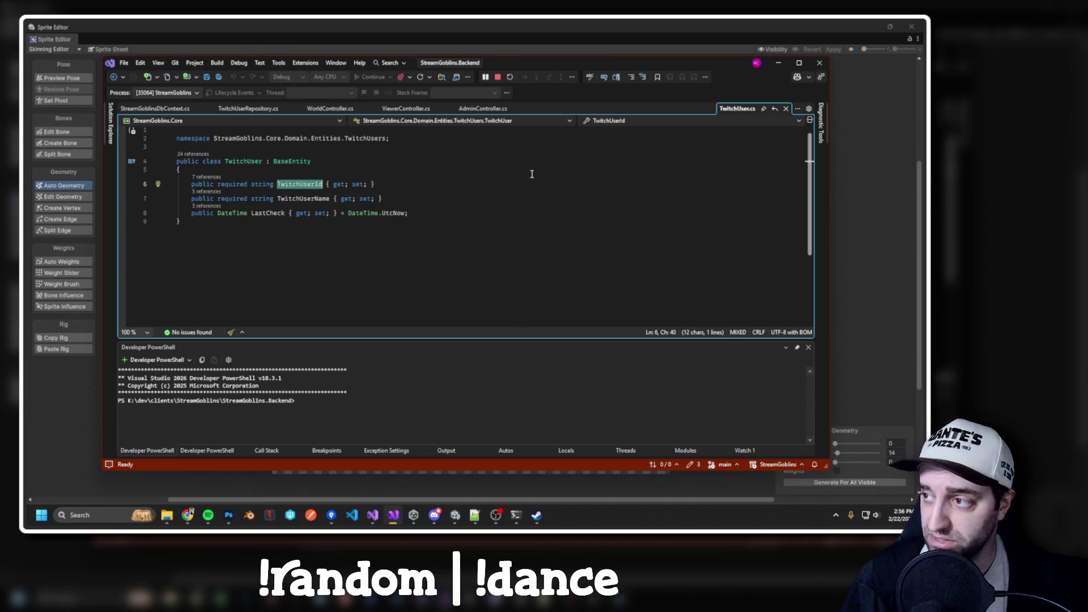
{"action": "left_click", "coordinate": [321, 198]}
{"action": "mouse_move", "coordinate": [361, 187]}
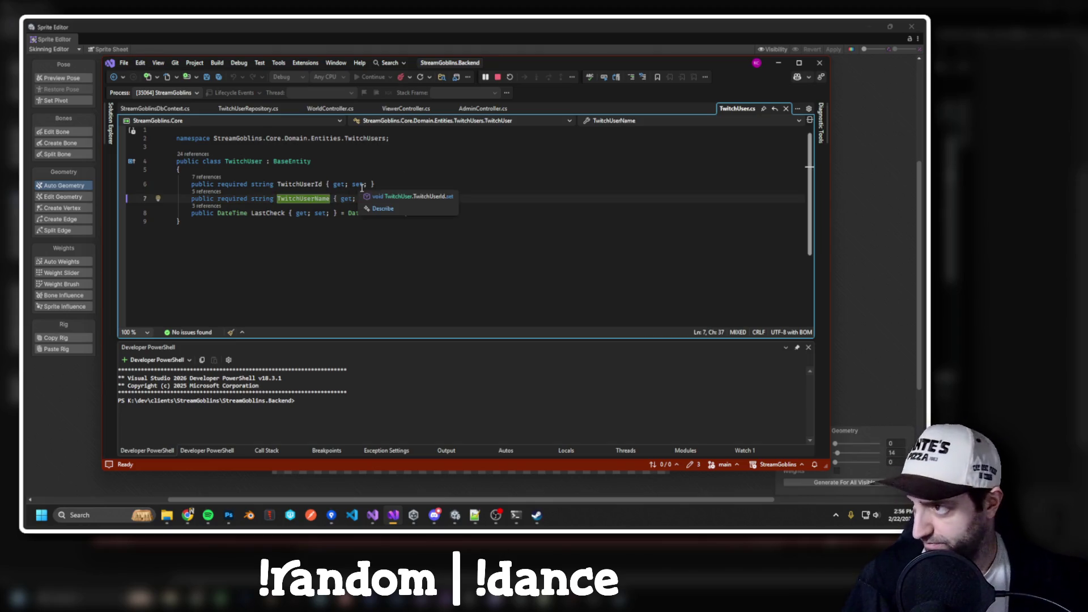
{"action": "left_click", "coordinate": [264, 214]}
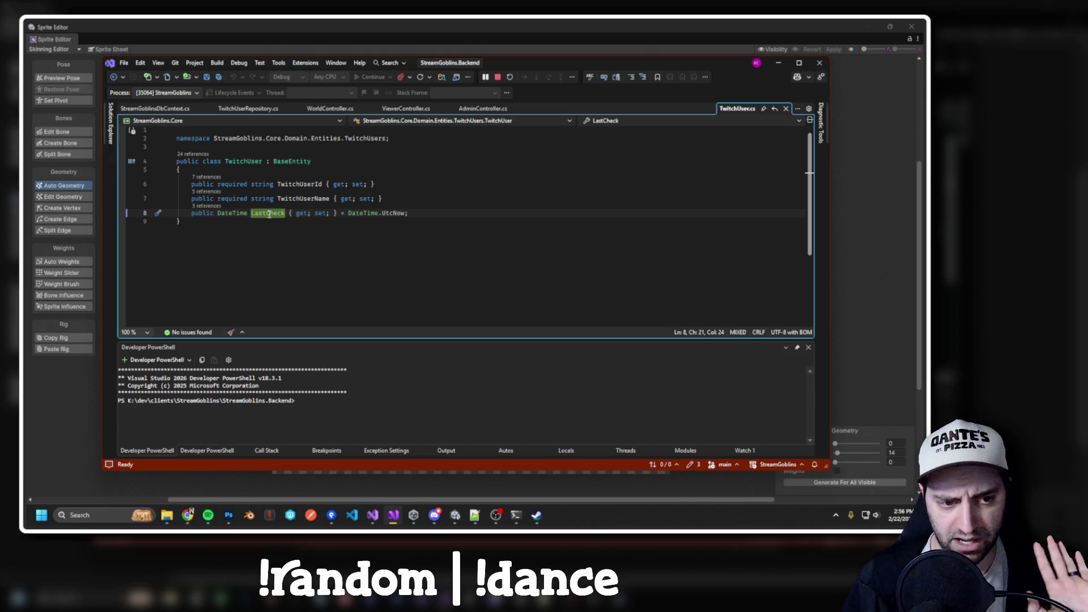
{"action": "mouse_move", "coordinate": [268, 213]}
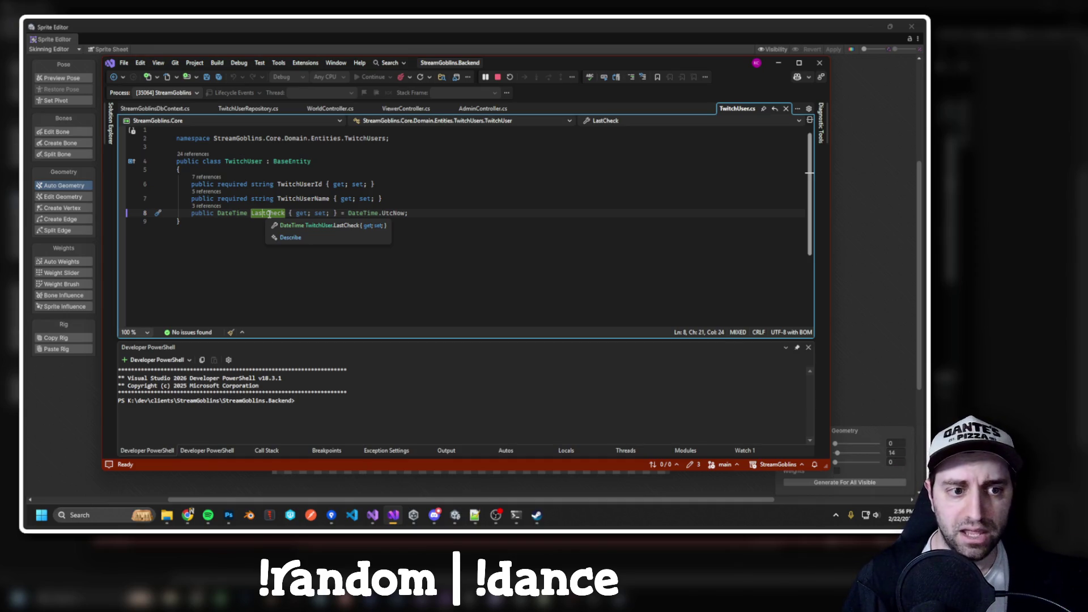
Jump to BaseEntity's definition with F12, inspect its Id and UpdatedAt properties, and go back.
{"action": "left_click", "coordinate": [288, 162]}
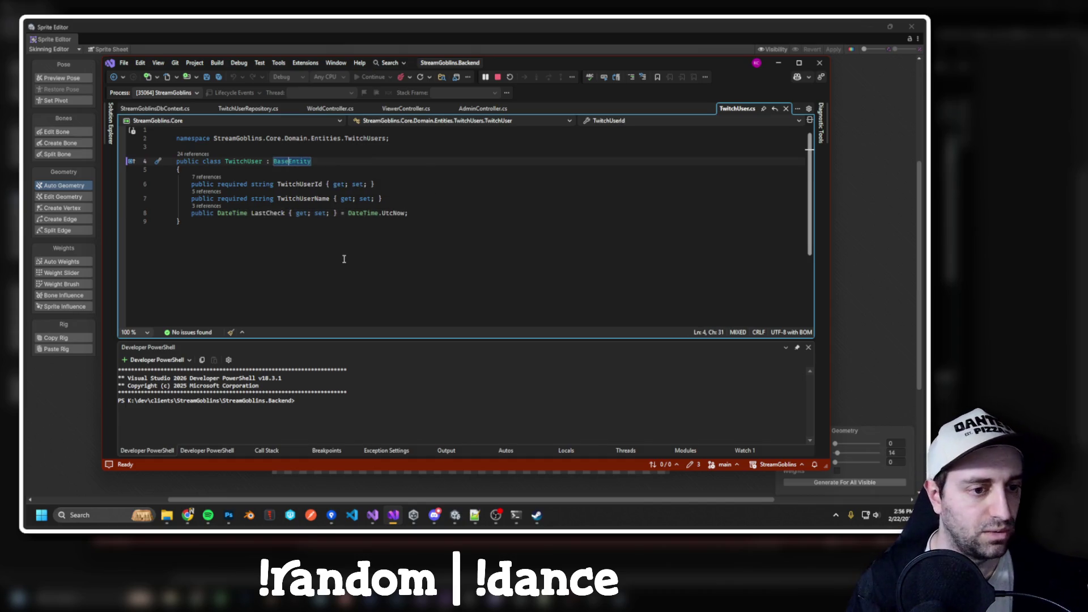
{"action": "key", "text": "F12"}
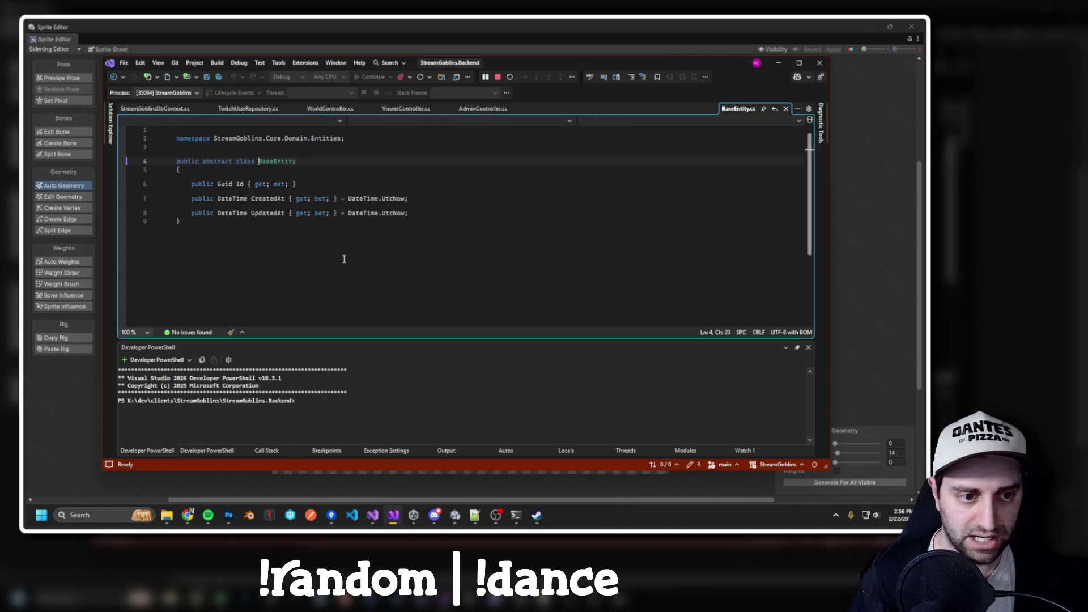
{"action": "left_click_drag", "start_coordinate": [191, 184], "coordinate": [316, 185]}
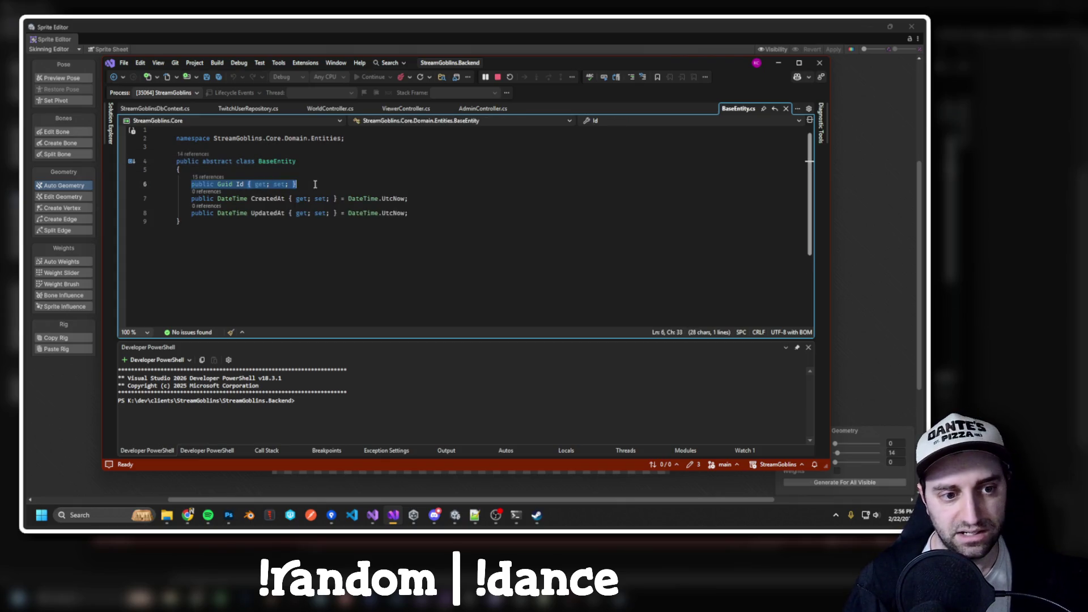
{"action": "double_click", "coordinate": [268, 213]}
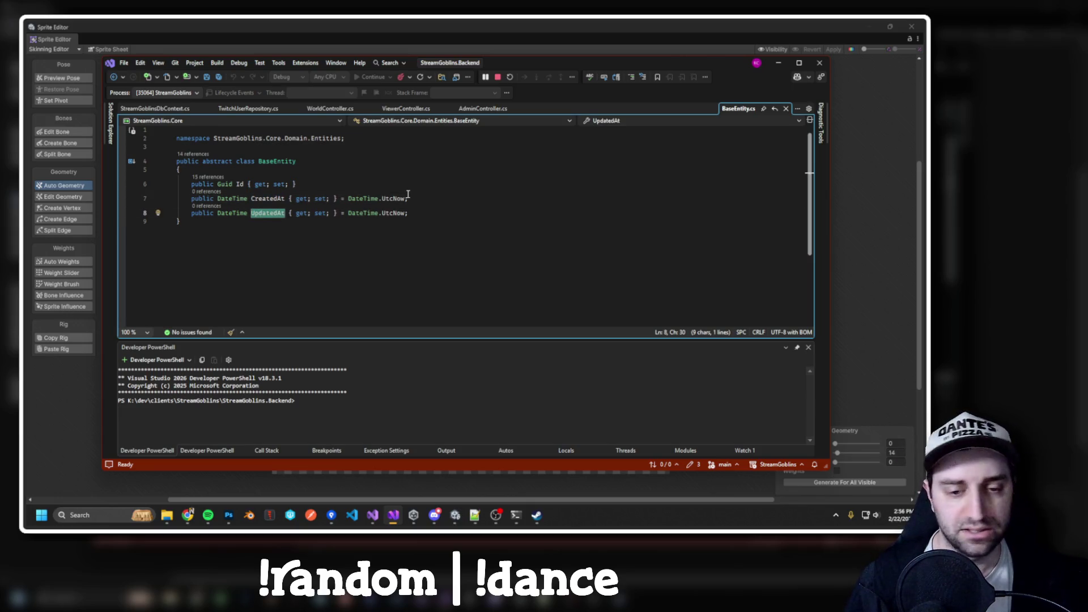
{"action": "key", "text": "ctrl+minus"}
Select the TwitchUser property lines, then return to StreamGoblinsDbContext.cs at the TwitchUsers line.
{"action": "mouse_move", "coordinate": [181, 169]}
{"action": "left_mouse_down"}
{"action": "mouse_move", "coordinate": [371, 197]}
{"action": "mouse_move", "coordinate": [449, 222]}
{"action": "mouse_move", "coordinate": [187, 198]}
{"action": "mouse_move", "coordinate": [183, 185]}
{"action": "left_mouse_up"}
{"action": "key", "text": "ctrl+Tab"}
{"action": "left_click", "coordinate": [392, 244]}
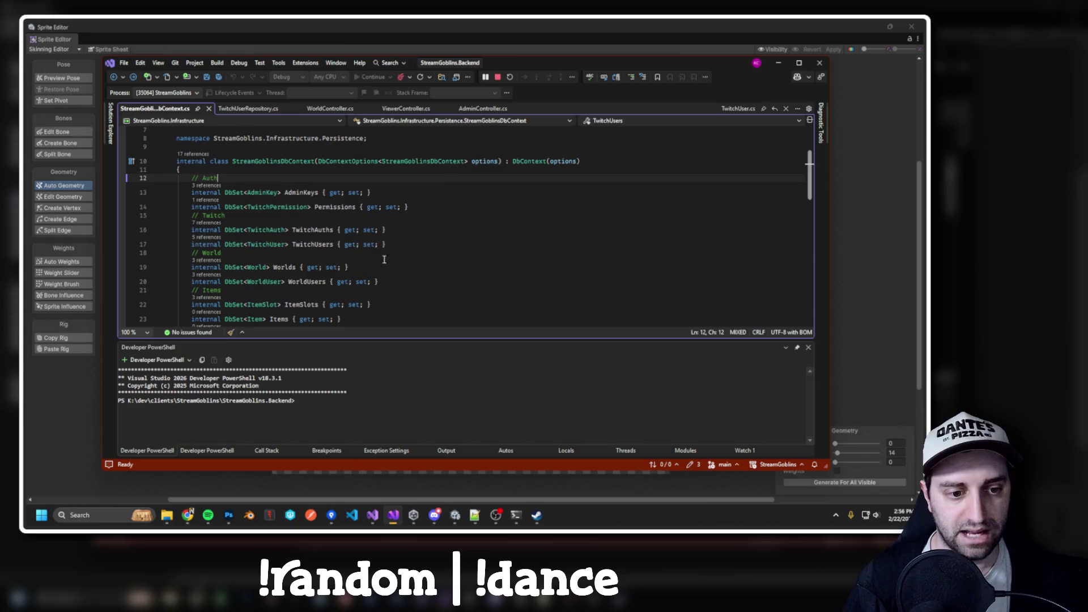
Duplicate the TwitchUsers DbSet line as TwitchOtherUsers, undo it, and select TwitchUsers in TwitchUserRepository.cs.
{"action": "left_click_drag", "start_coordinate": [392, 243], "coordinate": [199, 243]}
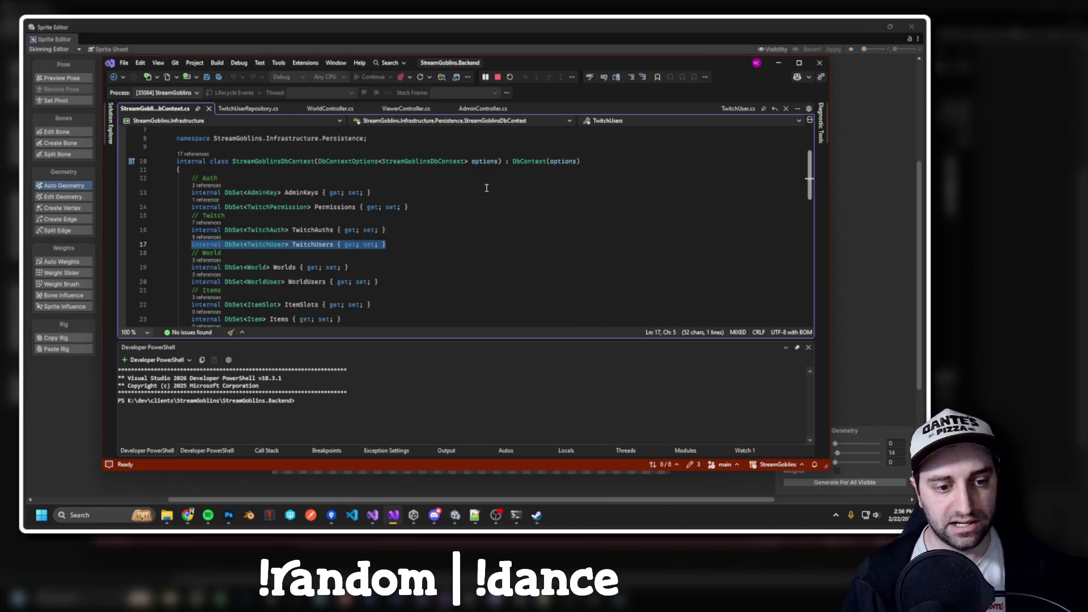
{"action": "key", "text": "End"}
{"action": "key", "text": "ctrl+d"}
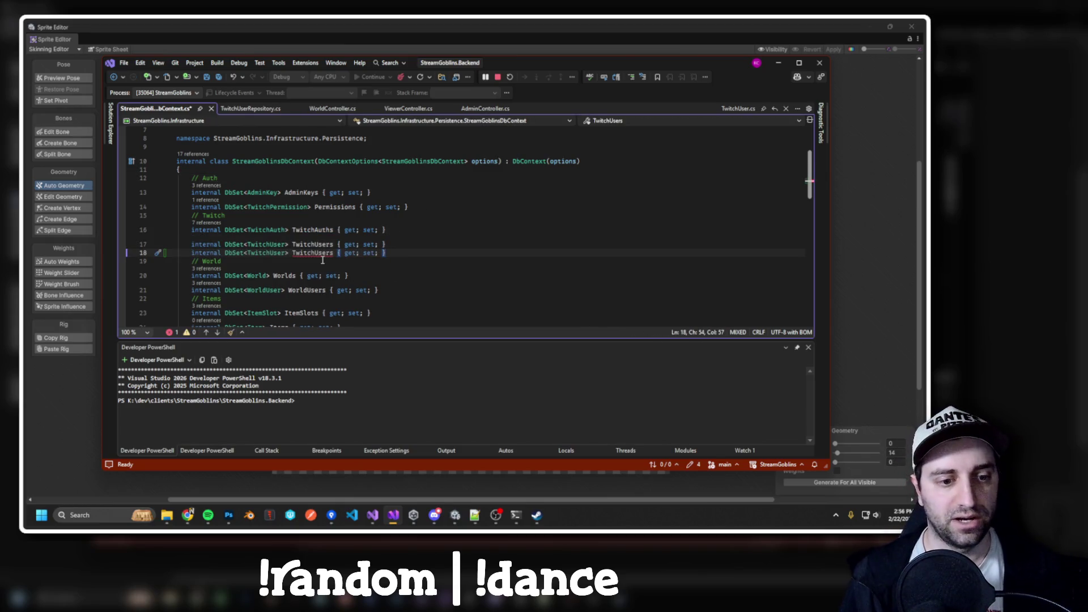
{"action": "type", "text": "Other"}
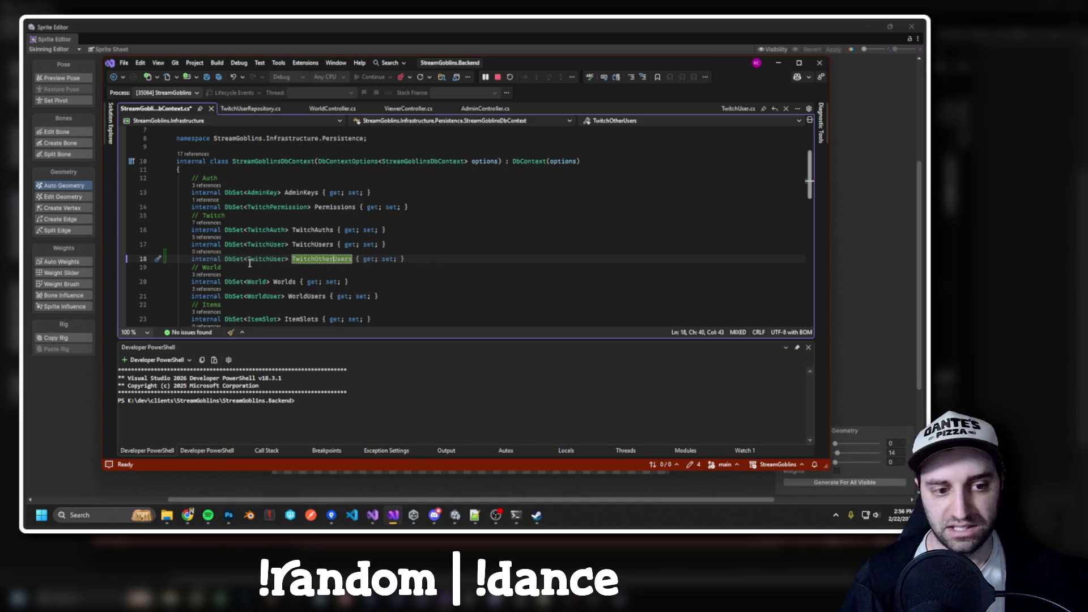
{"action": "key", "text": "ctrl+z"}
{"action": "key", "text": "ctrl+z"}
{"action": "key", "text": "ctrl+z"}
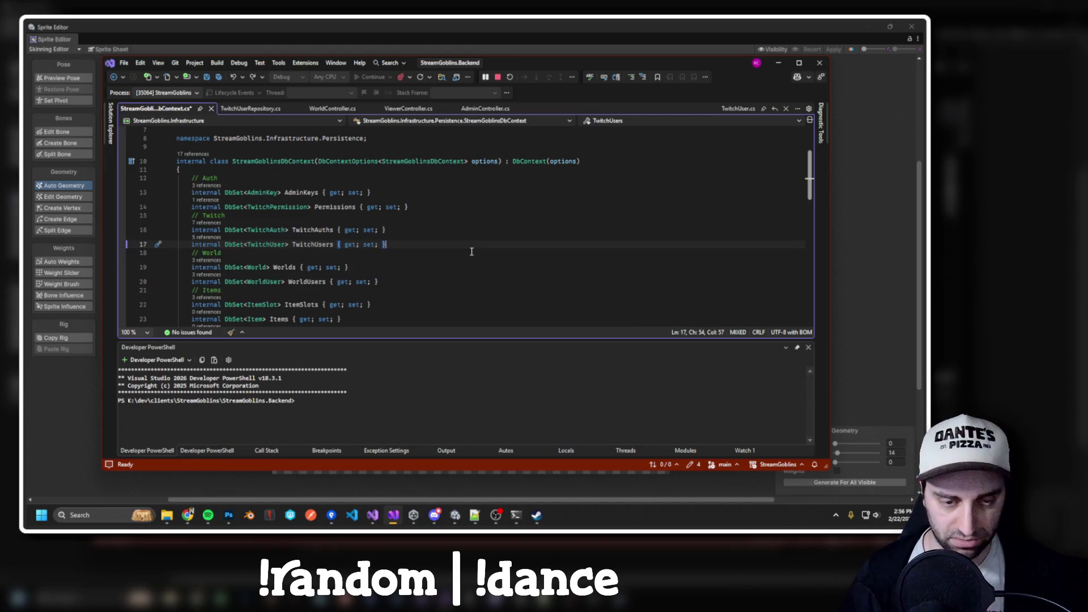
{"action": "key", "text": "ctrl+Tab"}
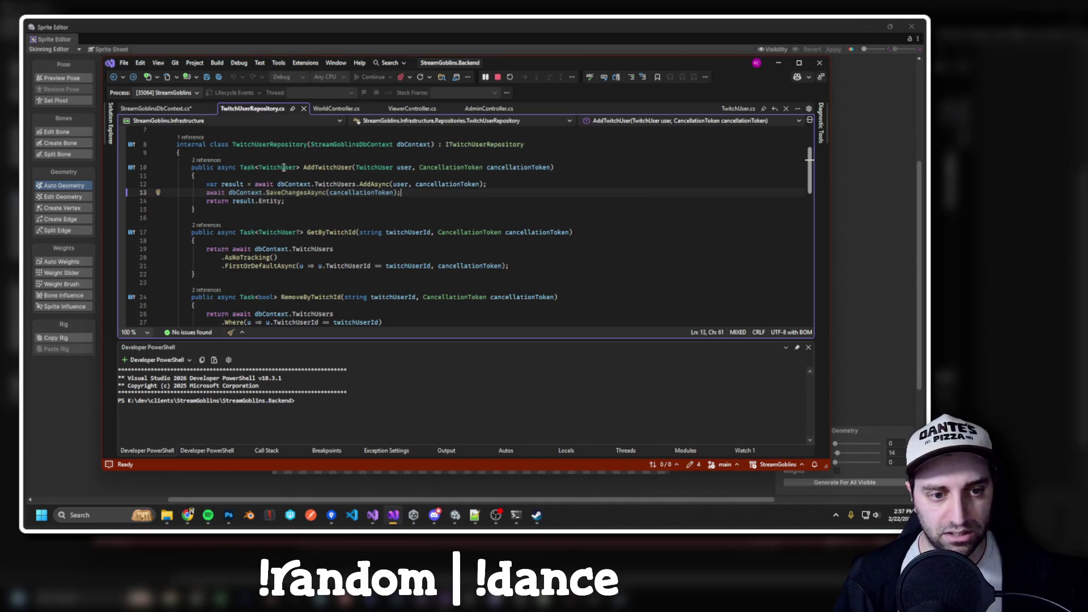
{"action": "double_click", "coordinate": [326, 185]}
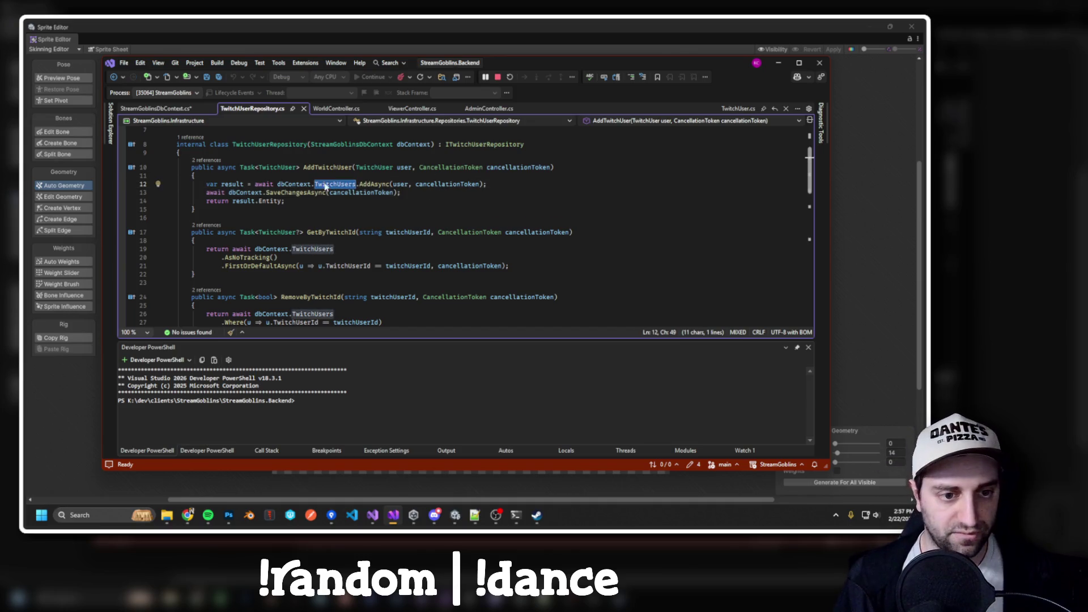
Select AddTwitchUser's signature, its TwitchUsers AddAsync call and the SaveChangesAsync call.
{"action": "left_click_drag", "start_coordinate": [297, 168], "coordinate": [399, 167]}
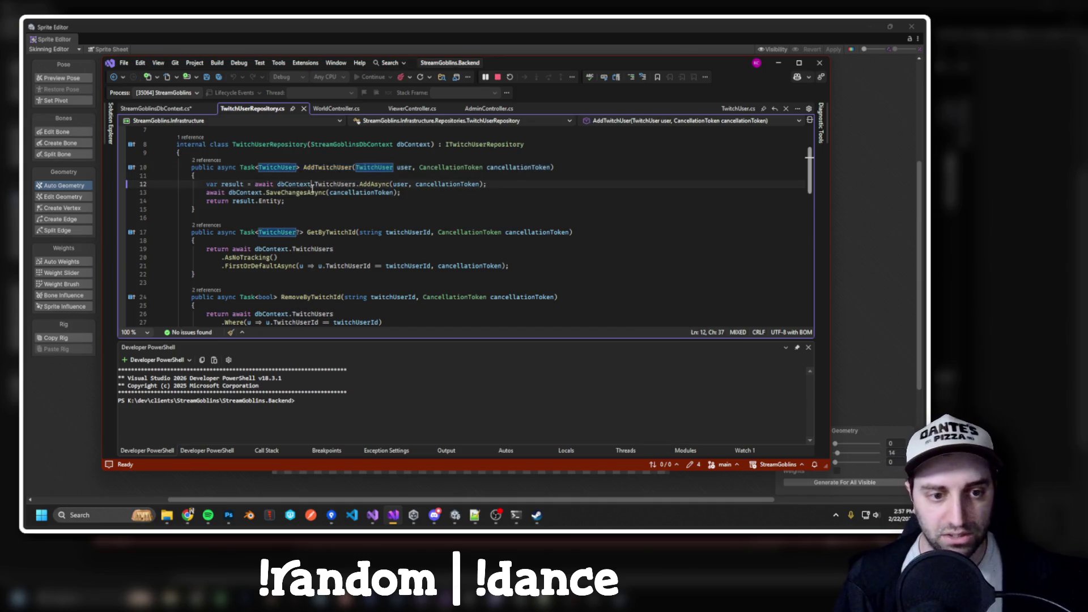
{"action": "left_click_drag", "start_coordinate": [277, 184], "coordinate": [418, 184]}
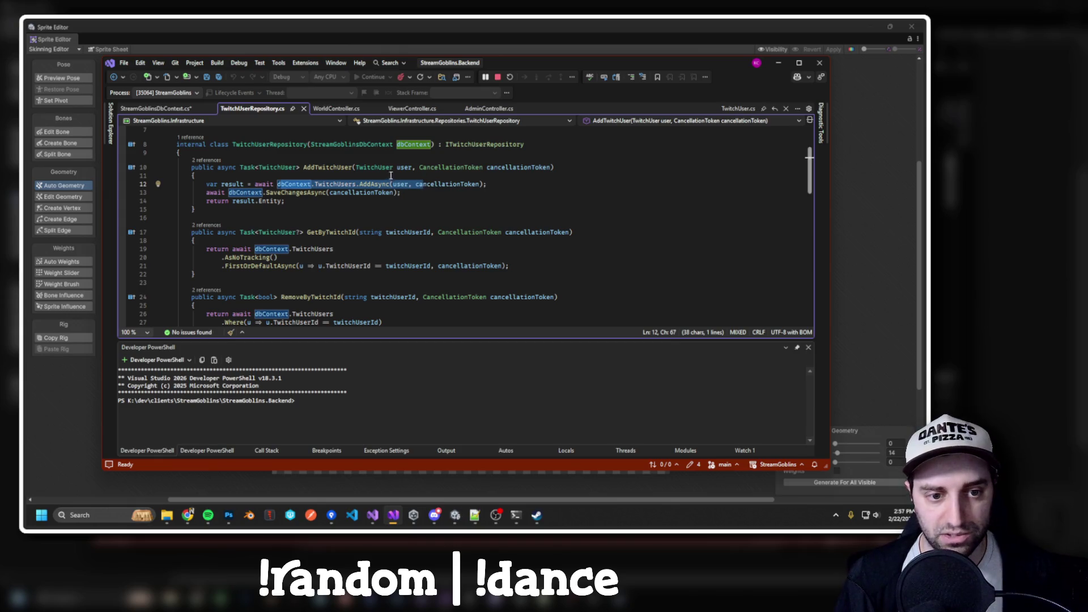
{"action": "left_click", "coordinate": [386, 168]}
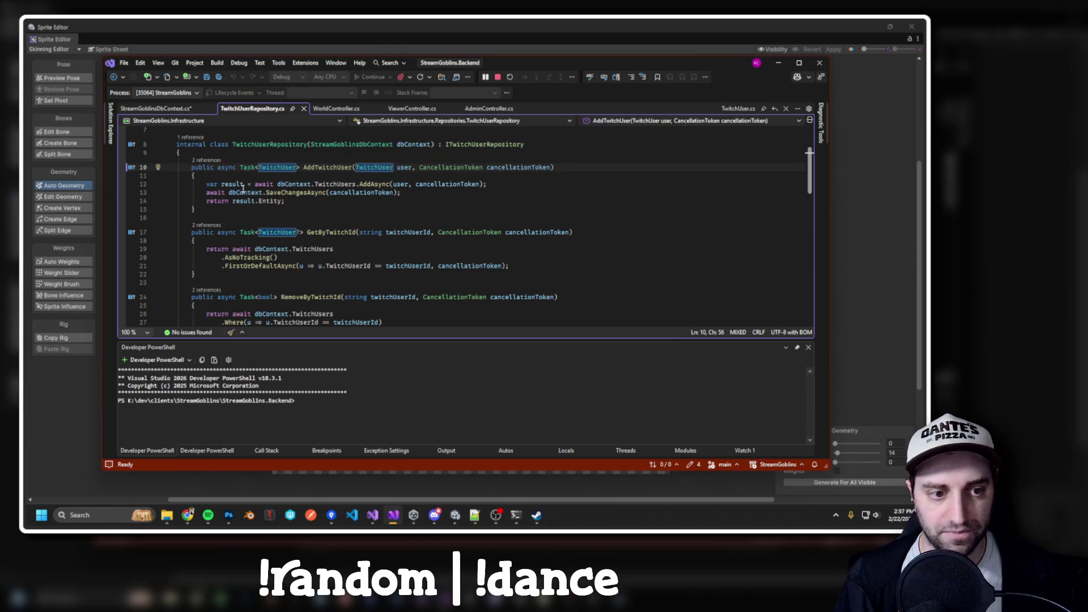
{"action": "left_click_drag", "start_coordinate": [207, 192], "coordinate": [384, 193]}
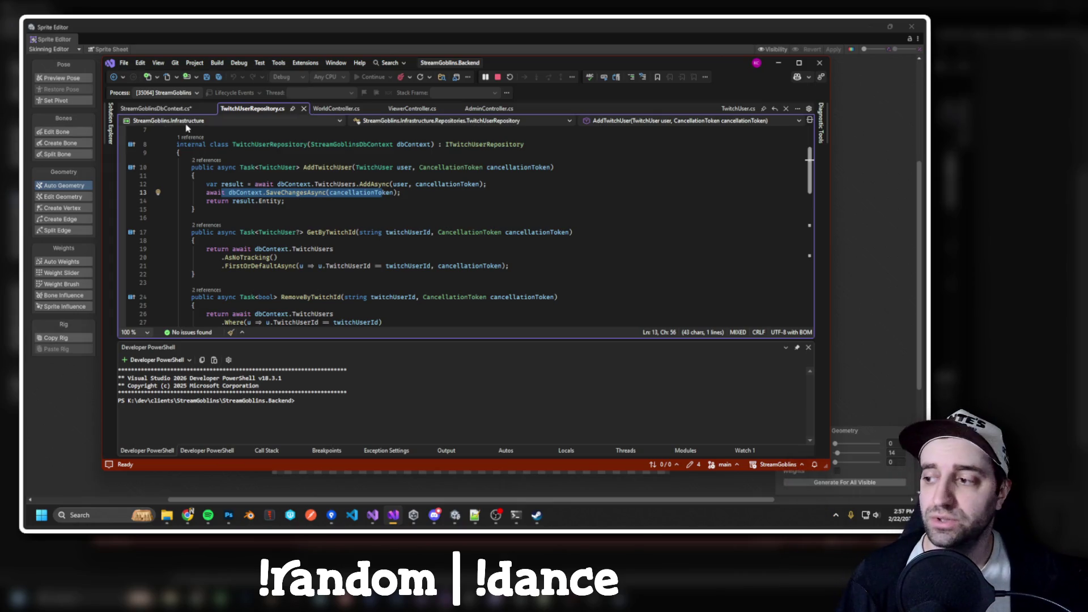
Return to StreamGoblinsDbContext.cs, select the full TwitchUsers declaration line, then show the project tree.
{"action": "left_click", "coordinate": [164, 104]}
{"action": "left_click", "coordinate": [412, 216]}
{"action": "key", "text": "shift+Home"}
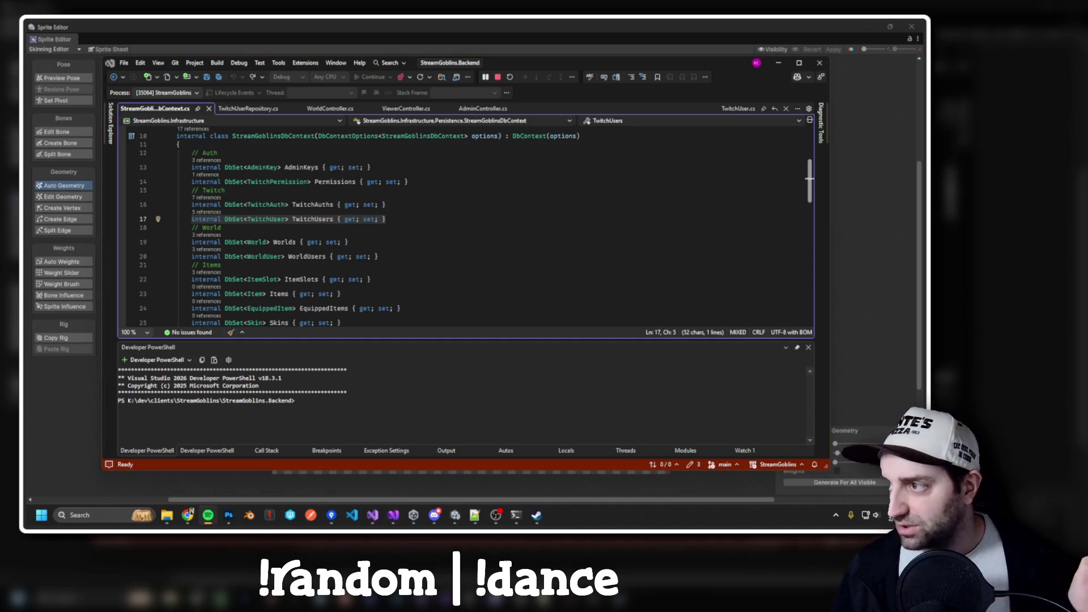
{"action": "key", "text": "alt+Tab"}
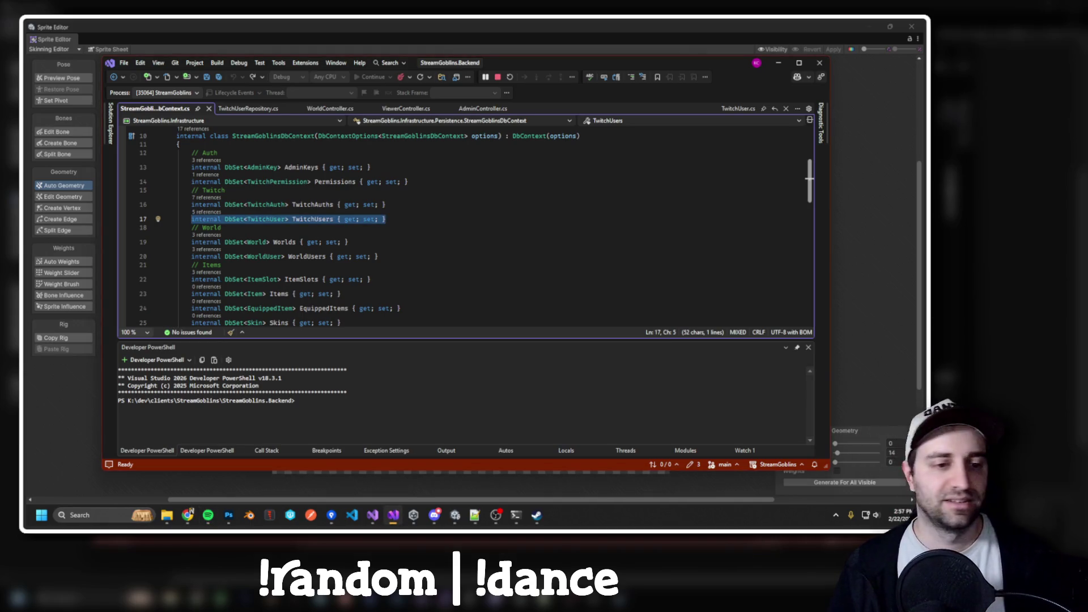
{"action": "key", "text": "alt+Tab"}
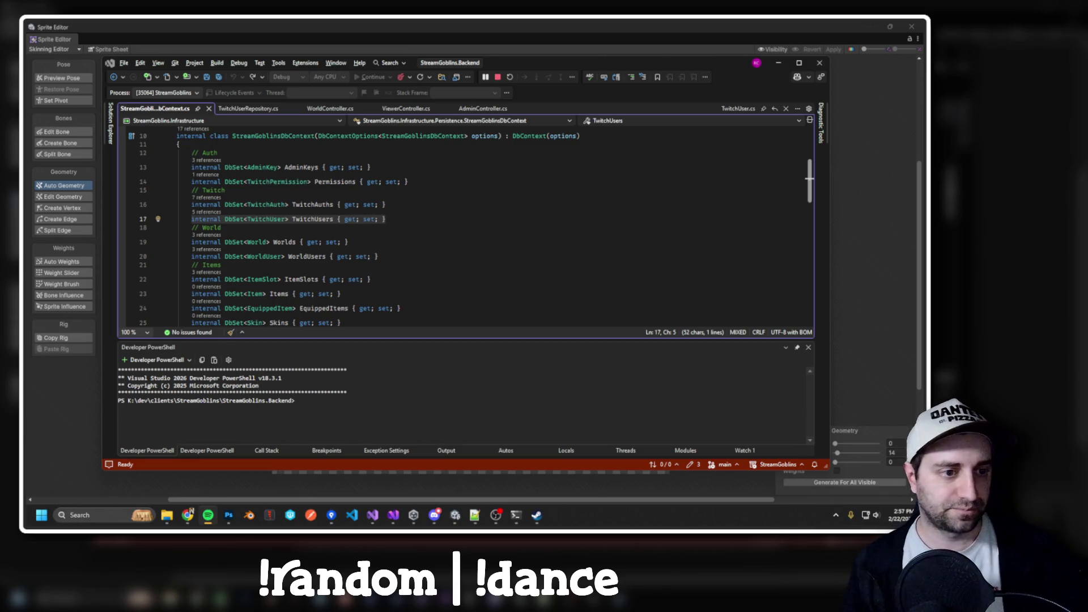
{"action": "left_click", "coordinate": [110, 134]}
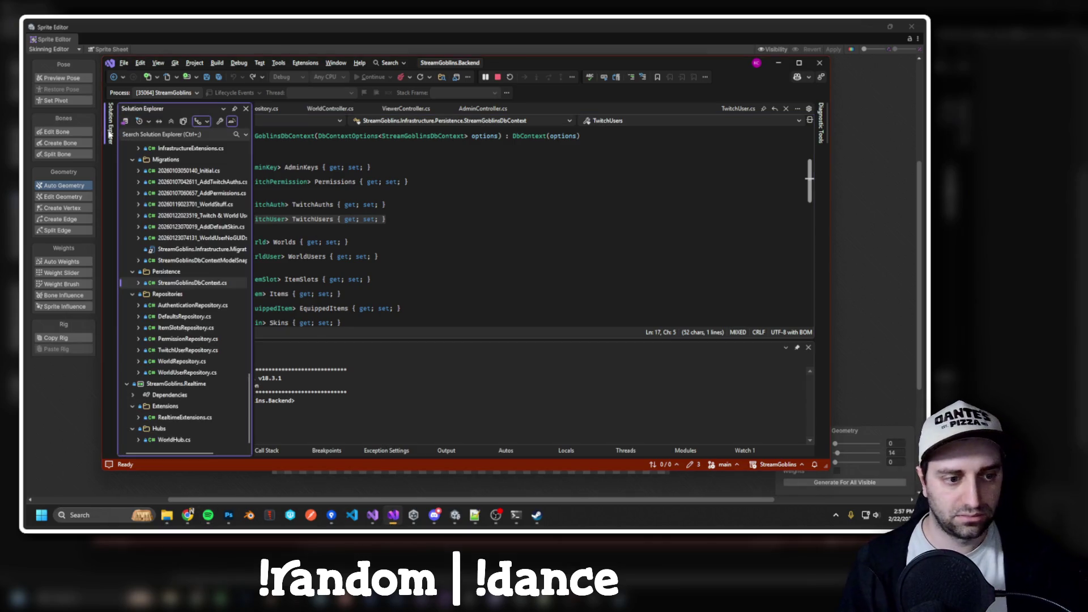
{"action": "scroll", "coordinate": [188, 356], "scroll_direction": "up", "scroll_amount": 4}
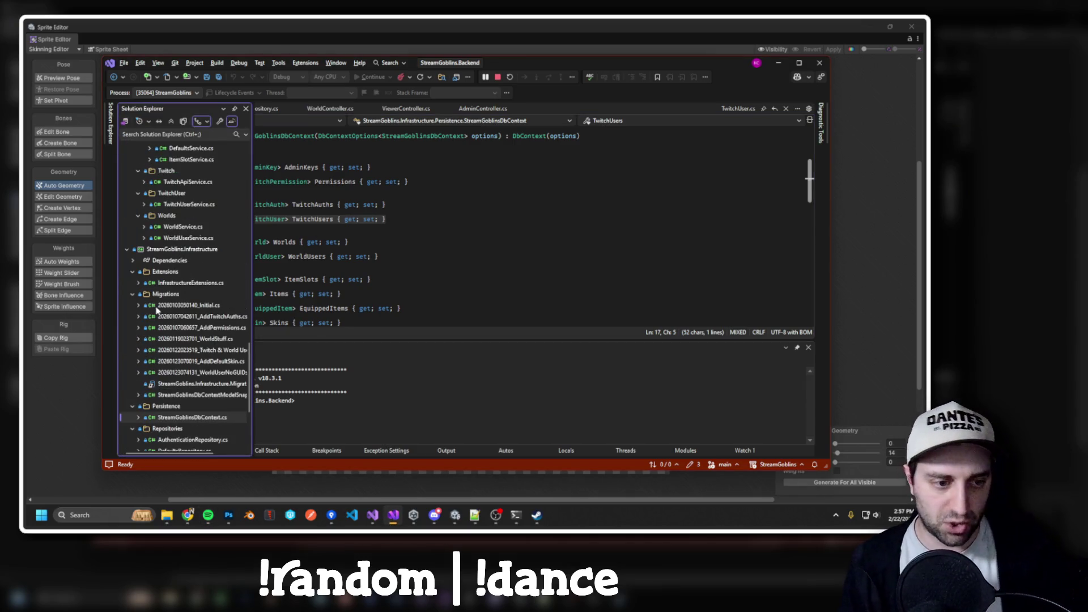
{"action": "scroll", "coordinate": [178, 277], "scroll_direction": "up", "scroll_amount": 10}
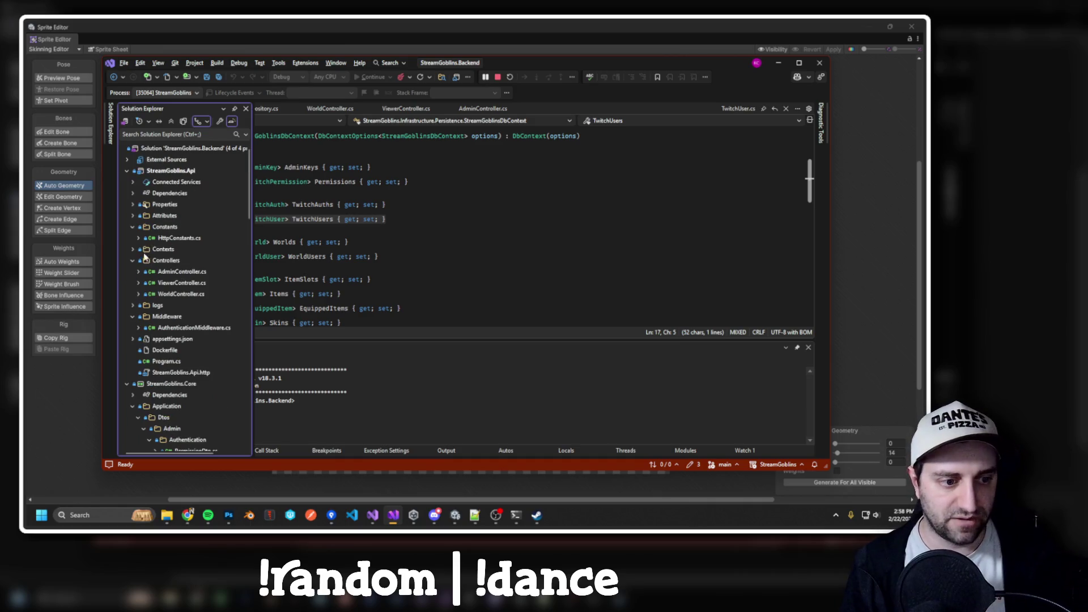
{"action": "left_click", "coordinate": [127, 171]}
{"action": "left_click", "coordinate": [127, 182]}
{"action": "left_click", "coordinate": [126, 193]}
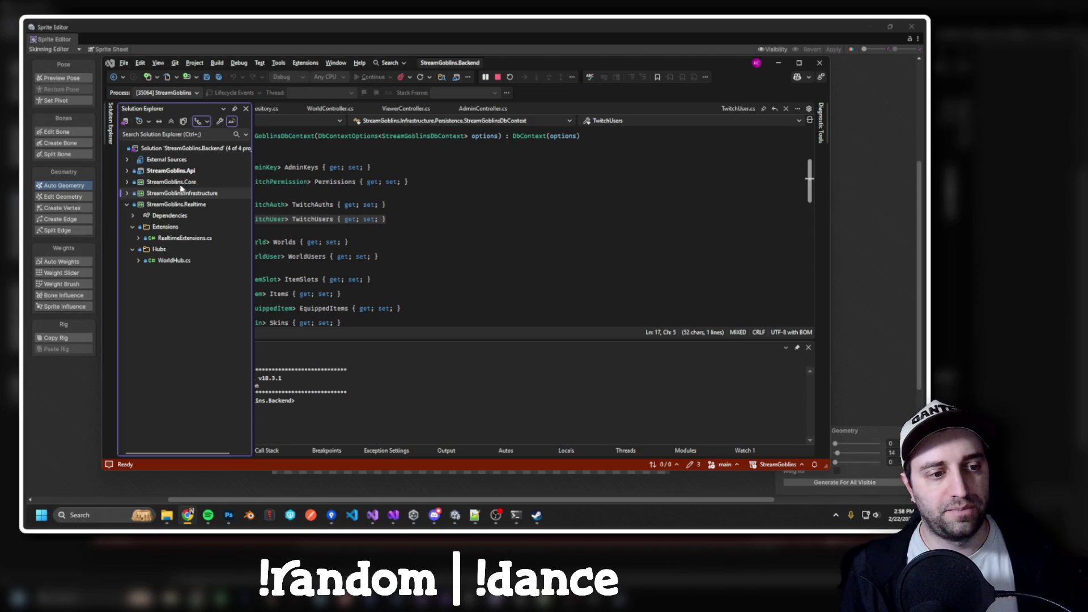
{"action": "left_click", "coordinate": [126, 184]}
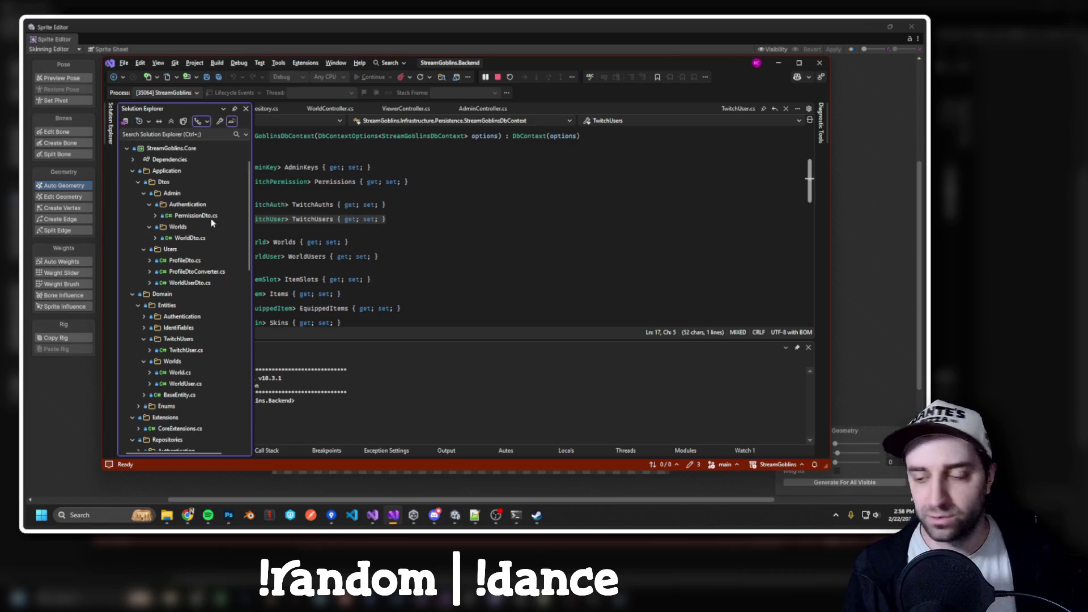
{"action": "scroll", "coordinate": [207, 304], "scroll_direction": "down", "scroll_amount": 9}
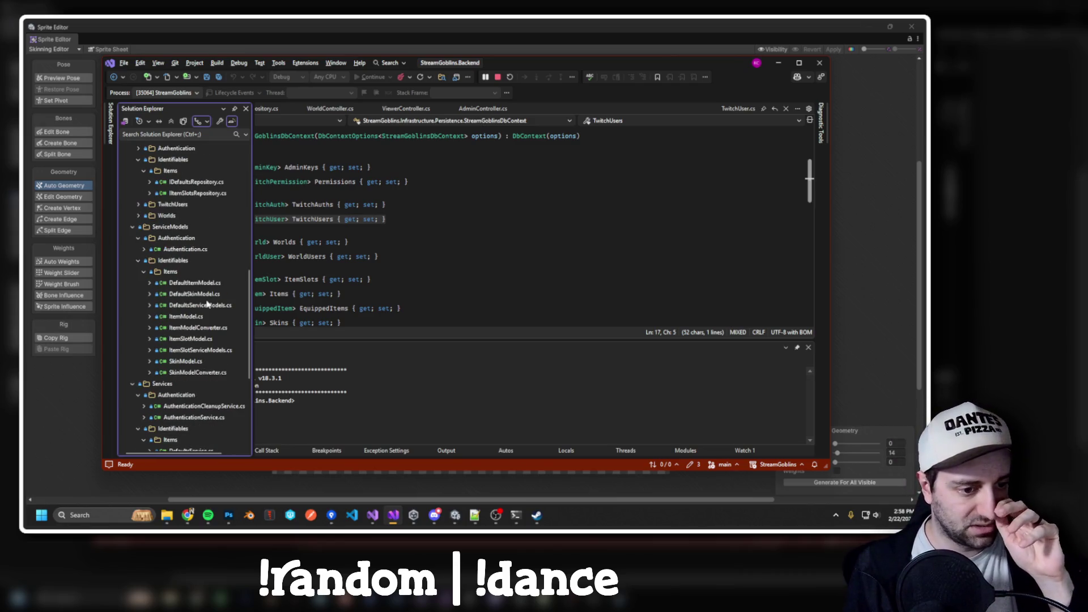
{"action": "scroll", "coordinate": [223, 314], "scroll_direction": "down", "scroll_amount": 4}
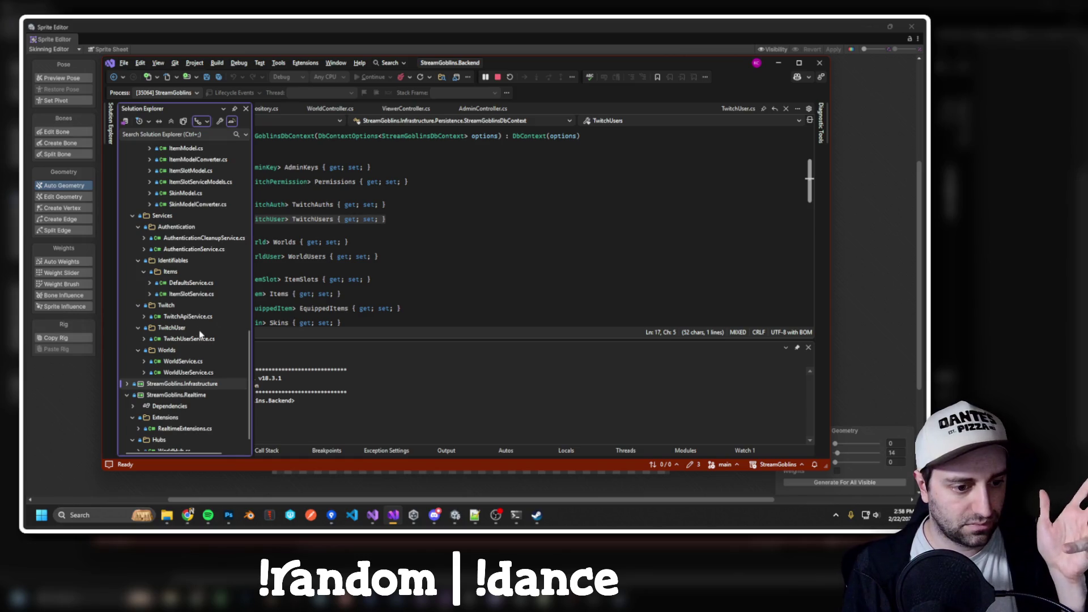
{"action": "scroll", "coordinate": [201, 336], "scroll_direction": "up", "scroll_amount": 3}
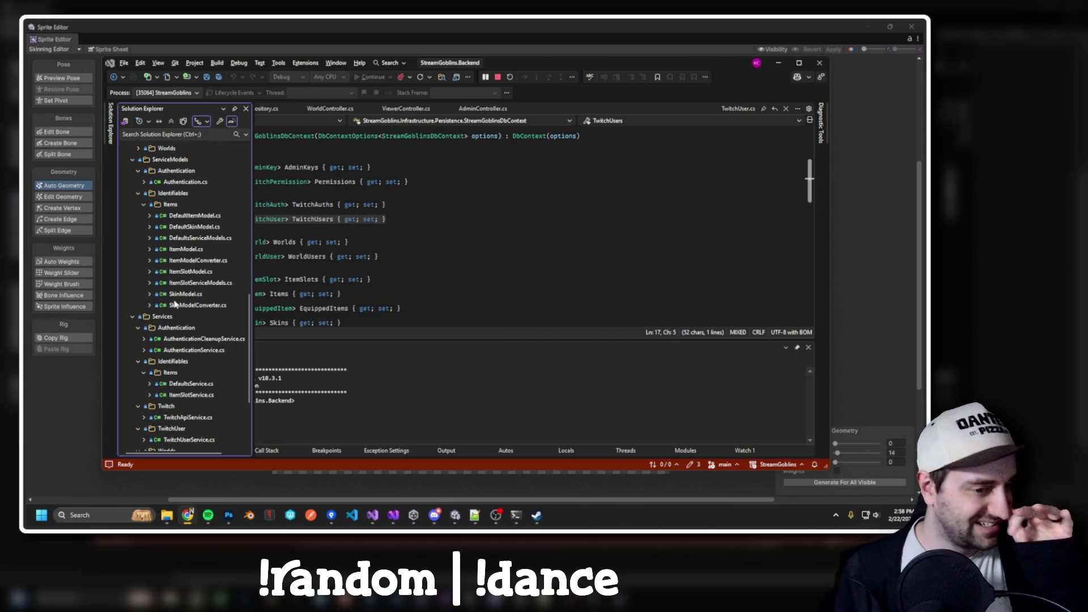
{"action": "scroll", "coordinate": [196, 289], "scroll_direction": "up", "scroll_amount": 7}
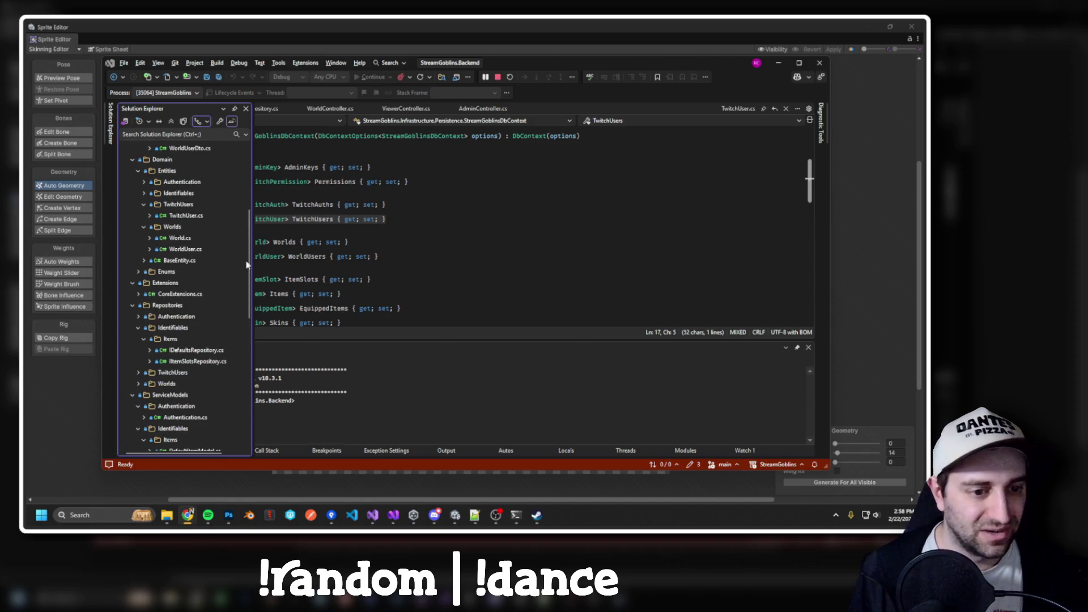
{"action": "key", "text": "End"}
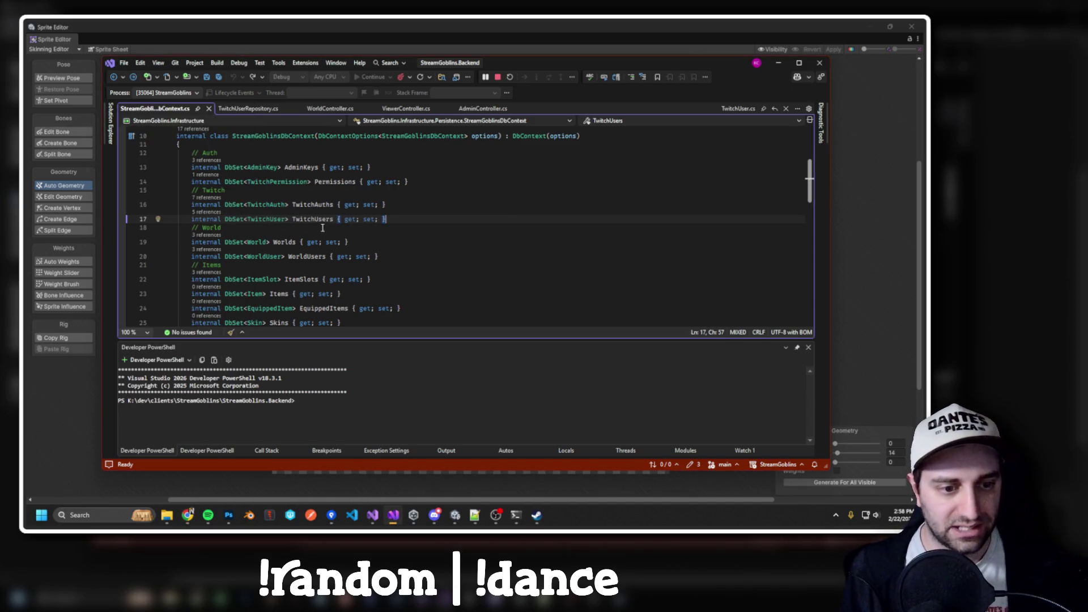
Go to the ITwitchUserRepository interface definition with F12 and select its five method signatures.
{"action": "left_click", "coordinate": [253, 109]}
{"action": "scroll", "coordinate": [426, 228], "scroll_direction": "up", "scroll_amount": 2}
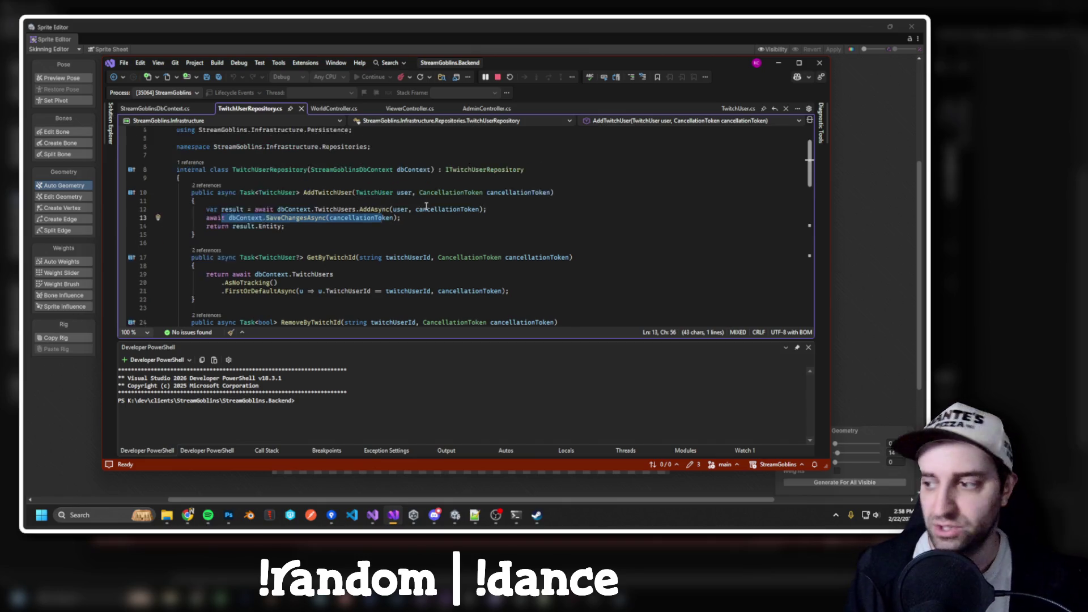
{"action": "left_click", "coordinate": [468, 195]}
{"action": "key", "text": "F12"}
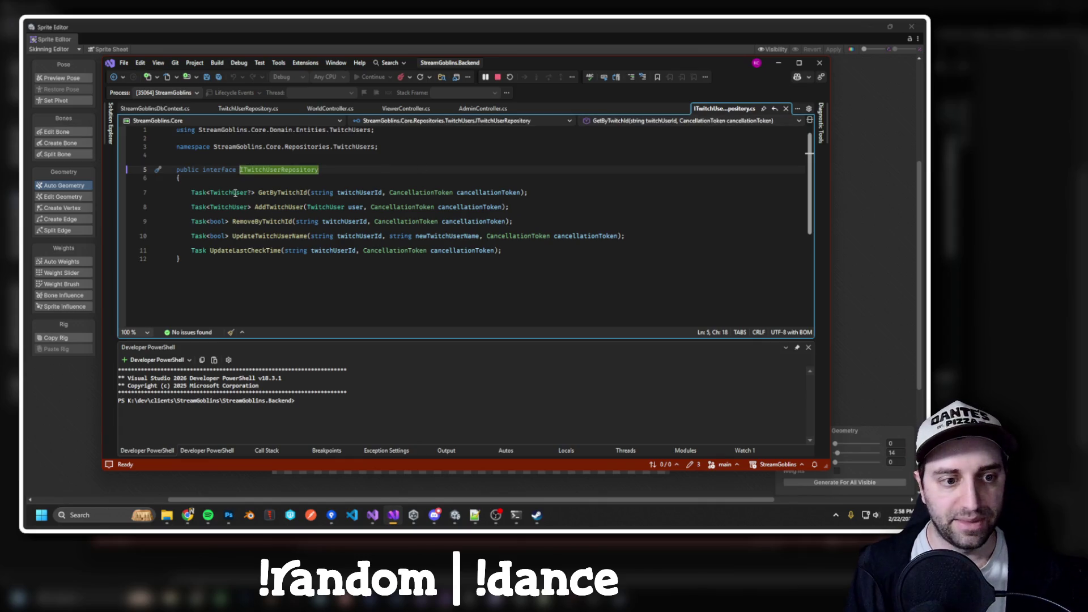
{"action": "key", "text": "Down"}
{"action": "key", "text": "Home"}
{"action": "key", "text": "shift+End"}
{"action": "double_click", "coordinate": [246, 170]}
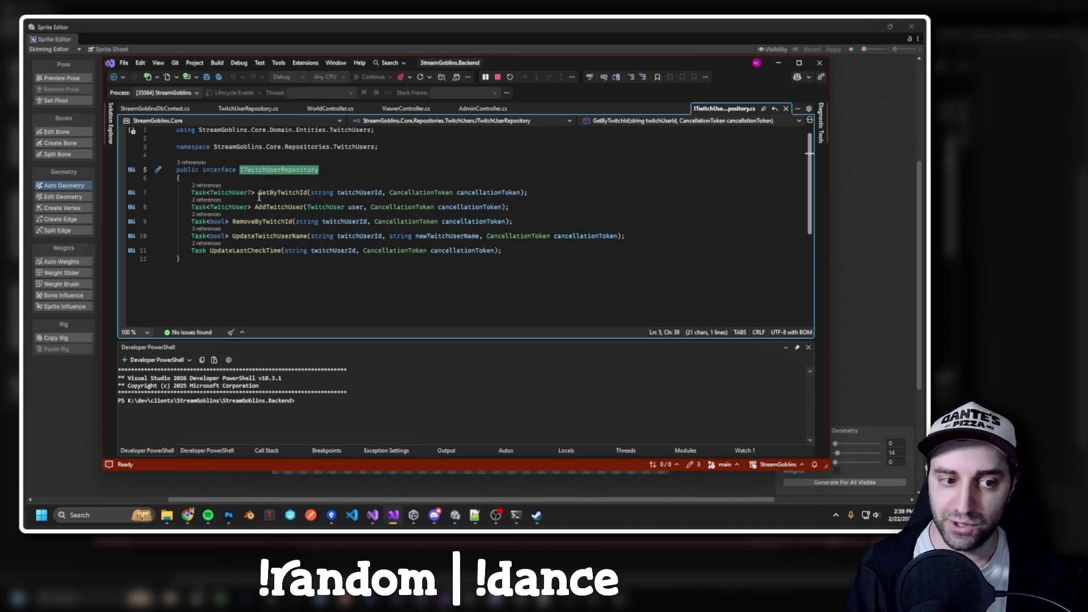
{"action": "mouse_move", "coordinate": [194, 191]}
{"action": "left_mouse_down"}
{"action": "mouse_move", "coordinate": [513, 209]}
{"action": "mouse_move", "coordinate": [569, 254]}
{"action": "left_mouse_up"}
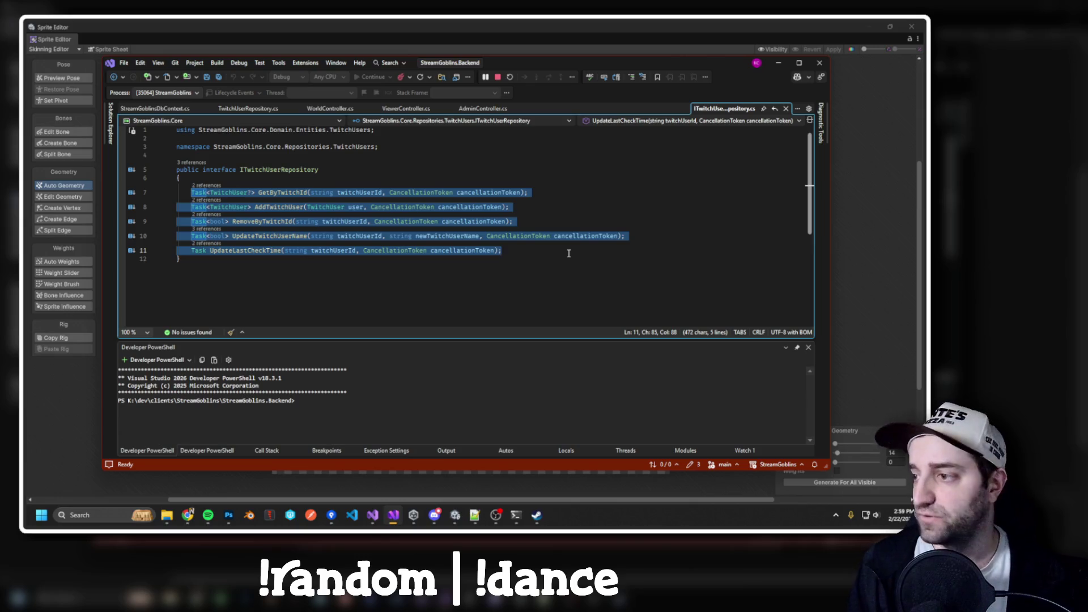
Collapse an expanded project in the tree and open the StreamGoblins.Core project file.
{"action": "left_click", "coordinate": [111, 128]}
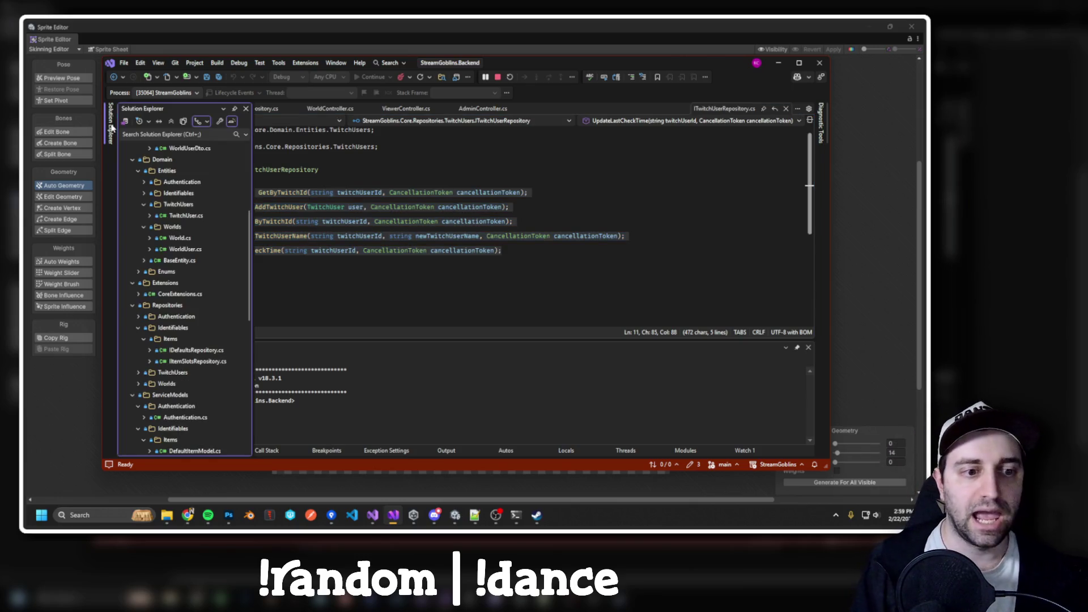
{"action": "scroll", "coordinate": [180, 301], "scroll_direction": "up", "scroll_amount": 5}
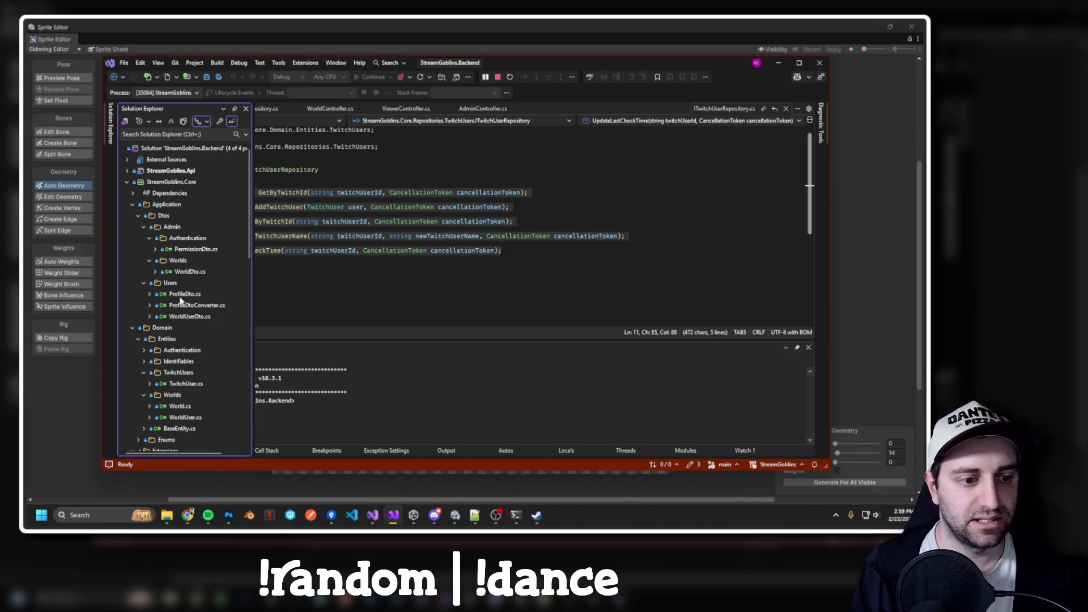
{"action": "scroll", "coordinate": [180, 301], "scroll_direction": "down", "scroll_amount": 10}
{"action": "scroll", "coordinate": [180, 301], "scroll_direction": "up", "scroll_amount": 10}
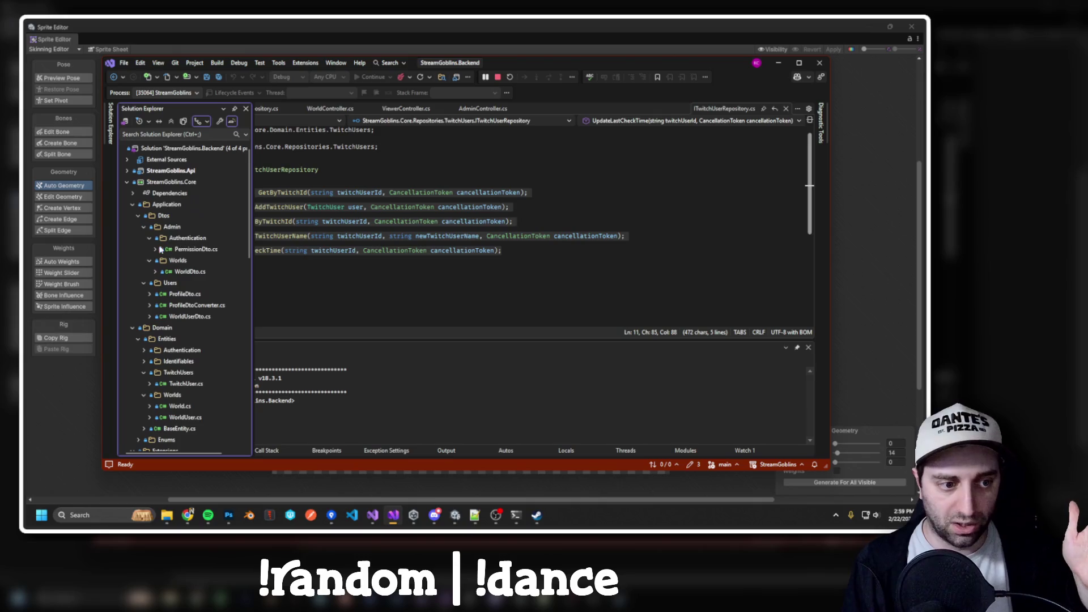
{"action": "left_click", "coordinate": [127, 193]}
{"action": "left_click", "coordinate": [168, 182]}
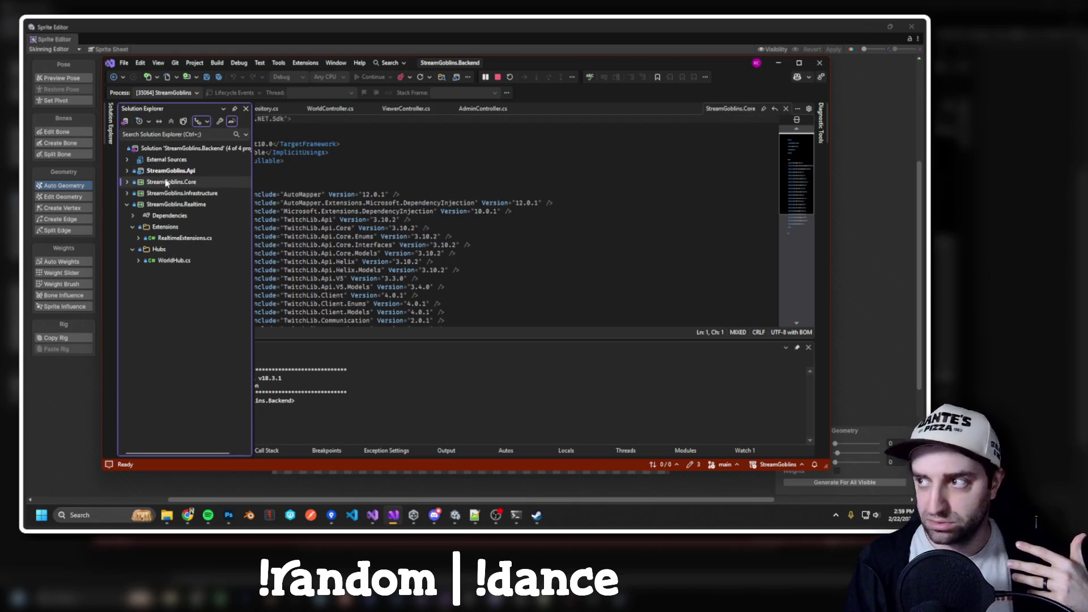
Check the StreamGoblins.Infrastructure project file, then select TwitchUserRepository and ITwitchUserRepository in the class declaration.
{"action": "left_click", "coordinate": [153, 193]}
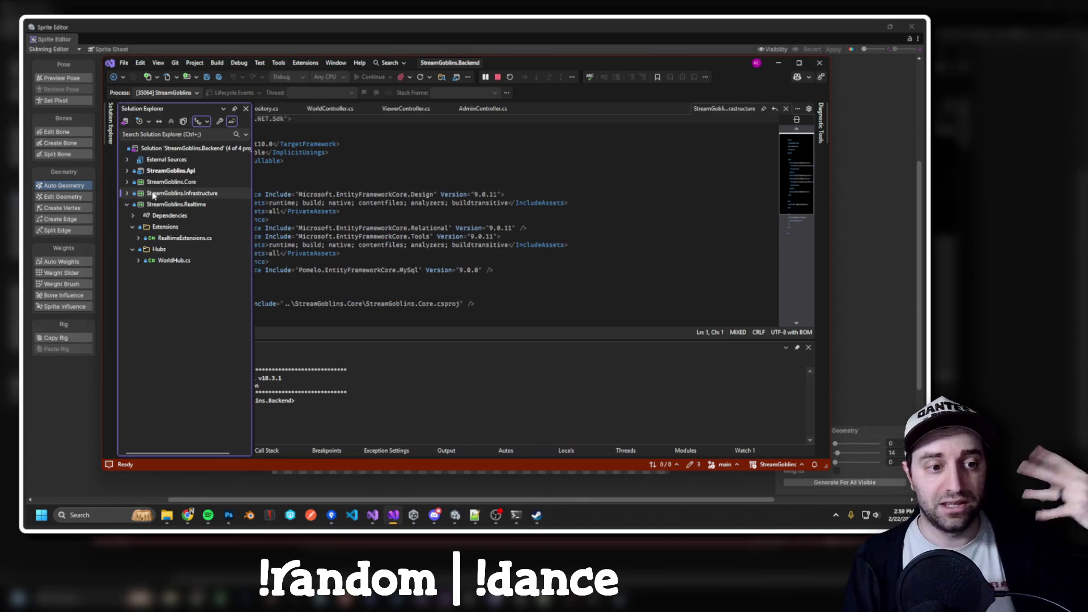
{"action": "left_click", "coordinate": [398, 166]}
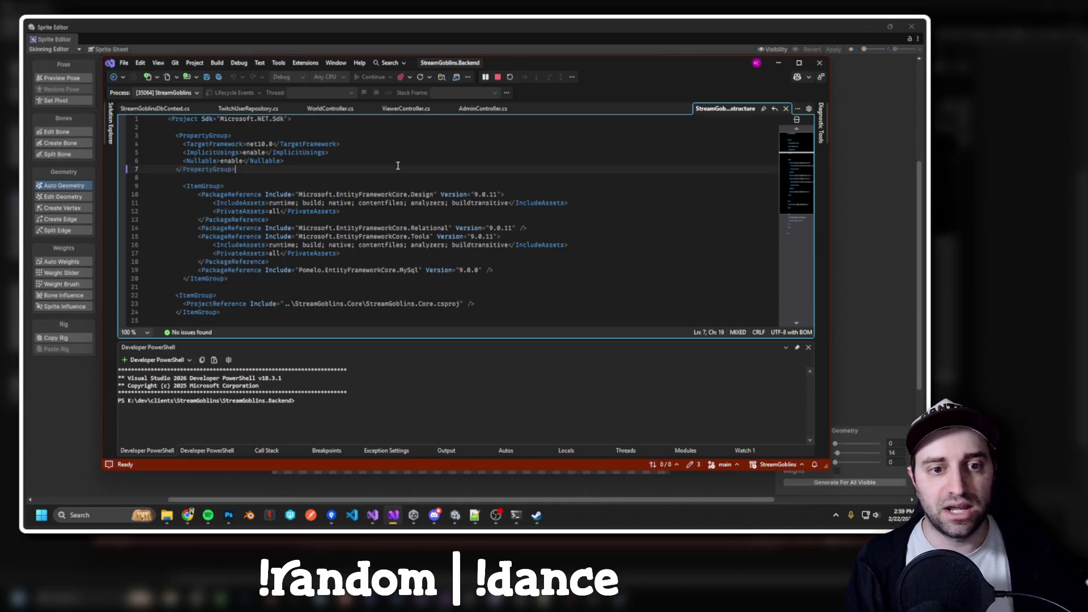
{"action": "left_click", "coordinate": [248, 108]}
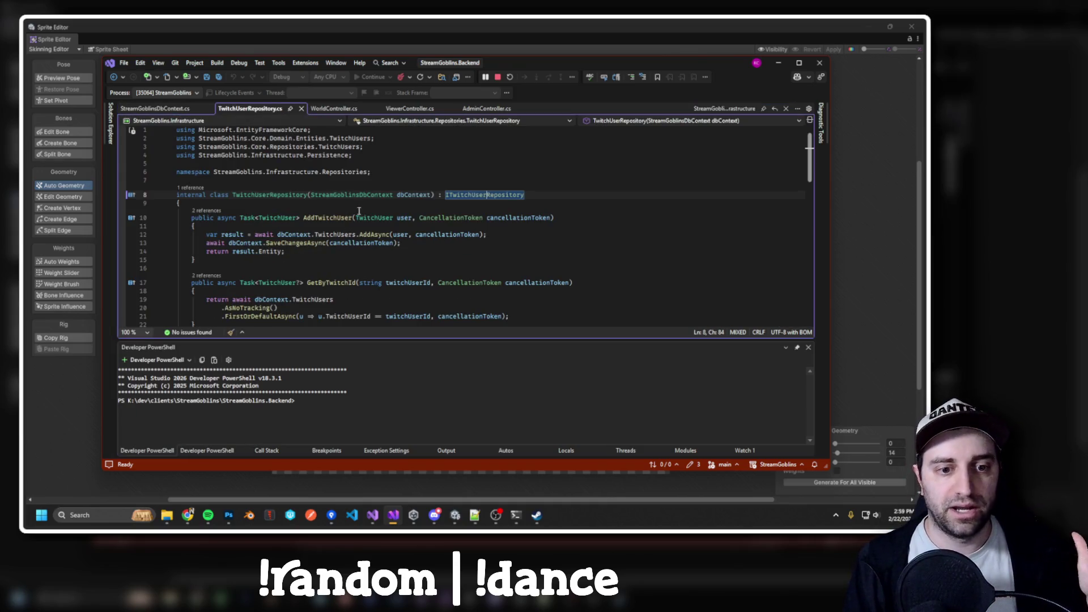
{"action": "left_click_drag", "start_coordinate": [229, 195], "coordinate": [375, 194]}
{"action": "double_click", "coordinate": [298, 196]}
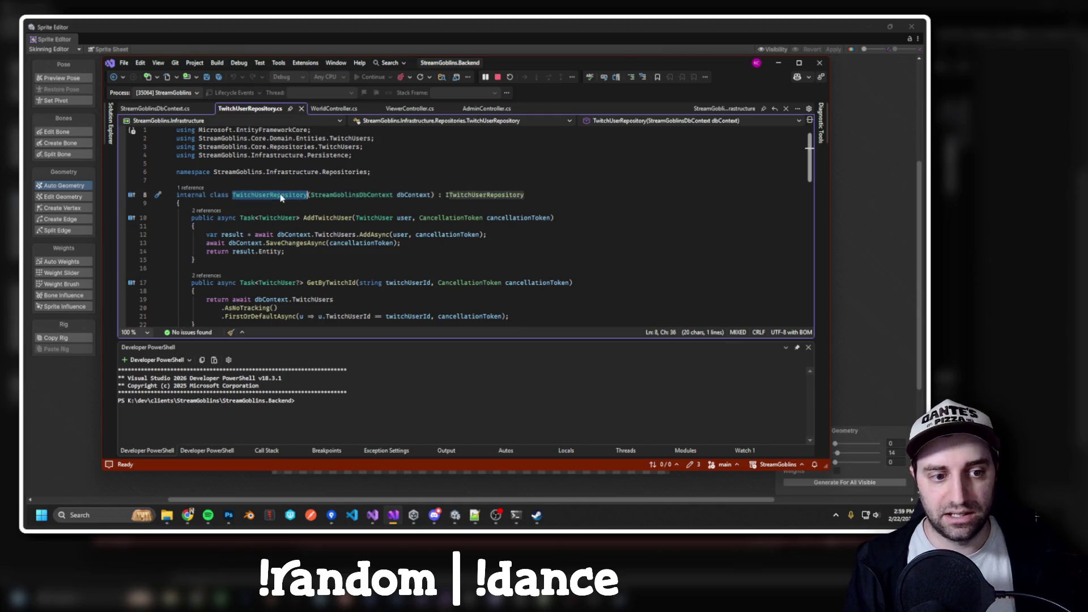
{"action": "double_click", "coordinate": [477, 196]}
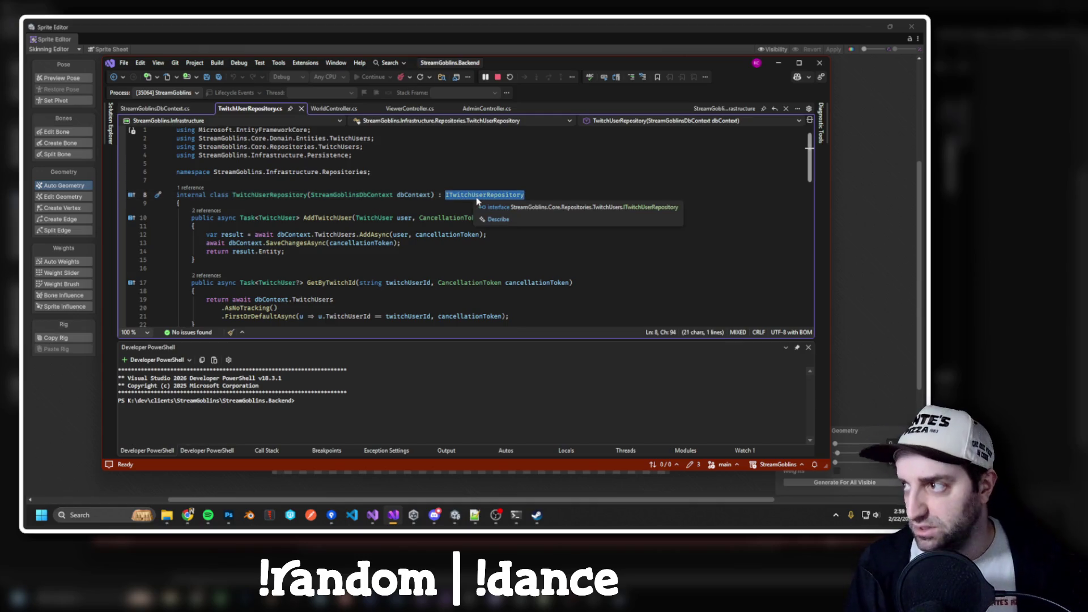
Expand the Infrastructure Migrations folder and open InfrastructureExtensions.cs.
{"action": "left_click", "coordinate": [112, 124]}
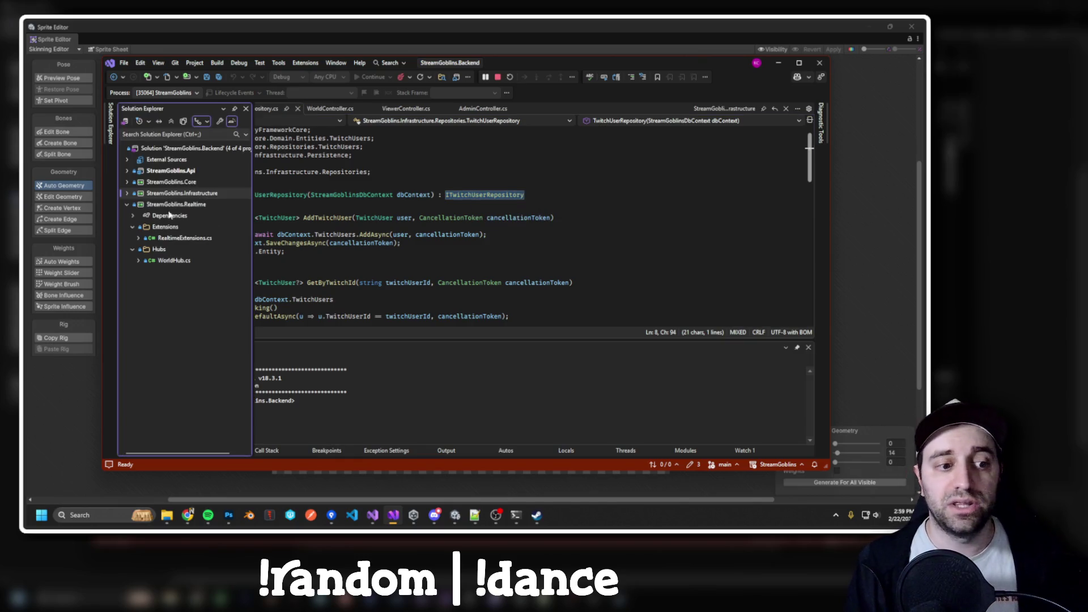
{"action": "left_click", "coordinate": [130, 193]}
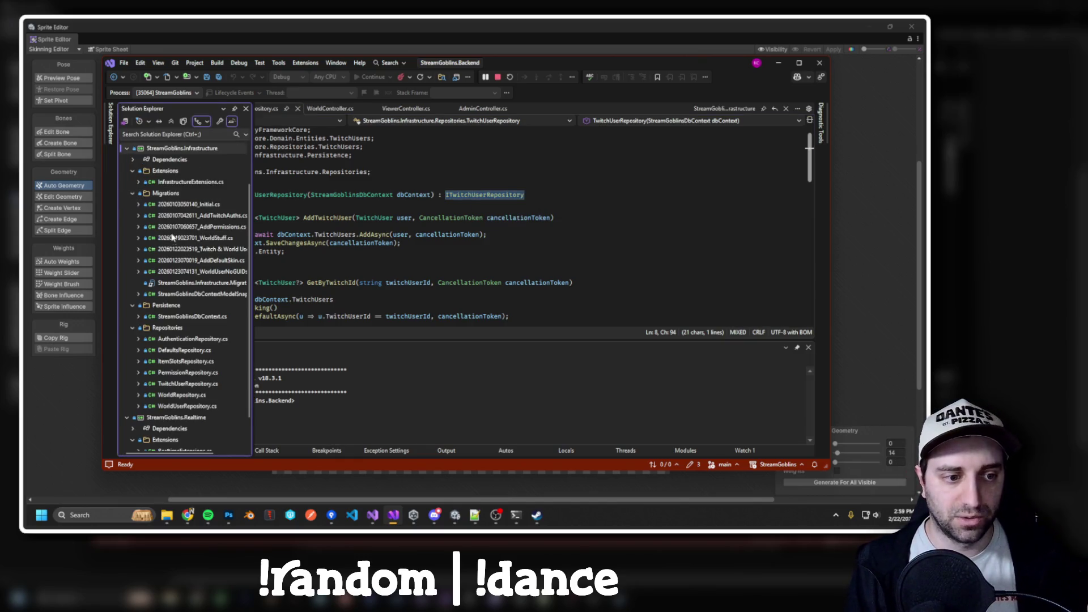
{"action": "double_click", "coordinate": [191, 182]}
Inspect the ITwitchUserRepository/TwitchUserRepository AddScoped registration on line 27, then open the Infrastructure project file.
{"action": "left_click", "coordinate": [368, 197]}
{"action": "scroll", "coordinate": [367, 196], "scroll_direction": "down", "scroll_amount": 5}
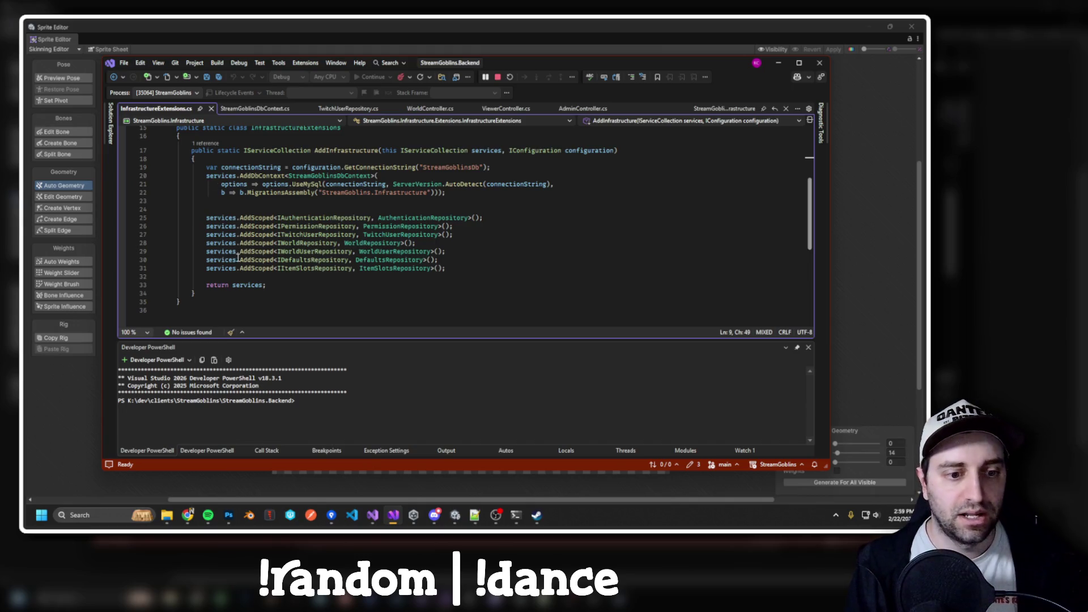
{"action": "double_click", "coordinate": [317, 234]}
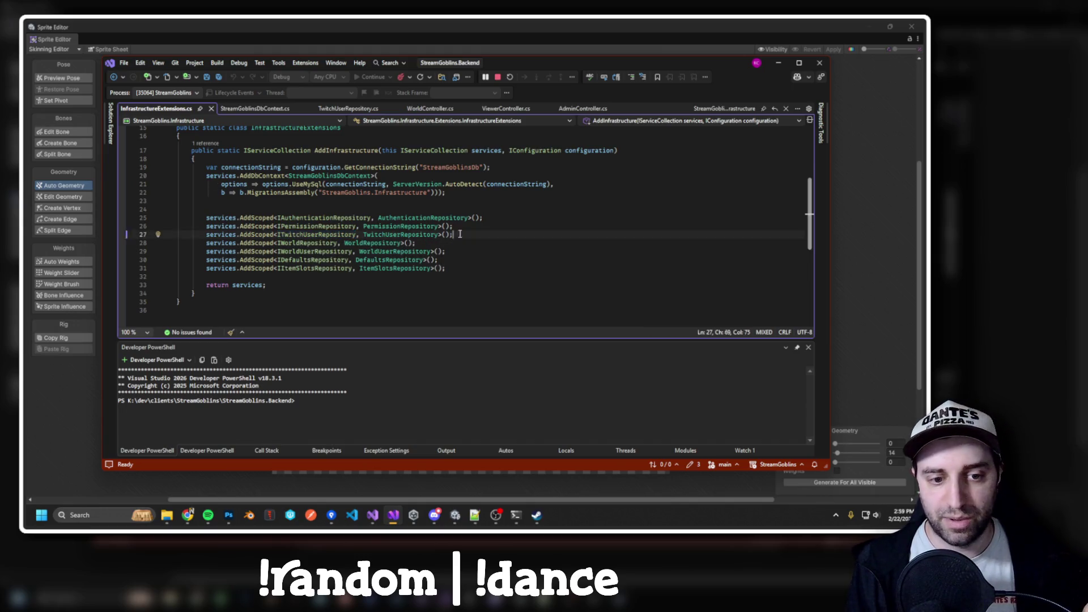
{"action": "left_click", "coordinate": [300, 234]}
{"action": "double_click", "coordinate": [299, 234]}
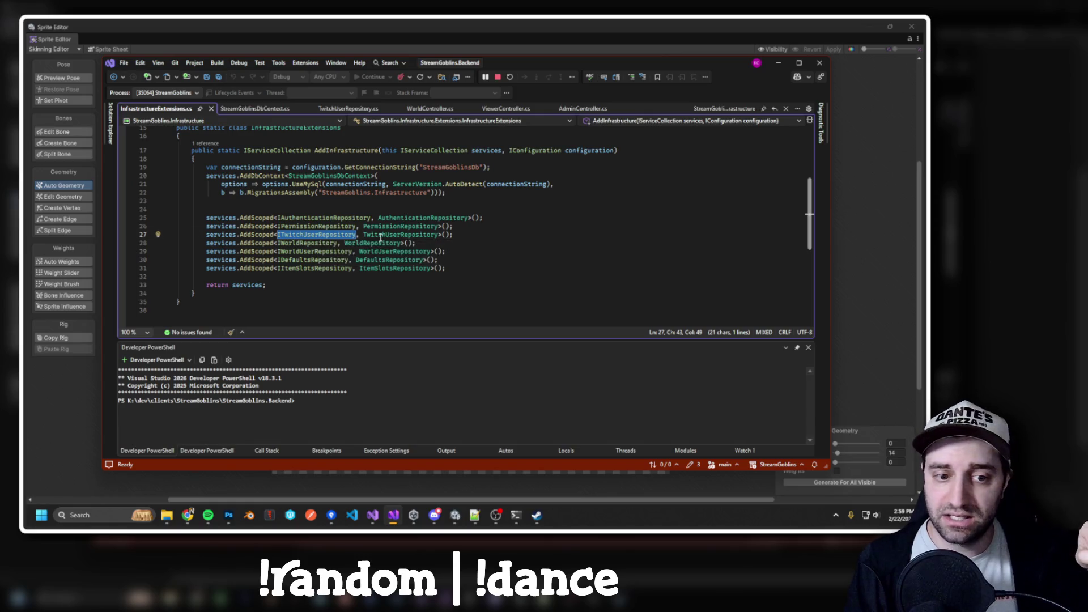
{"action": "left_click", "coordinate": [374, 234]}
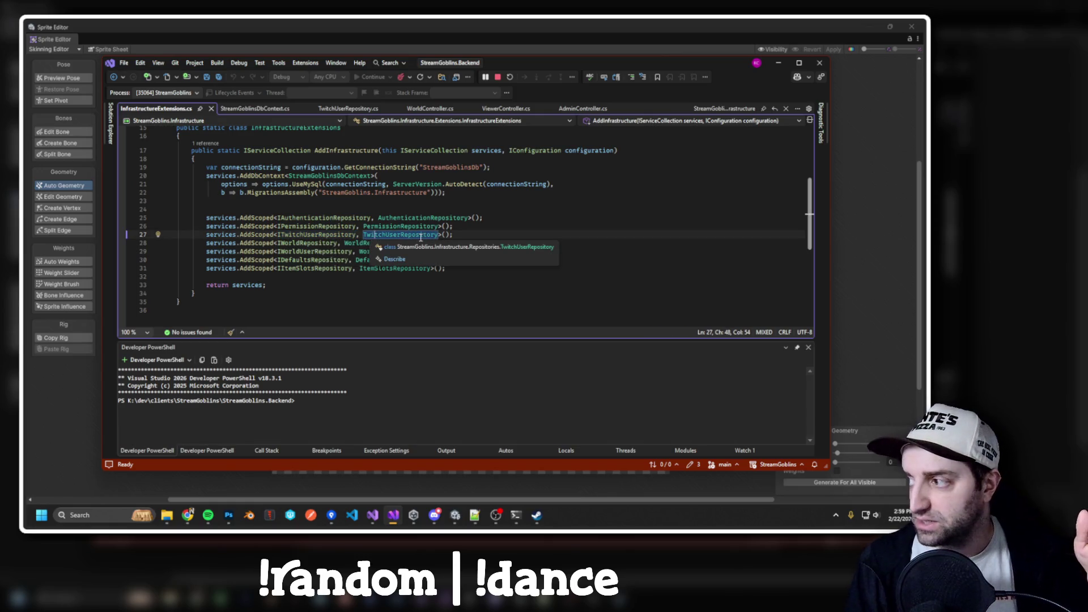
{"action": "left_click", "coordinate": [111, 123]}
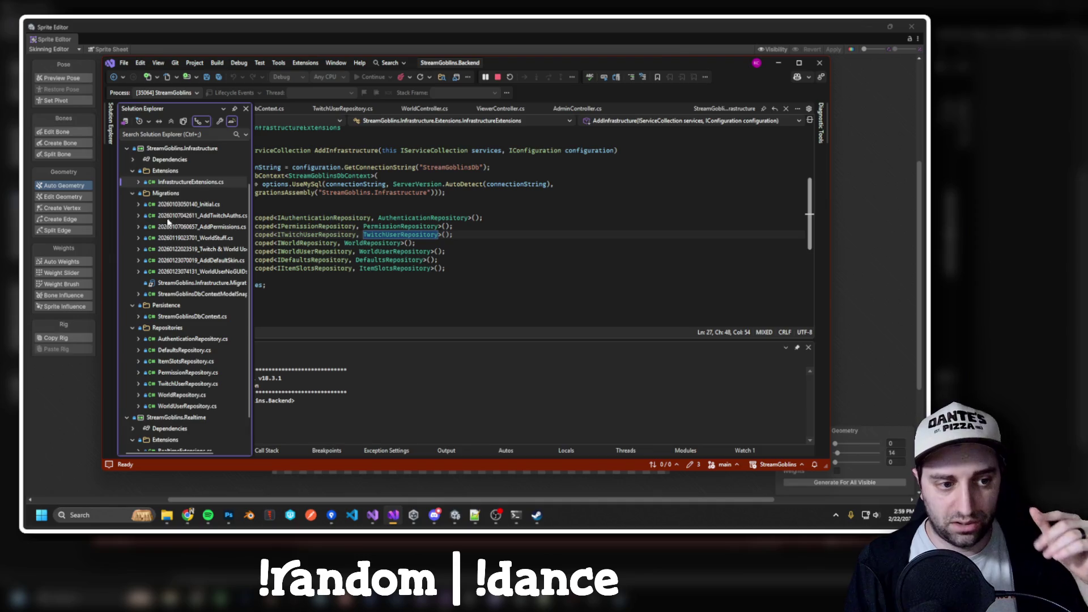
{"action": "double_click", "coordinate": [187, 148]}
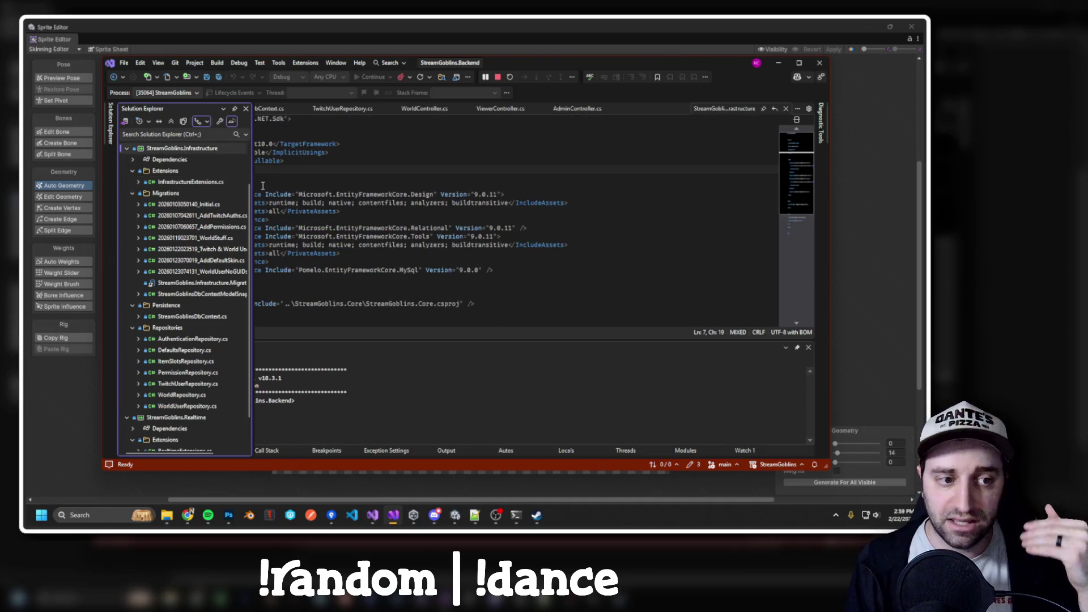
Select the Pomelo.EntityFrameworkCore.MySql package reference, then minimise Visual Studio to reveal Unity's tree sprite.
{"action": "scroll", "coordinate": [178, 187], "scroll_direction": "up", "scroll_amount": 2}
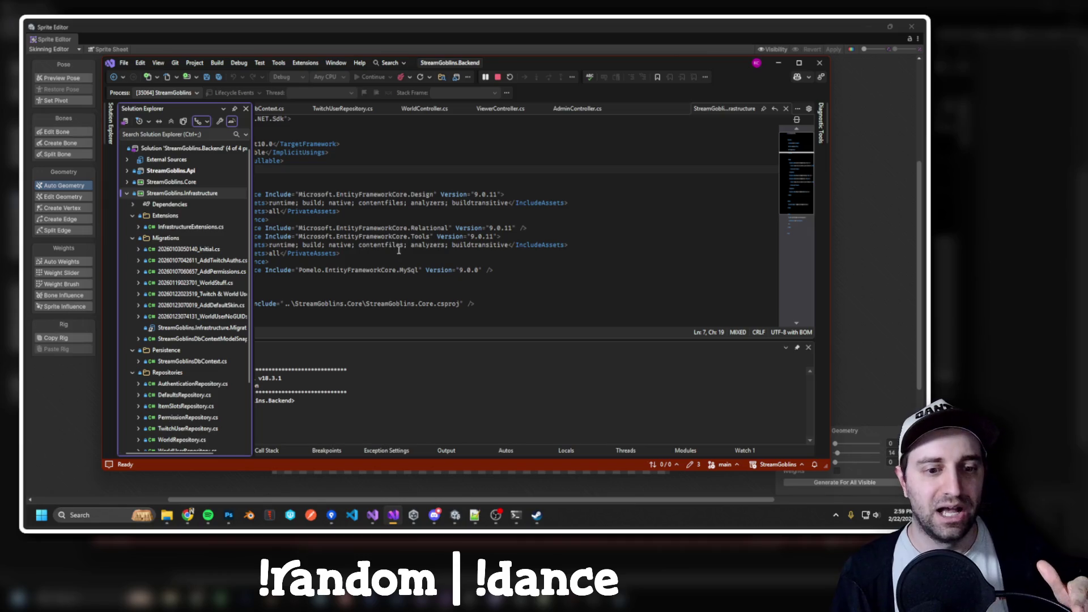
{"action": "left_click", "coordinate": [412, 268]}
{"action": "left_click_drag", "start_coordinate": [418, 271], "coordinate": [301, 270]}
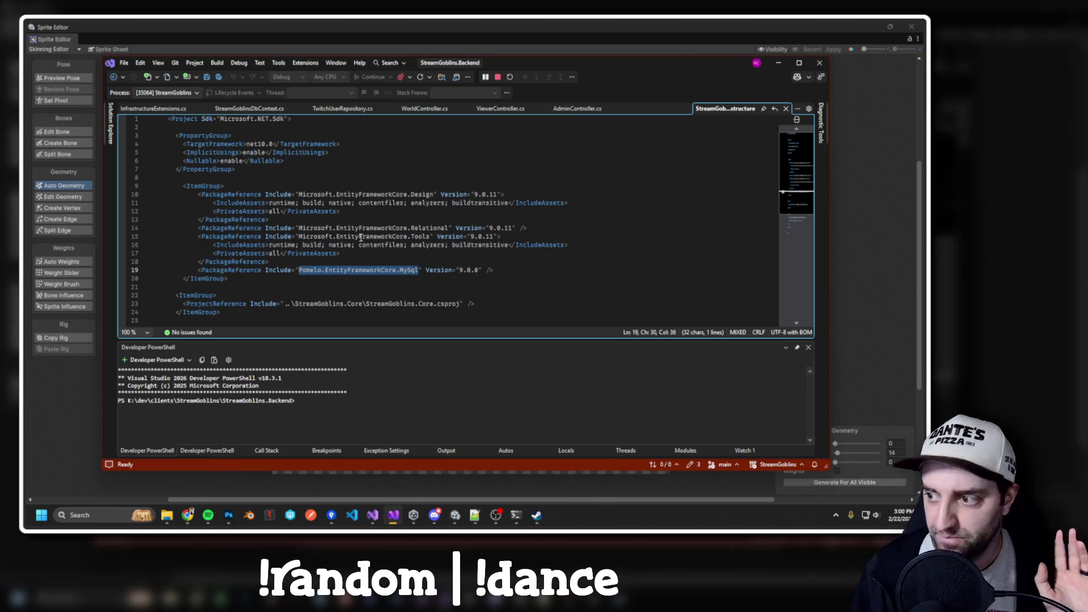
{"action": "left_click", "coordinate": [309, 177]}
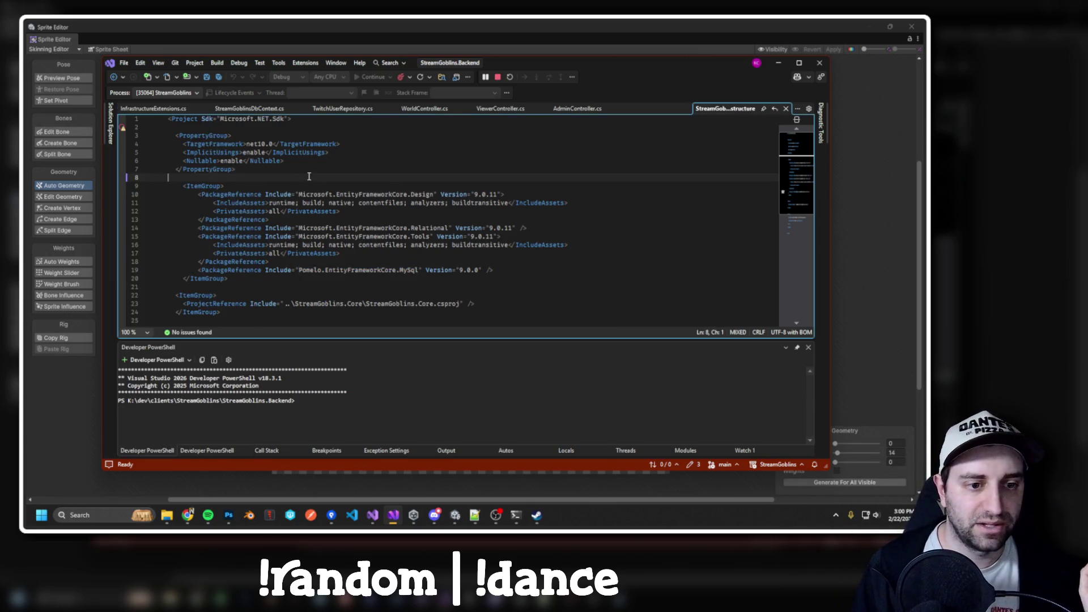
{"action": "left_click", "coordinate": [522, 53]}
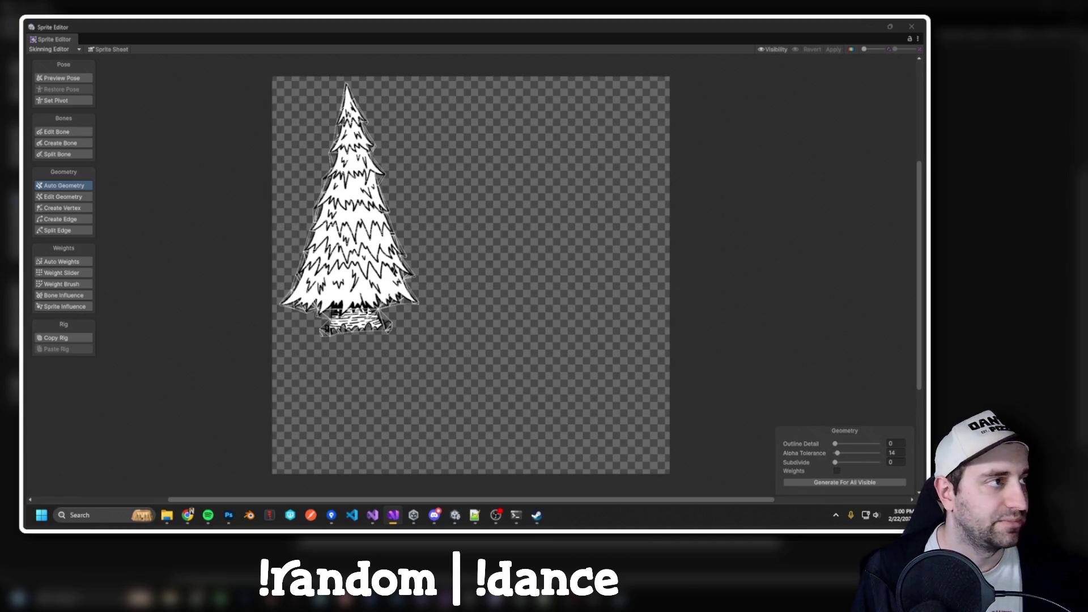
Switch from Unity's Sprite Editor back to Visual Studio with Alt+Tab.
{"action": "key", "text": "alt+Tab"}
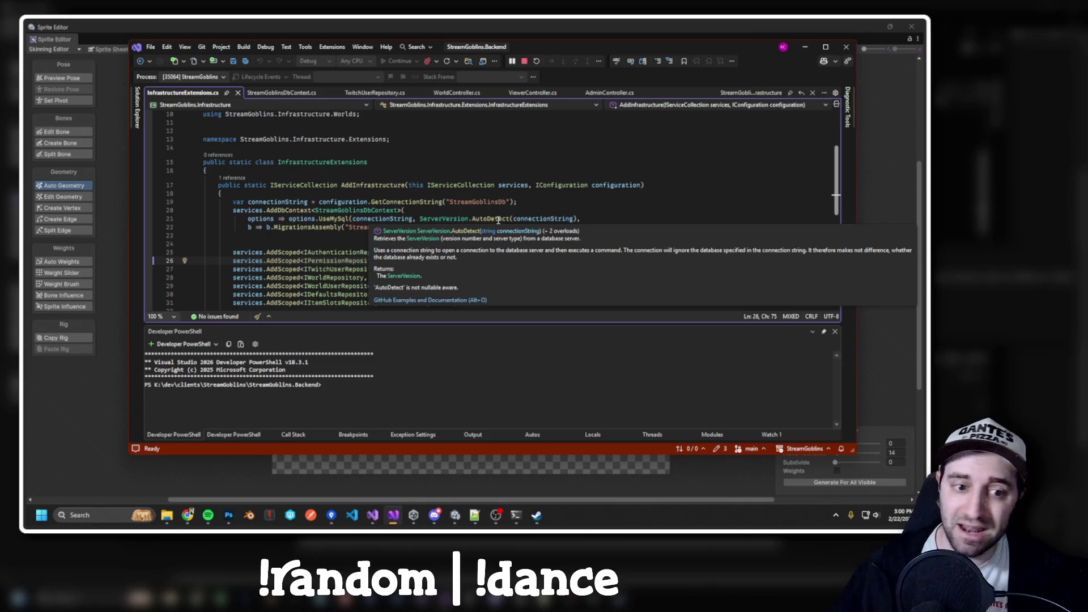
In TwitchUserRepository.cs, highlight the dbContext references and the AddAsync call on line 12.
{"action": "left_click", "coordinate": [403, 253]}
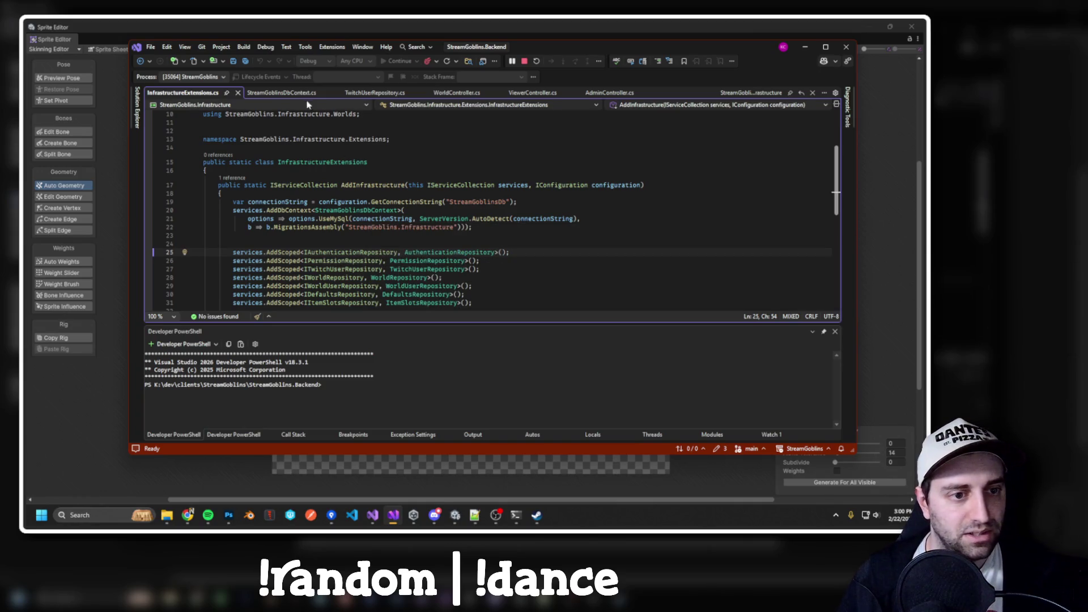
{"action": "left_click", "coordinate": [393, 93]}
{"action": "left_click", "coordinate": [324, 219]}
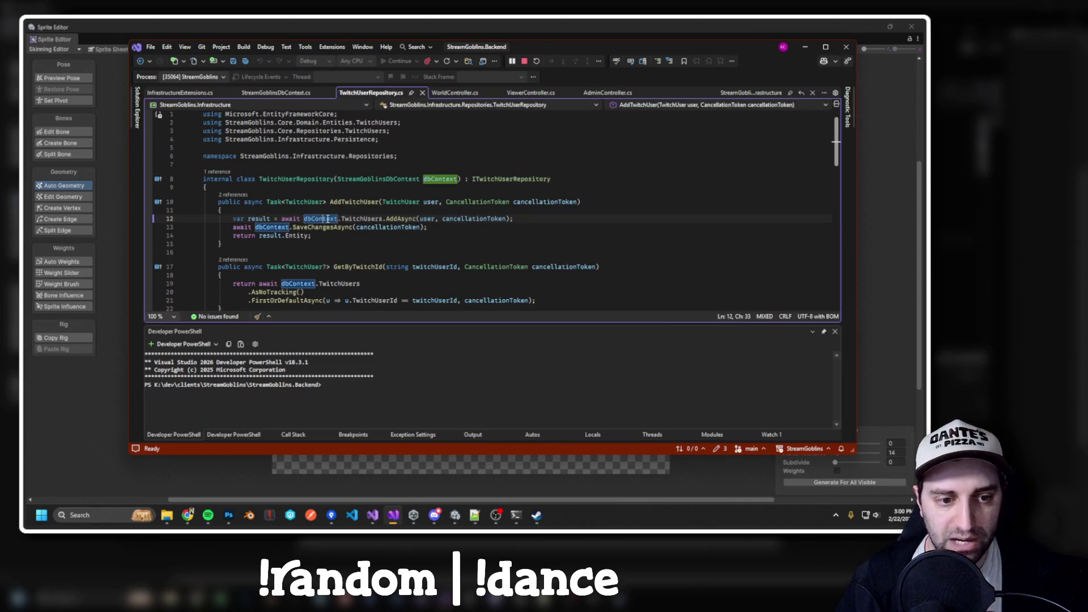
{"action": "mouse_move", "coordinate": [391, 218]}
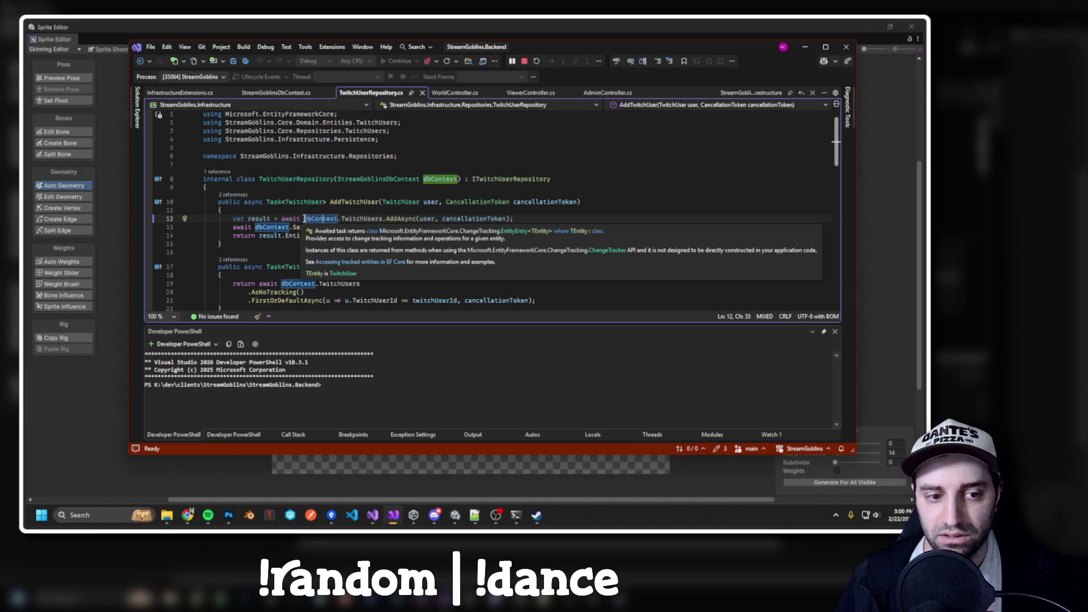
{"action": "left_click", "coordinate": [377, 213], "text": "shift"}
{"action": "left_click", "coordinate": [518, 215], "text": "shift"}
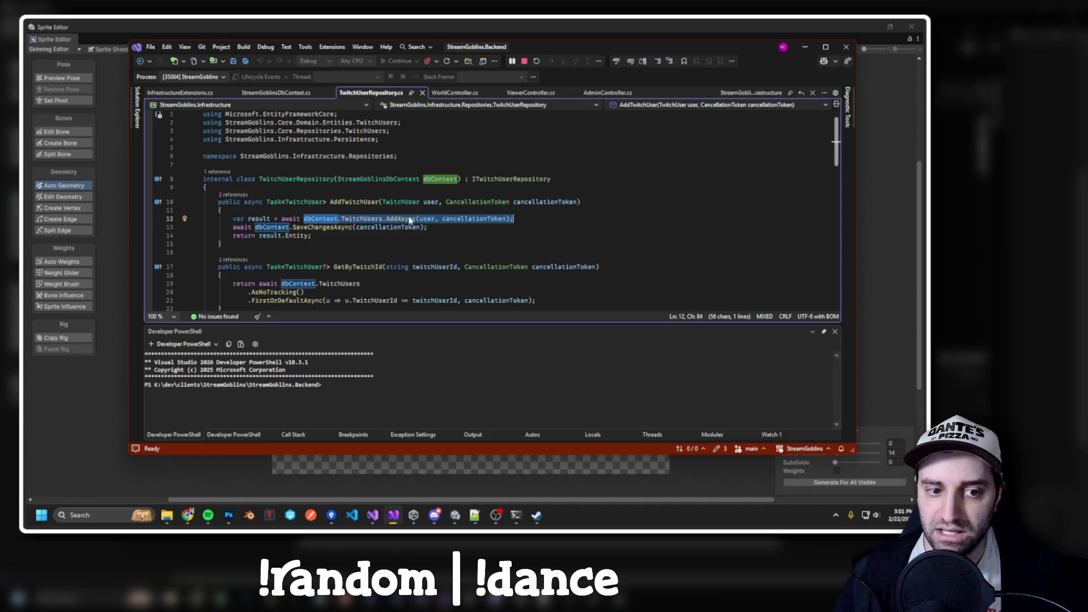
{"action": "key", "text": "Left"}
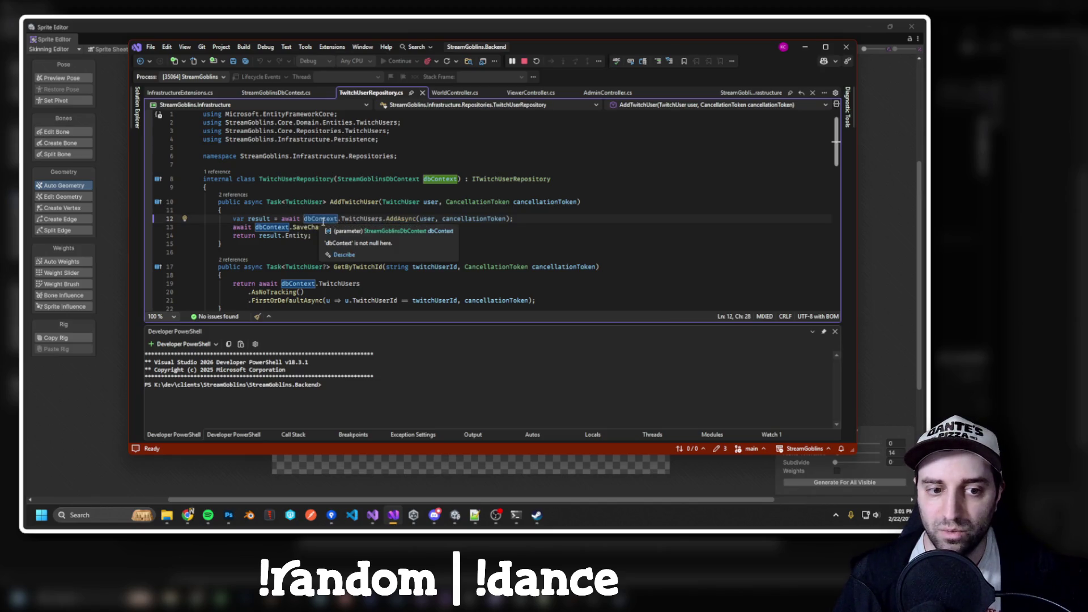
In InfrastructureExtensions.cs, inspect the AddDbContext StreamGoblinsDbContext call and its UseMySql options on lines 20–22.
{"action": "key", "text": "ctrl+Tab"}
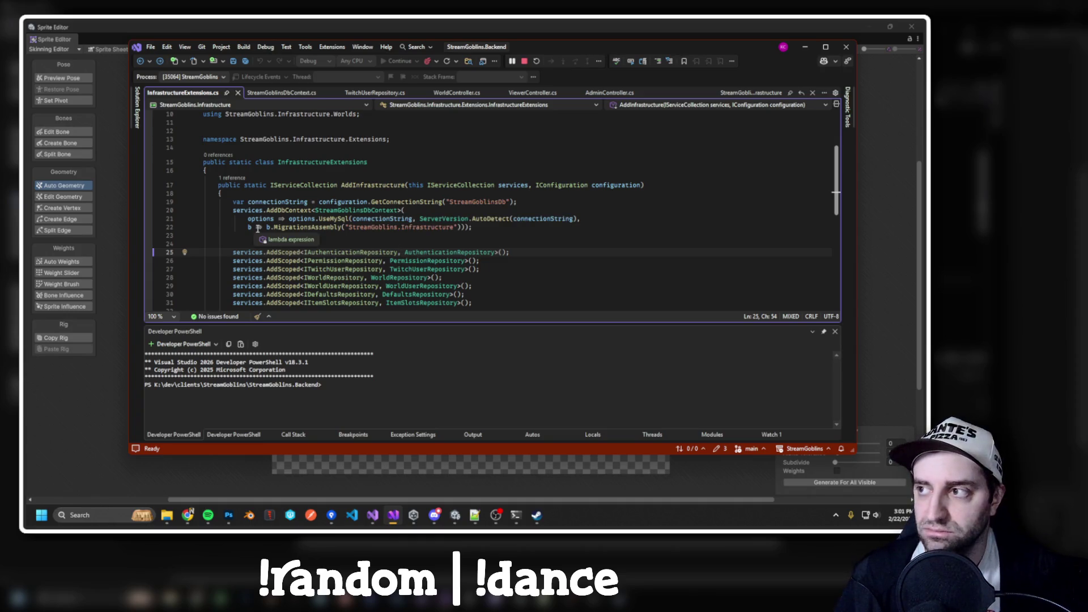
{"action": "left_click_drag", "start_coordinate": [233, 211], "coordinate": [310, 211]}
{"action": "left_click", "coordinate": [350, 211]}
{"action": "left_click_drag", "start_coordinate": [289, 218], "coordinate": [498, 226]}
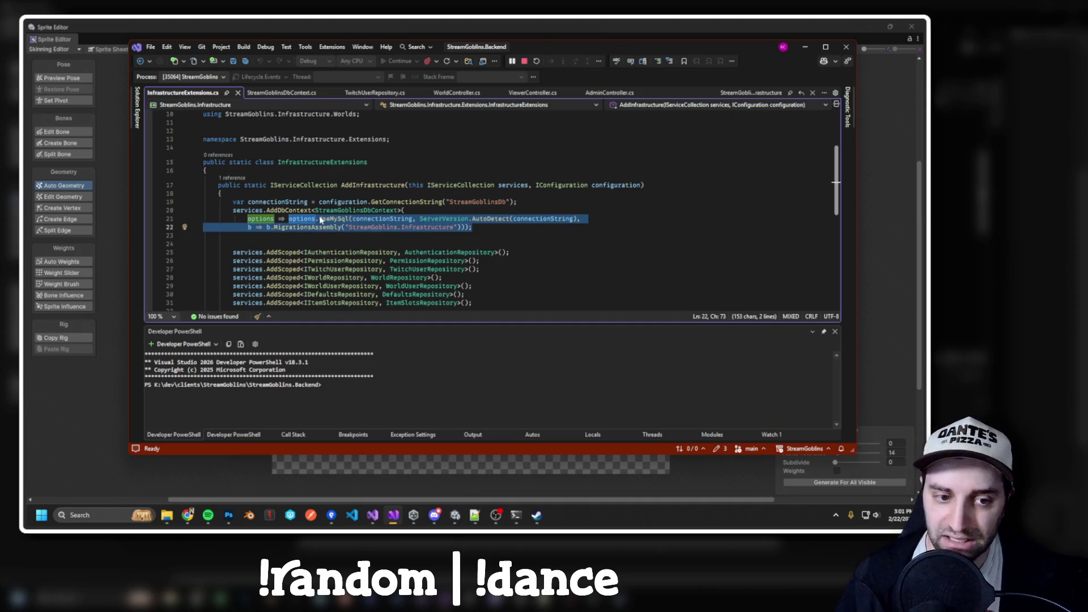
{"action": "mouse_move", "coordinate": [321, 220]}
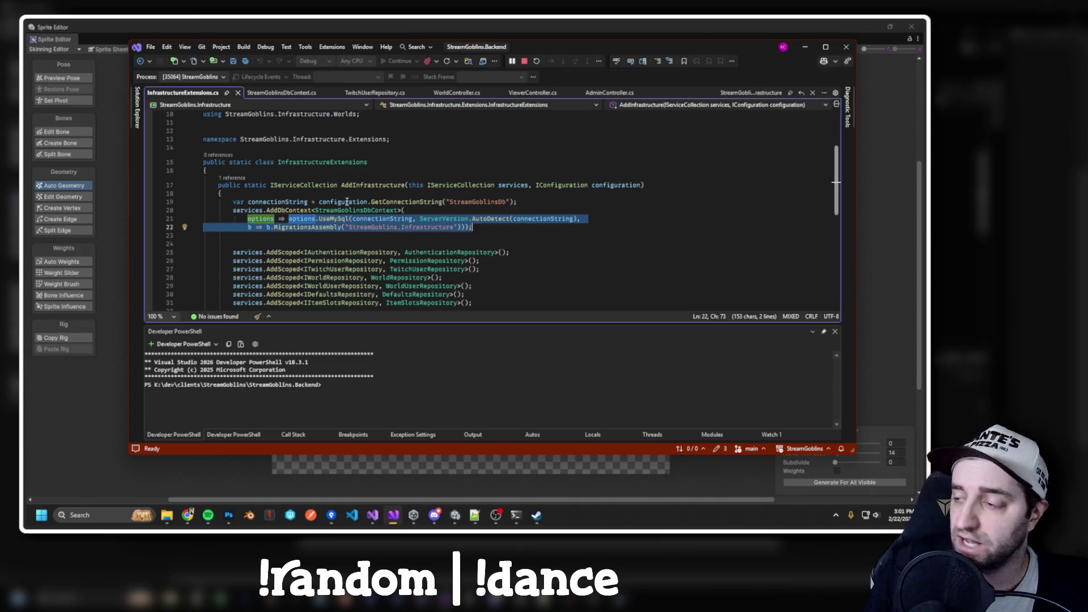
{"action": "mouse_move", "coordinate": [359, 209]}
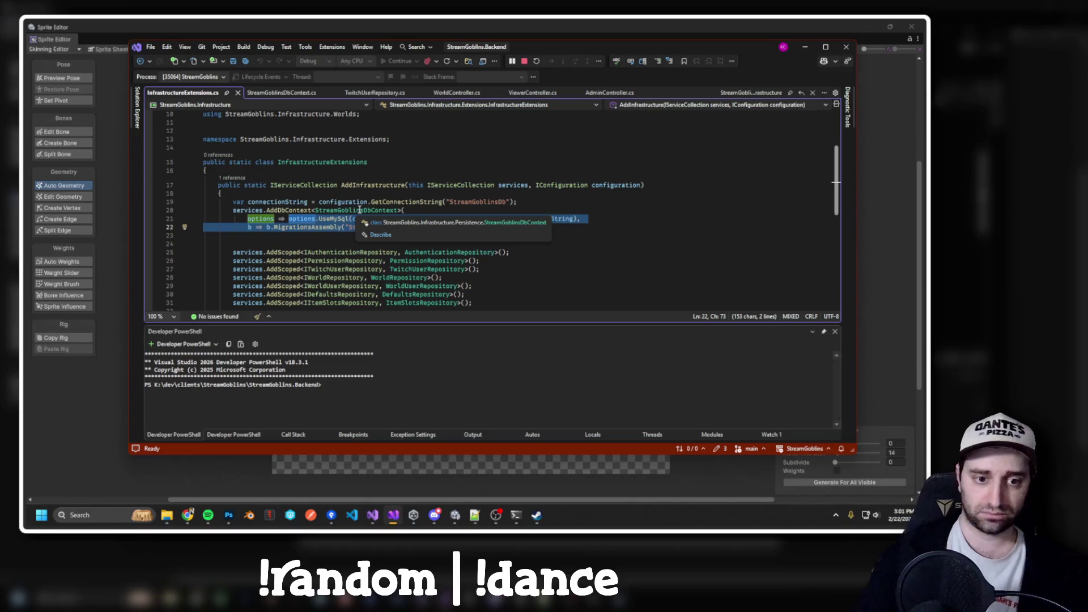
{"action": "left_click", "coordinate": [358, 193]}
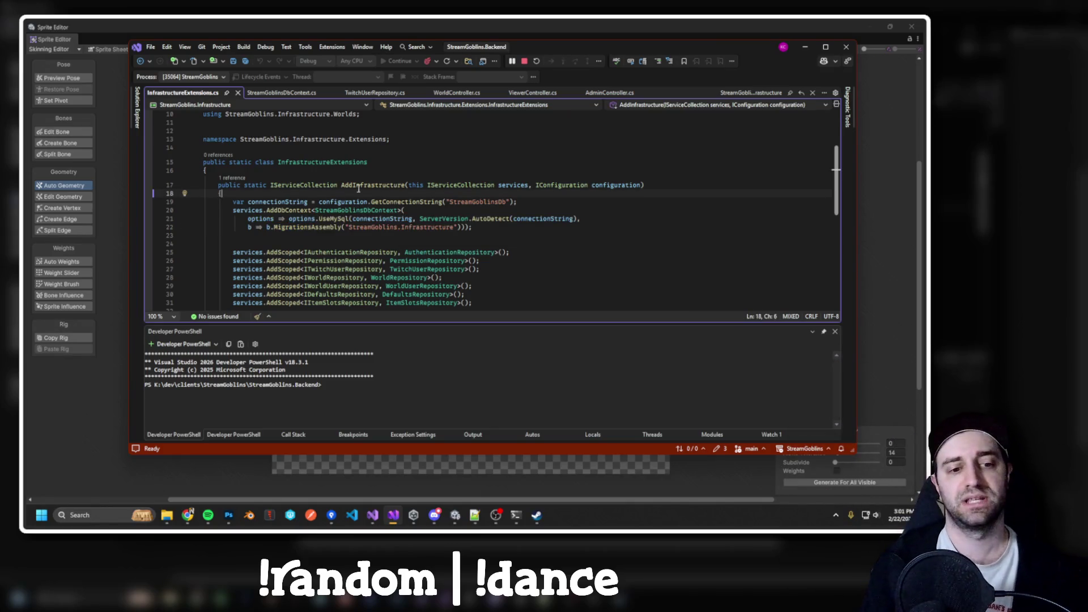
{"action": "left_click_drag", "start_coordinate": [248, 219], "coordinate": [480, 227]}
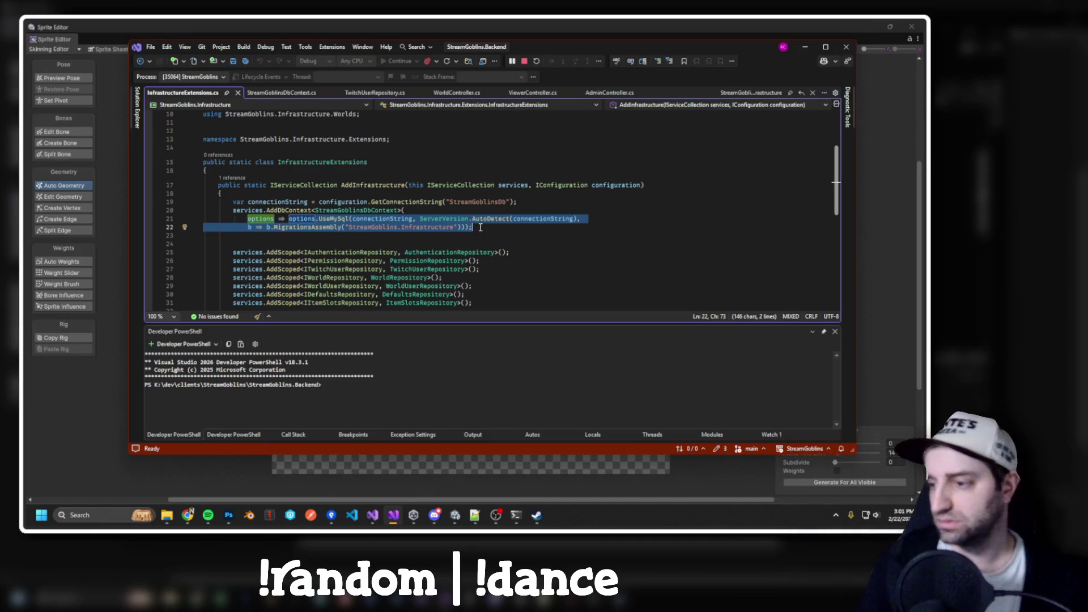
Back in TwitchUserRepository.cs, go to the TwitchUser definition and select its LastCheck property.
{"action": "key", "text": "alt+Tab"}
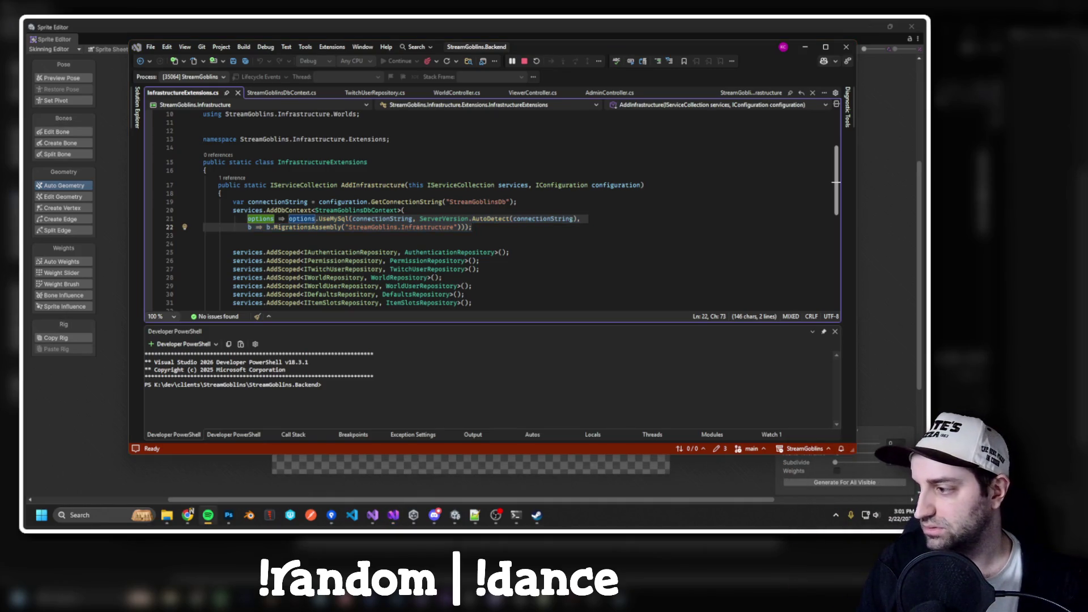
{"action": "key", "text": "alt+Tab"}
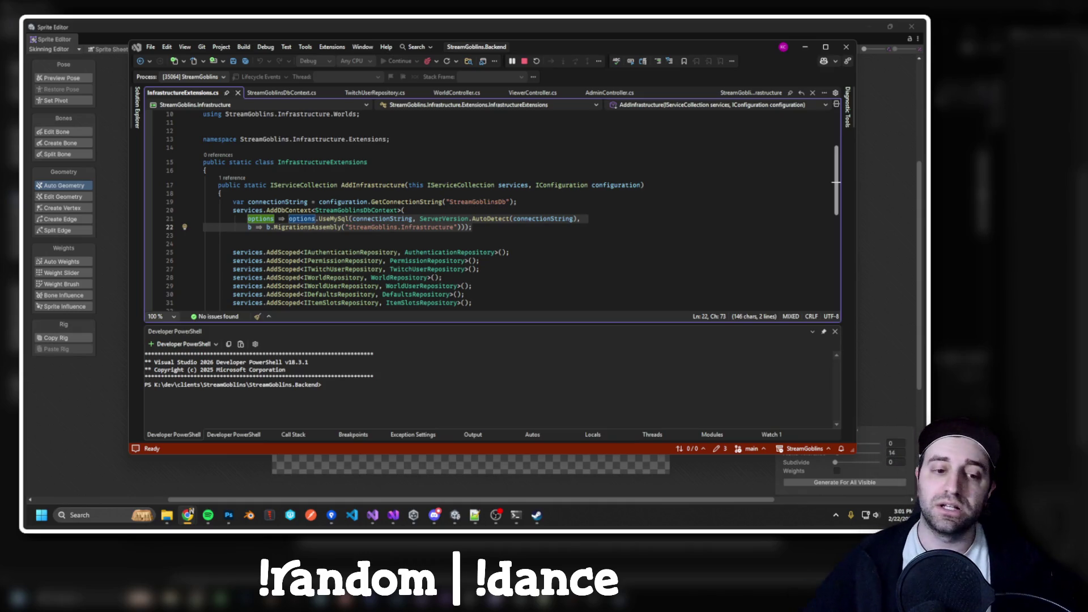
{"action": "left_click", "coordinate": [392, 93]}
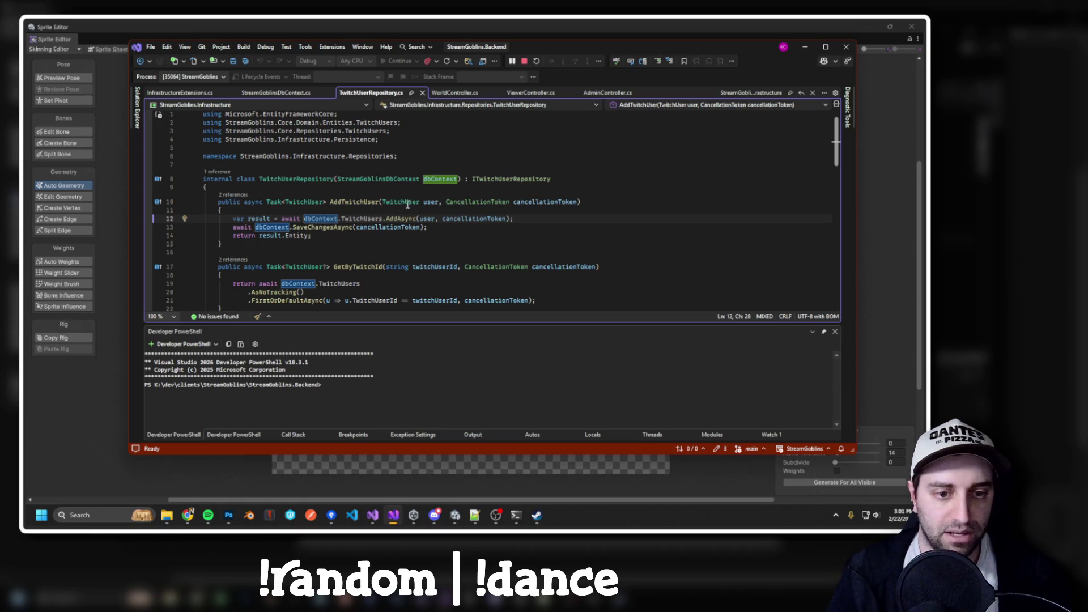
{"action": "left_click", "coordinate": [408, 203], "text": "ctrl"}
{"action": "left_click_drag", "start_coordinate": [435, 197], "coordinate": [217, 198]}
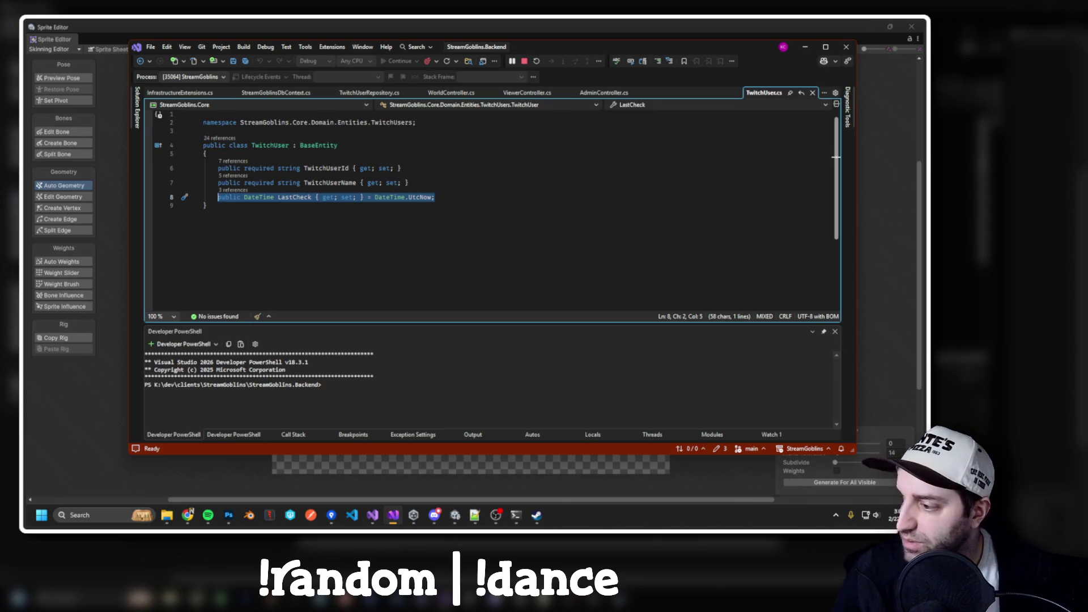
Clear the LastCheck selection, raise the volume to 10, and bring the Oggy's World viewer forward.
{"action": "key", "text": "XF86AudioLowerVolume"}
{"action": "key", "text": "Escape"}
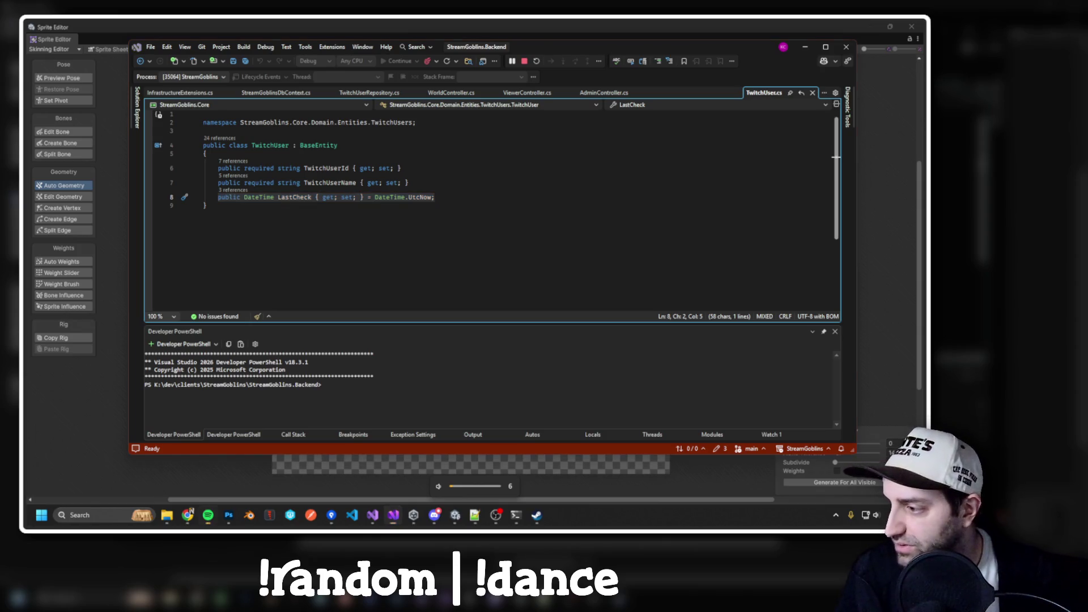
{"action": "key", "text": "XF86AudioRaiseVolume"}
{"action": "key", "text": "XF86AudioRaiseVolume"}
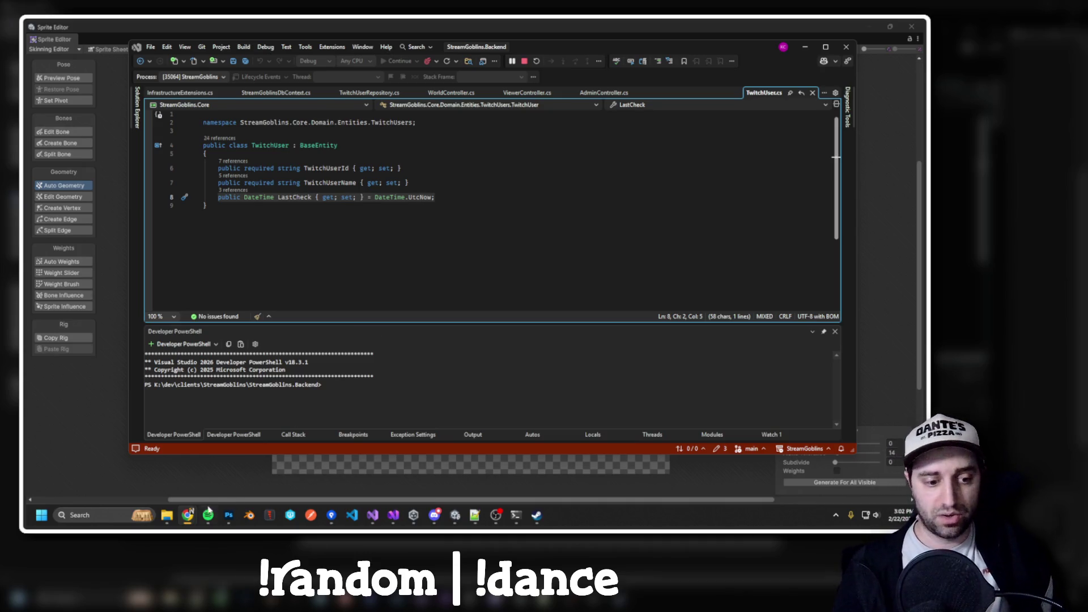
{"action": "mouse_move", "coordinate": [188, 515]}
{"action": "left_click", "coordinate": [357, 472]}
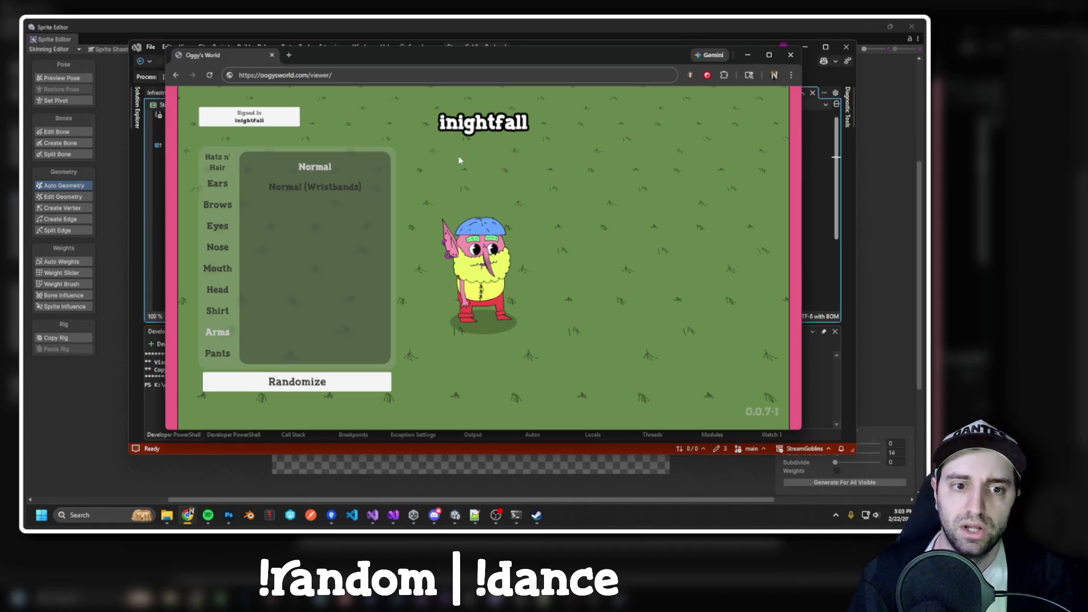
Open Middleware/AuthenticationMiddleware.cs from the StreamGoblins.Api project in Solution Explorer.
{"action": "key", "text": "alt+Tab"}
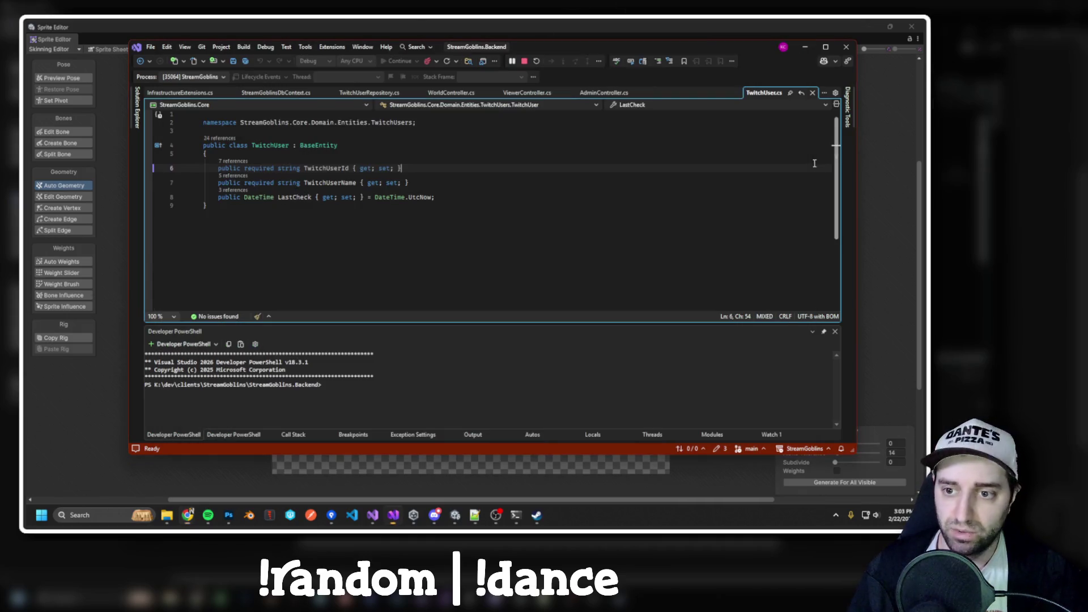
{"action": "left_click", "coordinate": [137, 108]}
{"action": "scroll", "coordinate": [326, 257], "scroll_direction": "up", "scroll_amount": 1}
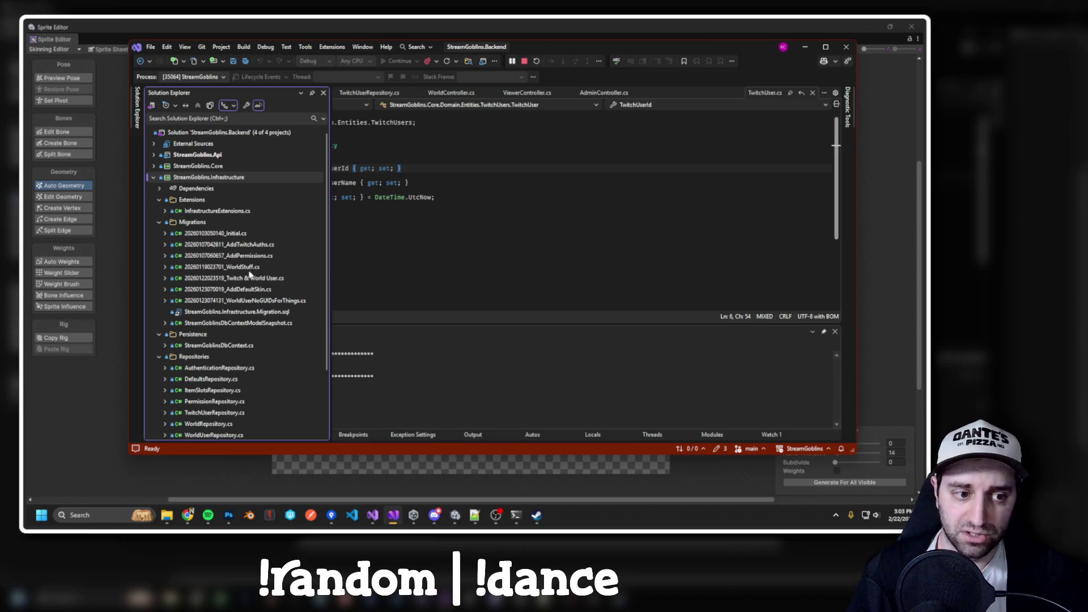
{"action": "left_click", "coordinate": [154, 155]}
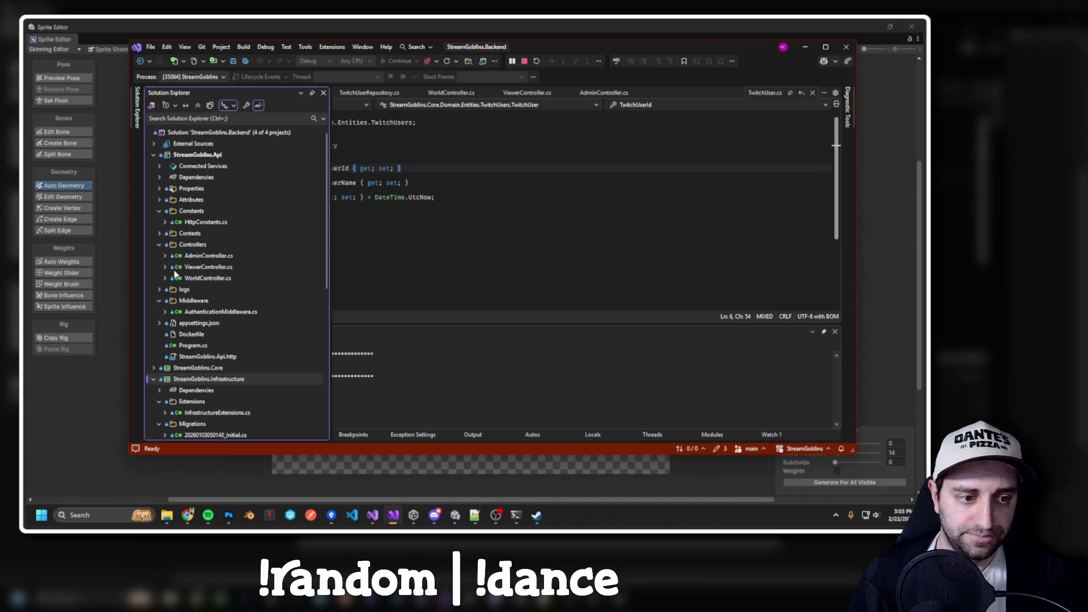
{"action": "double_click", "coordinate": [205, 313]}
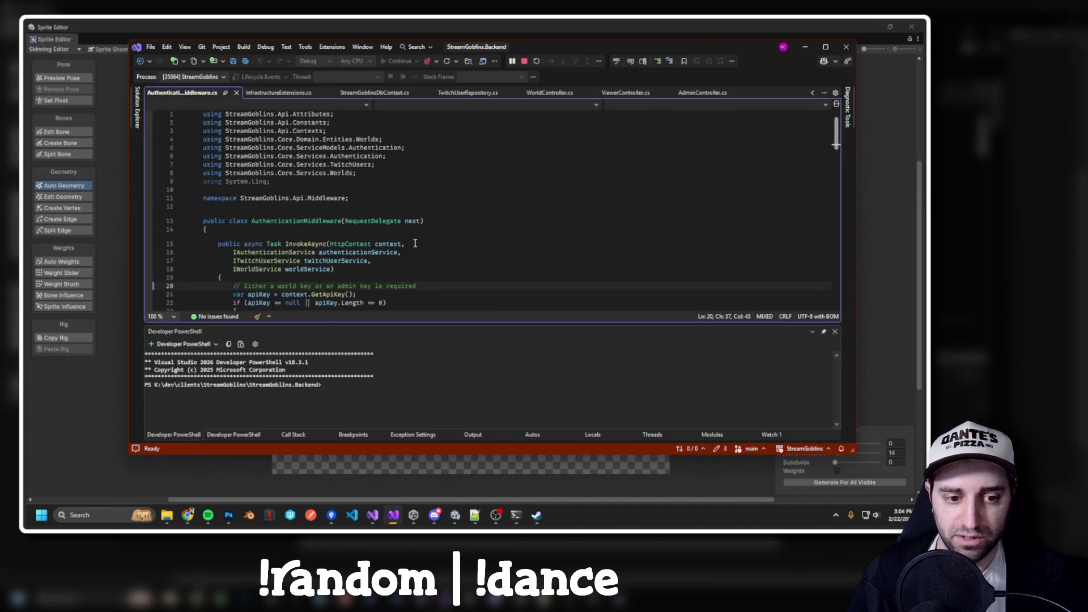
Read the API key check block on lines 20–28, then return to the Oggy's World viewer.
{"action": "scroll", "coordinate": [372, 202], "scroll_direction": "down", "scroll_amount": 2}
{"action": "left_click_drag", "start_coordinate": [230, 160], "coordinate": [417, 229]}
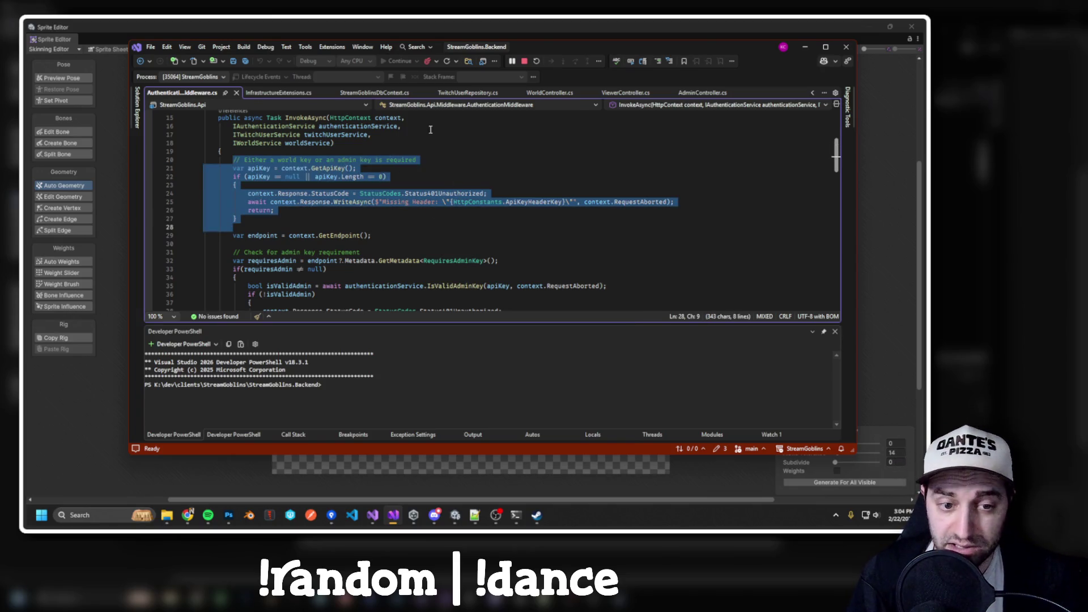
{"action": "mouse_move", "coordinate": [342, 168]}
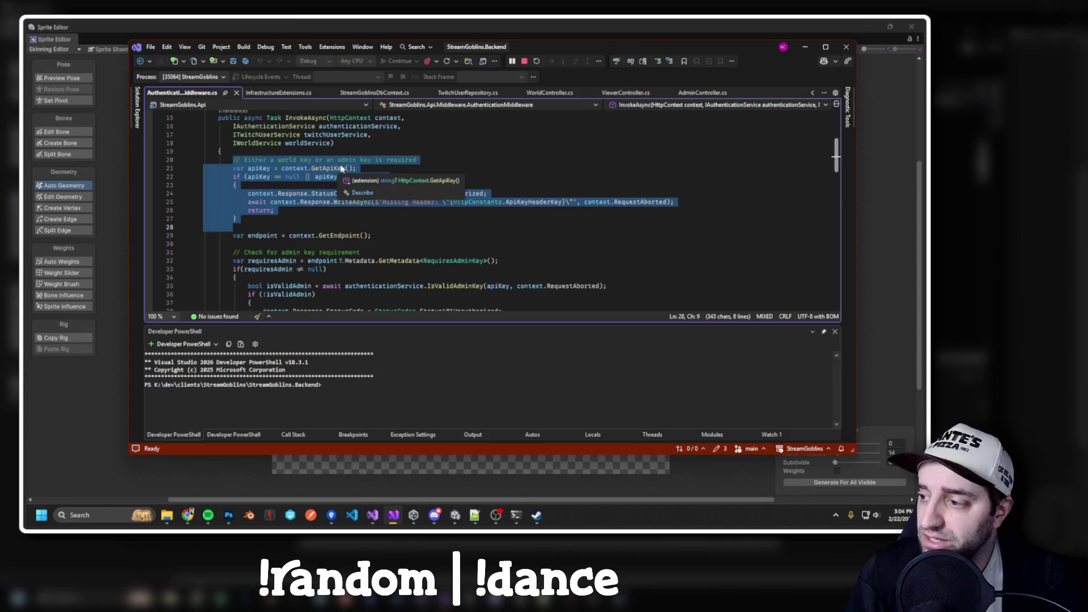
{"action": "left_click", "coordinate": [517, 210]}
{"action": "scroll", "coordinate": [516, 211], "scroll_direction": "down", "scroll_amount": 2}
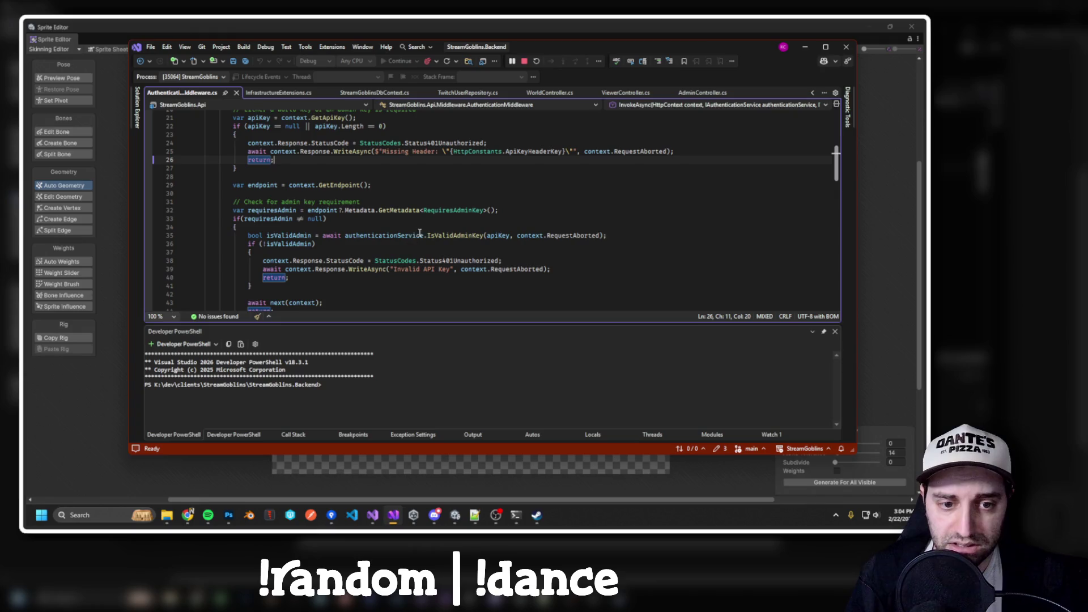
{"action": "scroll", "coordinate": [446, 216], "scroll_direction": "down", "scroll_amount": 4}
{"action": "scroll", "coordinate": [339, 245], "scroll_direction": "down", "scroll_amount": 3}
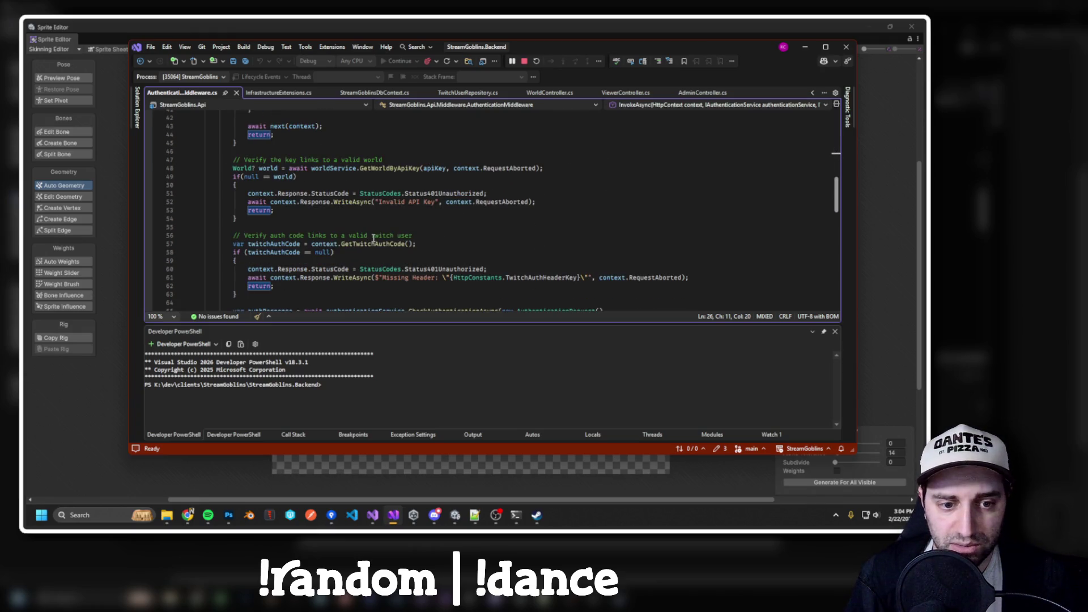
{"action": "mouse_move", "coordinate": [369, 243]}
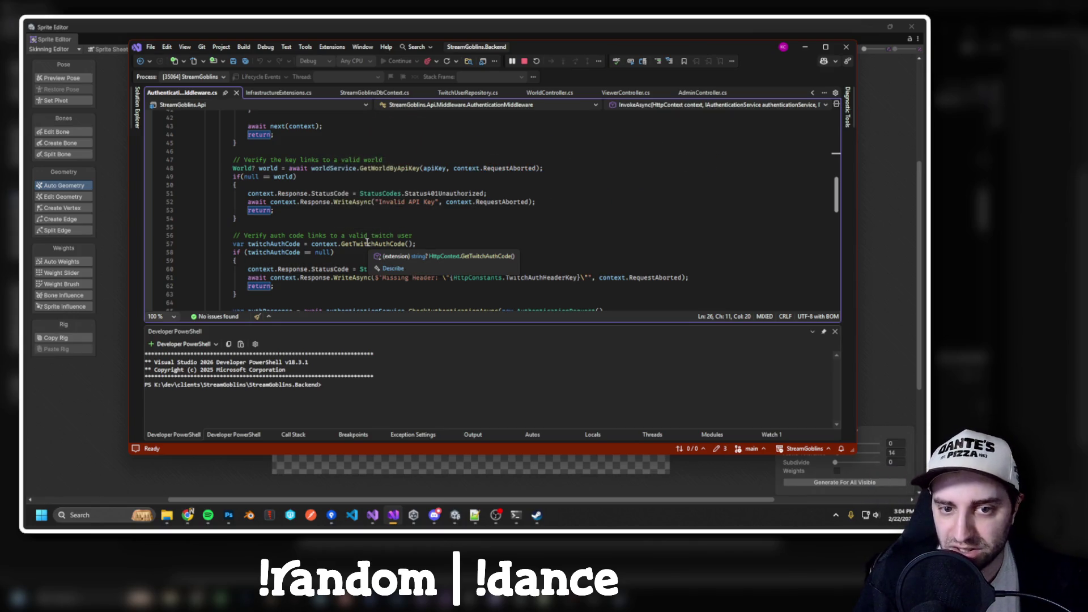
{"action": "mouse_move", "coordinate": [188, 513]}
{"action": "left_click", "coordinate": [354, 476]}
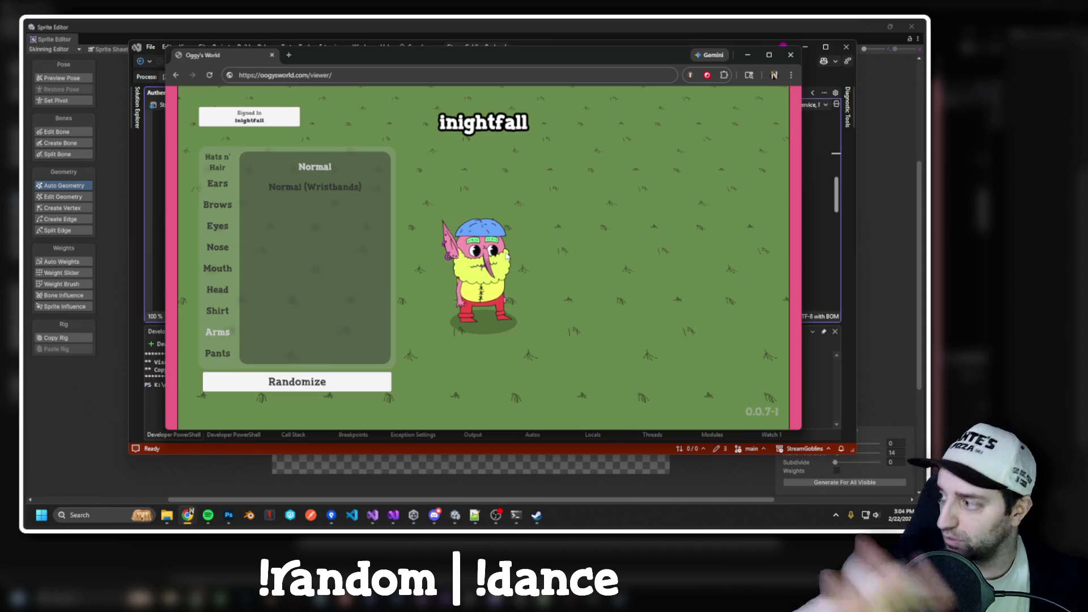
{"action": "left_click", "coordinate": [136, 179]}
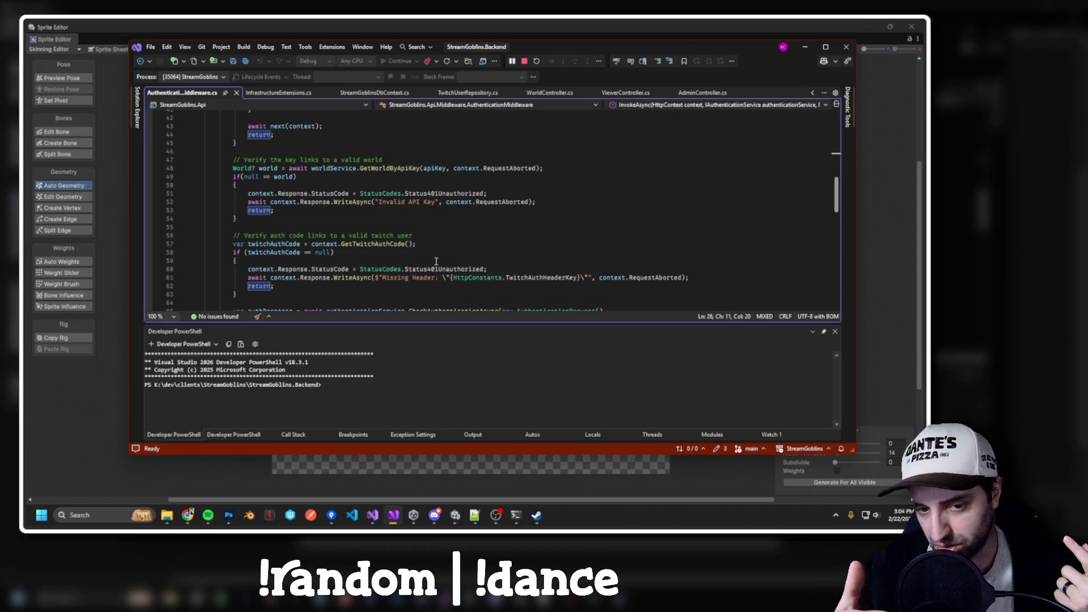
{"action": "key", "text": "alt+Tab"}
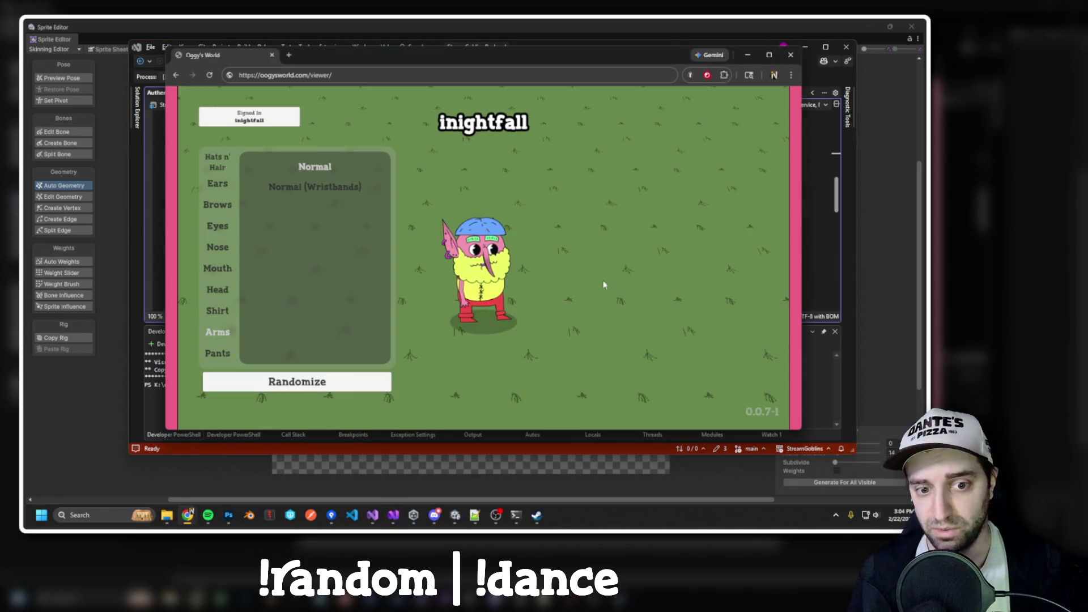
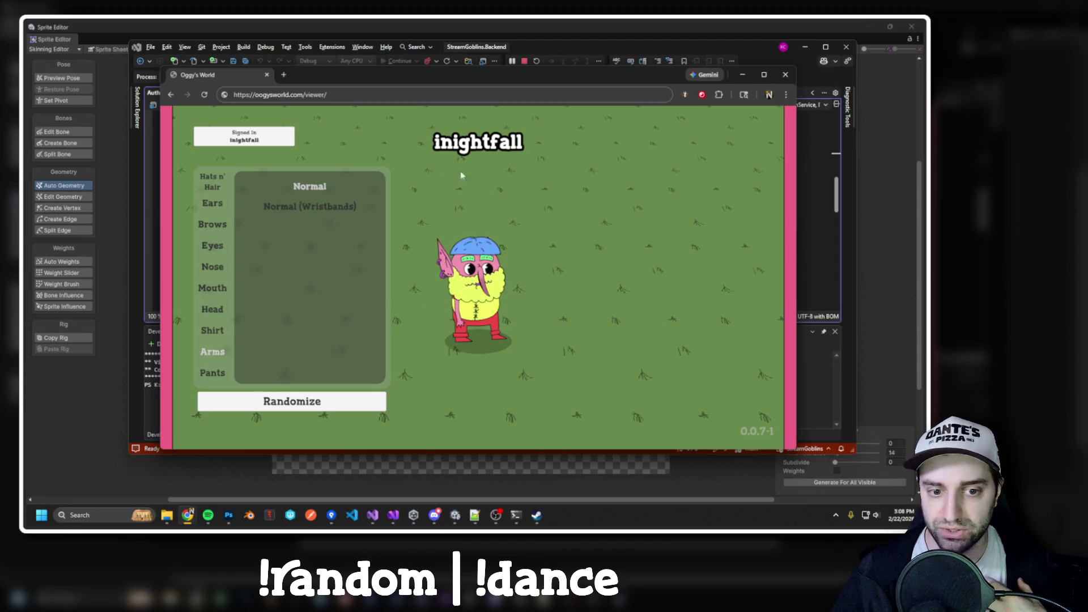
Load Oggy's World at oogysworld.com instead of the /viewer/ page and bring up Twitch's Connections settings.
{"action": "left_click_drag", "start_coordinate": [647, 77], "coordinate": [626, 74]}
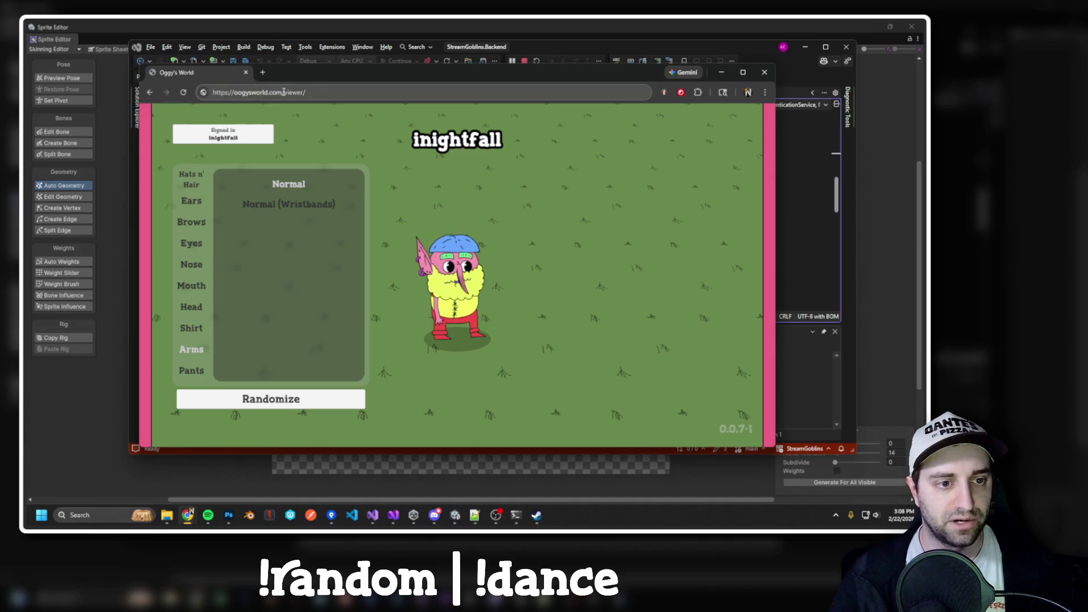
{"action": "left_click_drag", "start_coordinate": [282, 92], "coordinate": [307, 92]}
{"action": "key", "text": "BackSpace"}
{"action": "key", "text": "Return"}
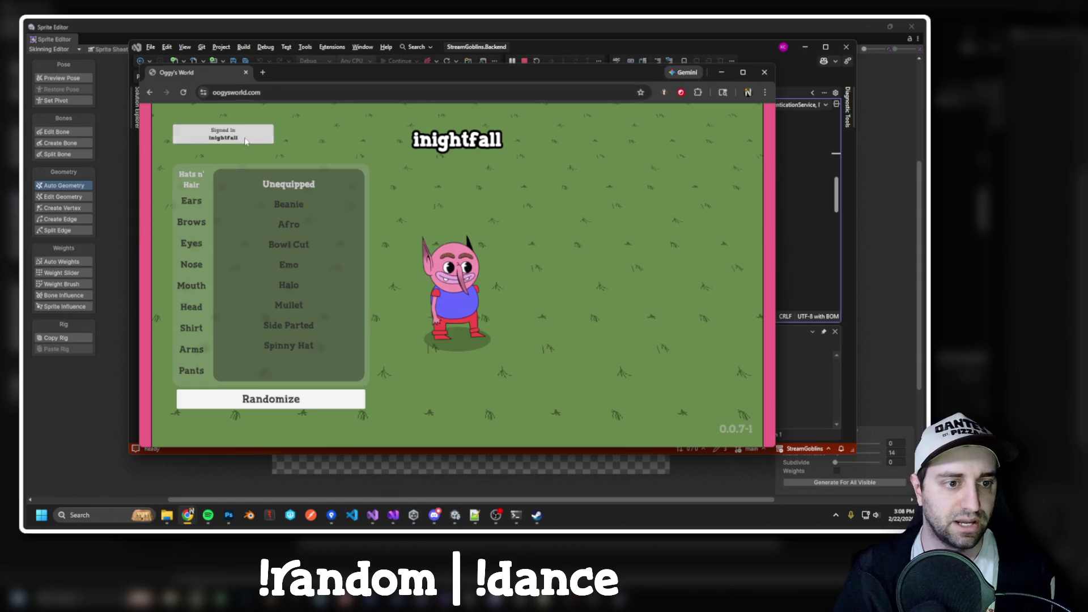
{"action": "key", "text": "alt+Tab"}
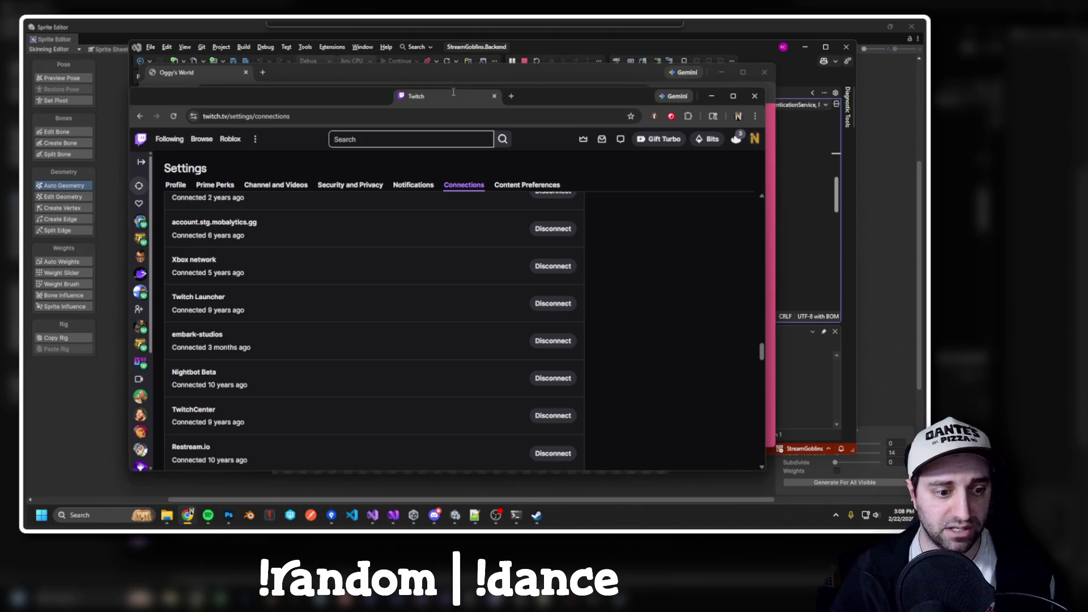
Move the Twitch settings into its own window and find the StreamGoblins connection.
{"action": "left_click", "coordinate": [173, 116]}
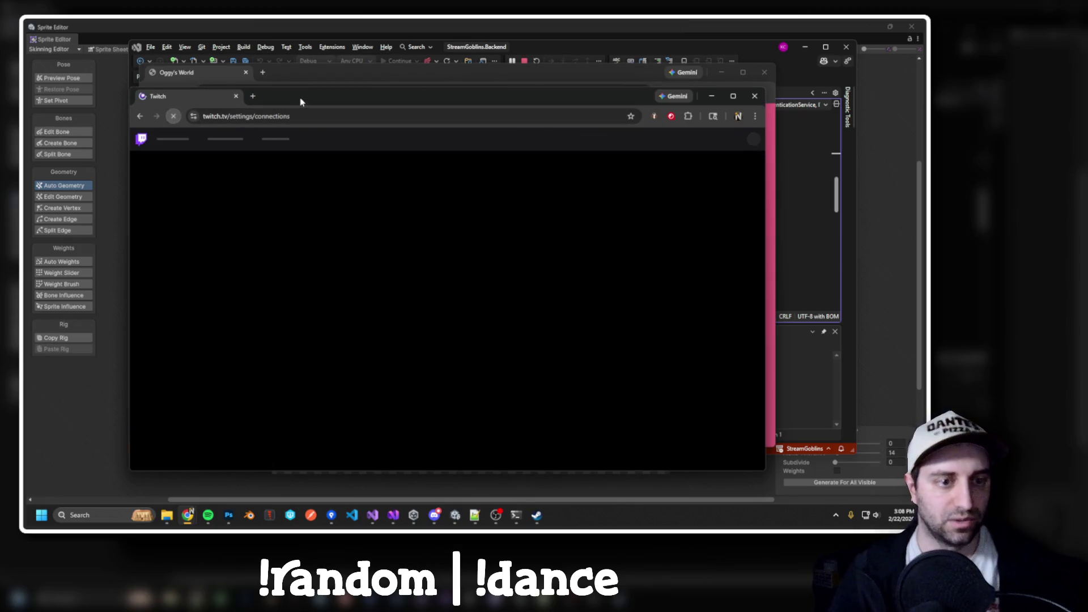
{"action": "left_click_drag", "start_coordinate": [299, 102], "coordinate": [294, 83]}
{"action": "key", "text": "ctrl+f"}
{"action": "type", "text": "strea"}
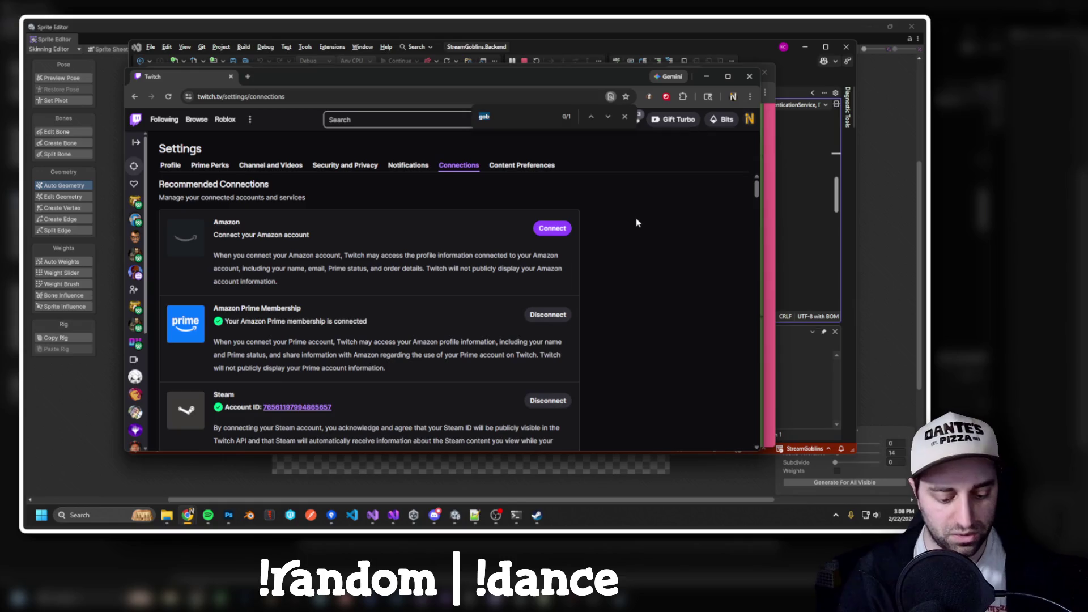
{"action": "type", "text": "mgob"}
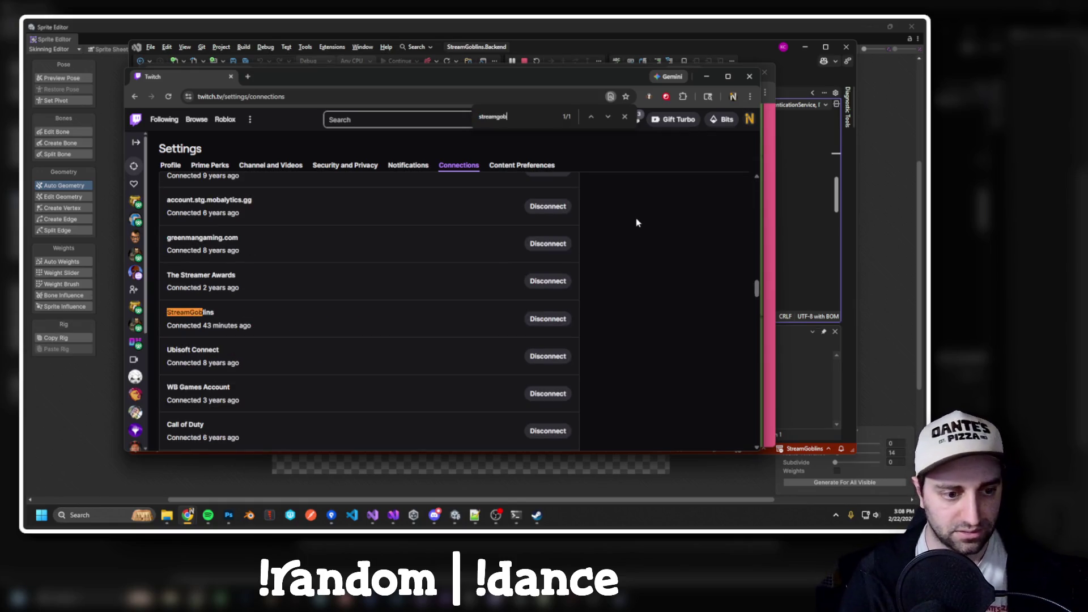
{"action": "left_click", "coordinate": [547, 321]}
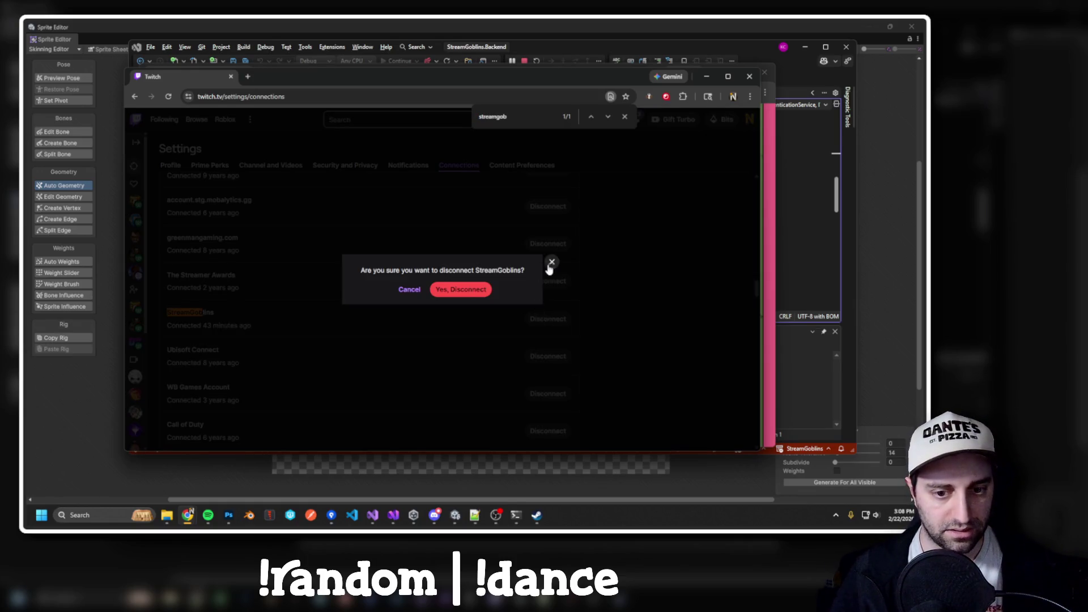
{"action": "left_click", "coordinate": [550, 264]}
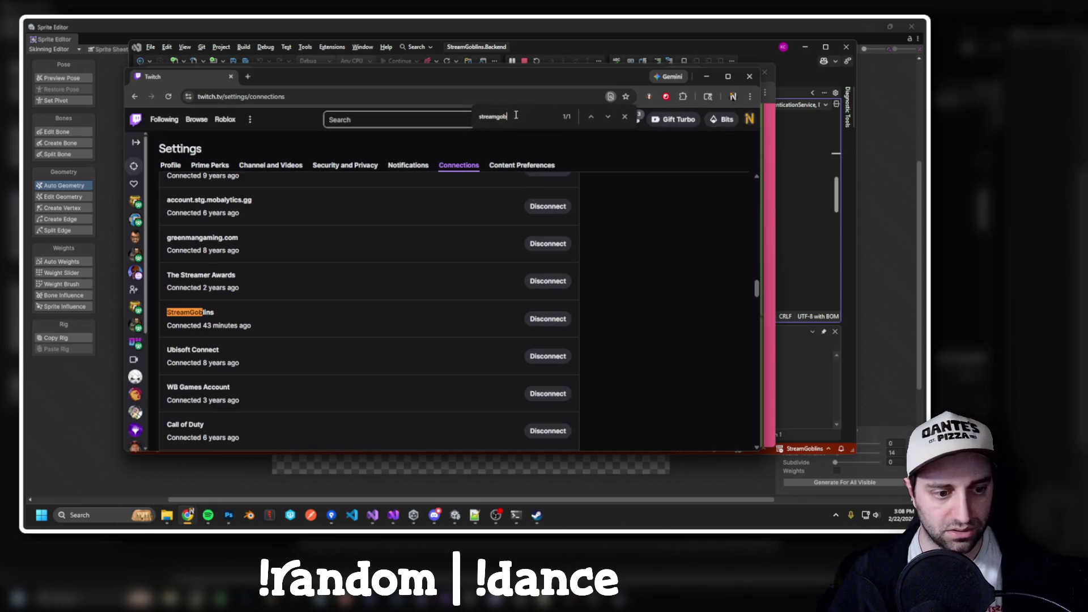
{"action": "left_click", "coordinate": [546, 321]}
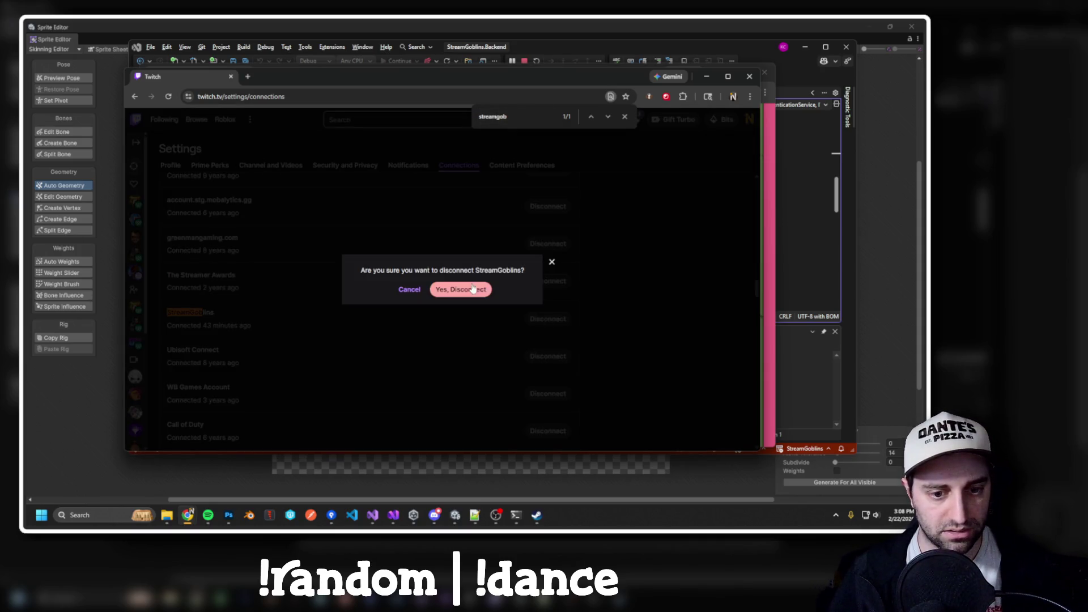
{"action": "left_click", "coordinate": [550, 262]}
Disconnect StreamGoblins from the account, close the Twitch window and reload Oggy's World.
{"action": "key", "text": "BackSpace"}
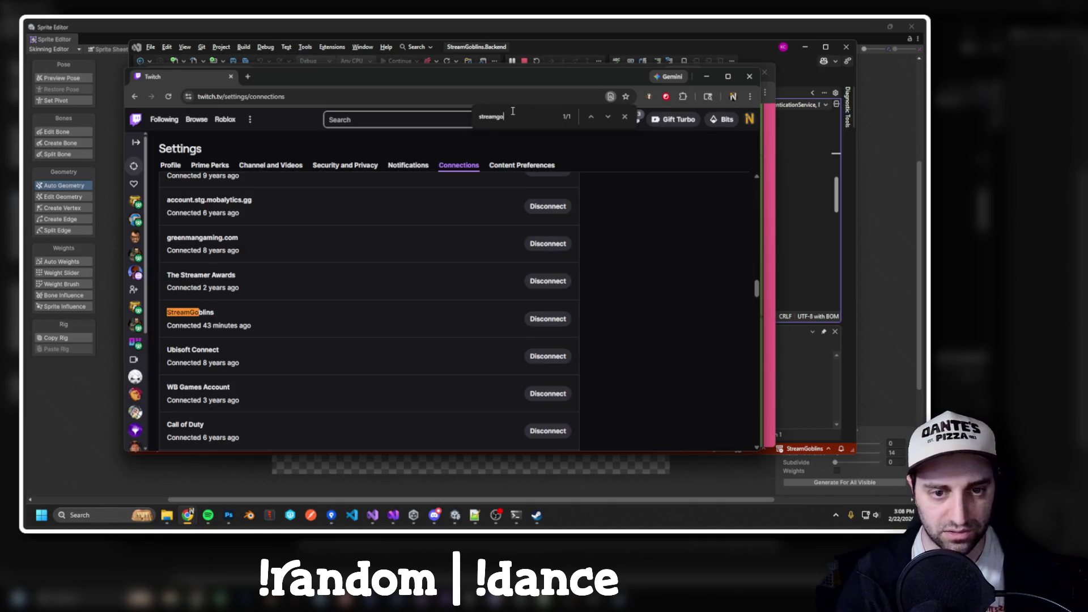
{"action": "type", "text": "goblin"}
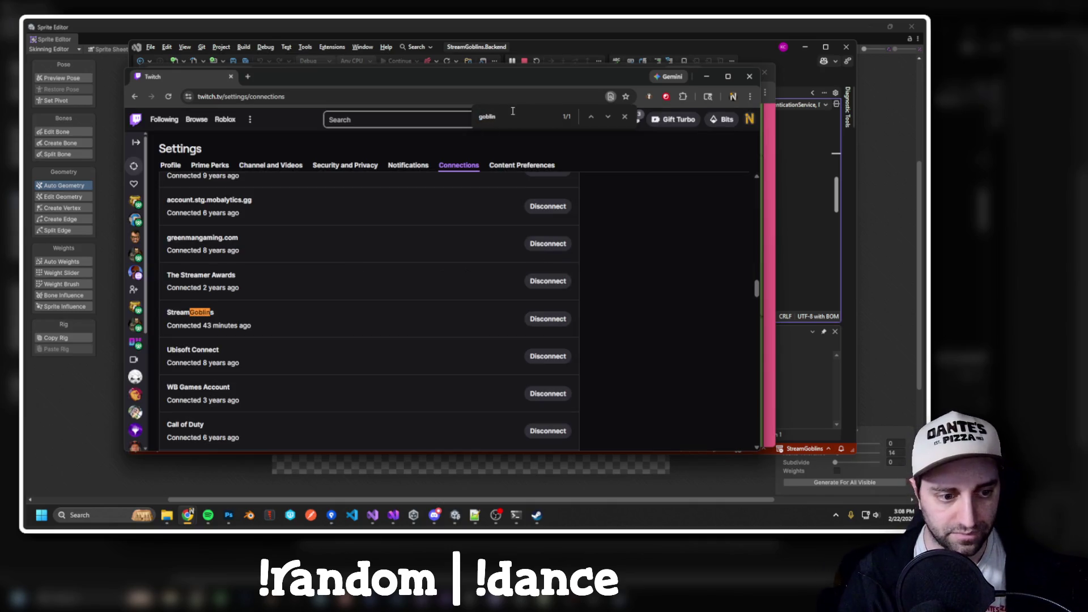
{"action": "left_click", "coordinate": [557, 315]}
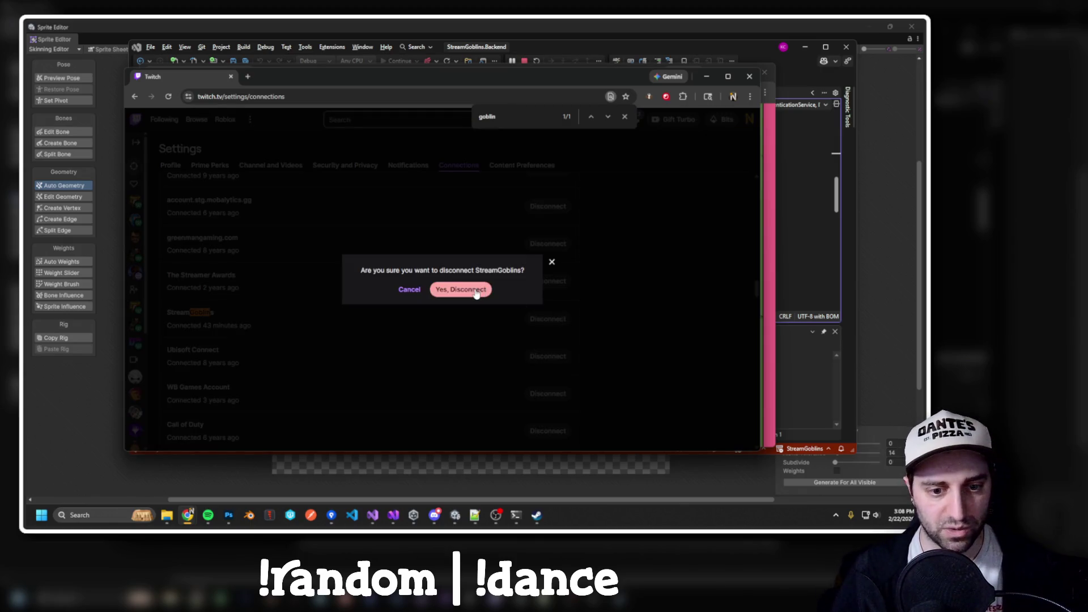
{"action": "left_click", "coordinate": [460, 289]}
{"action": "key", "text": "ctrl+w"}
{"action": "key", "text": "F5"}
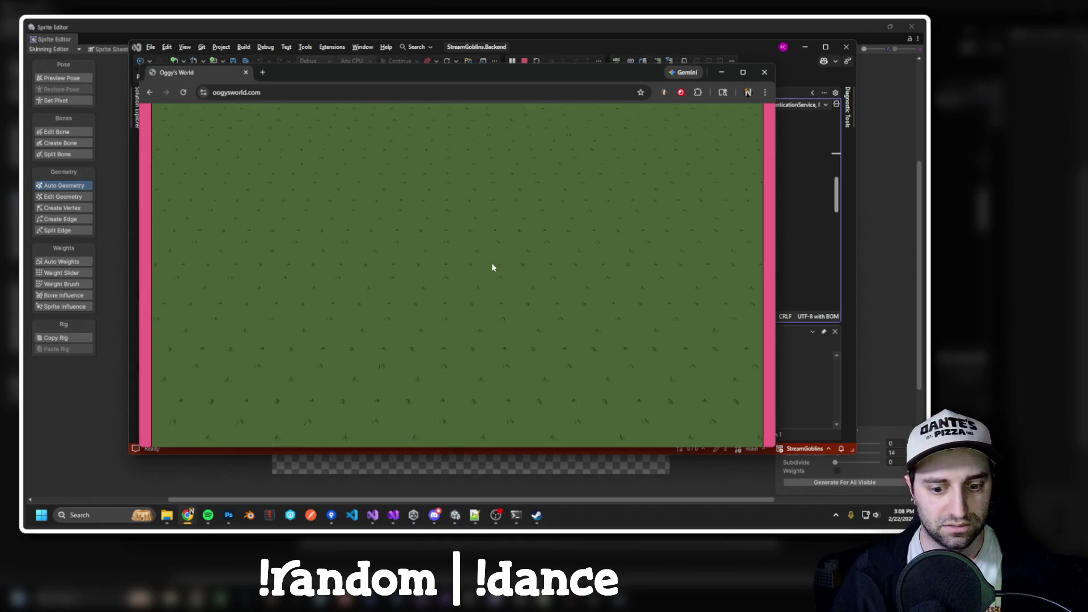
Reload Oggy's World and start the Twitch popup login, opening the device activation page.
{"action": "key", "text": "F5"}
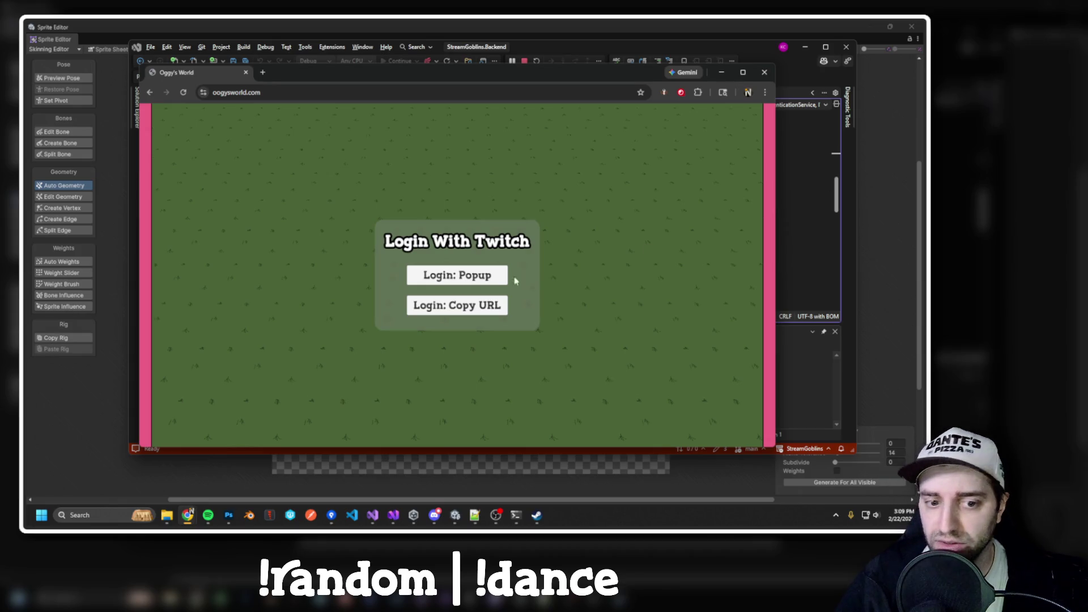
{"action": "left_click", "coordinate": [469, 277]}
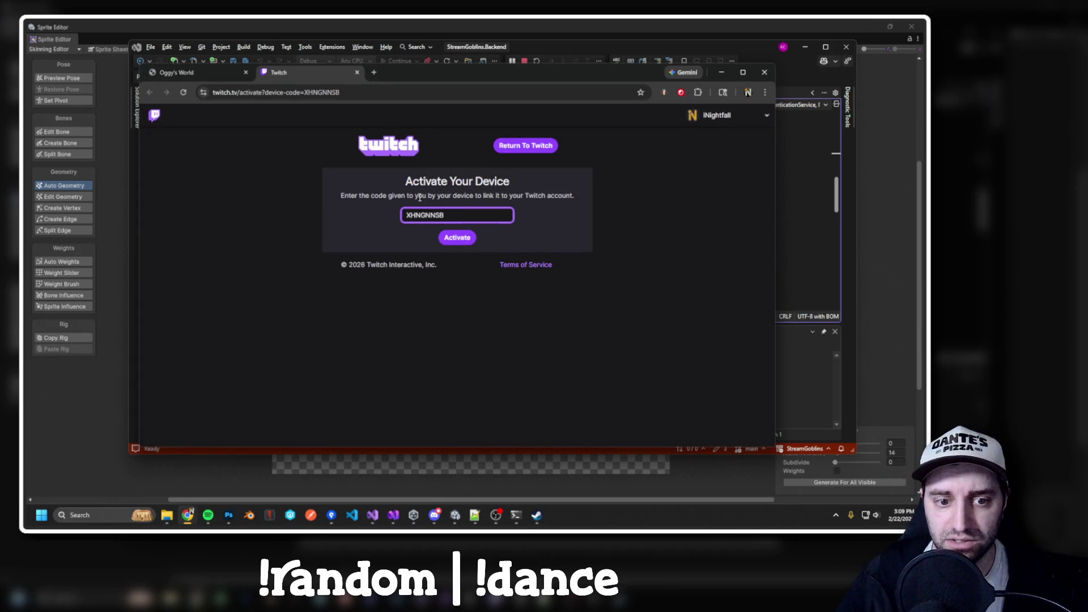
Activate the prefilled device code, authorize StreamGoblins, close the Twitch tab and return to Visual Studio.
{"action": "left_click", "coordinate": [452, 236]}
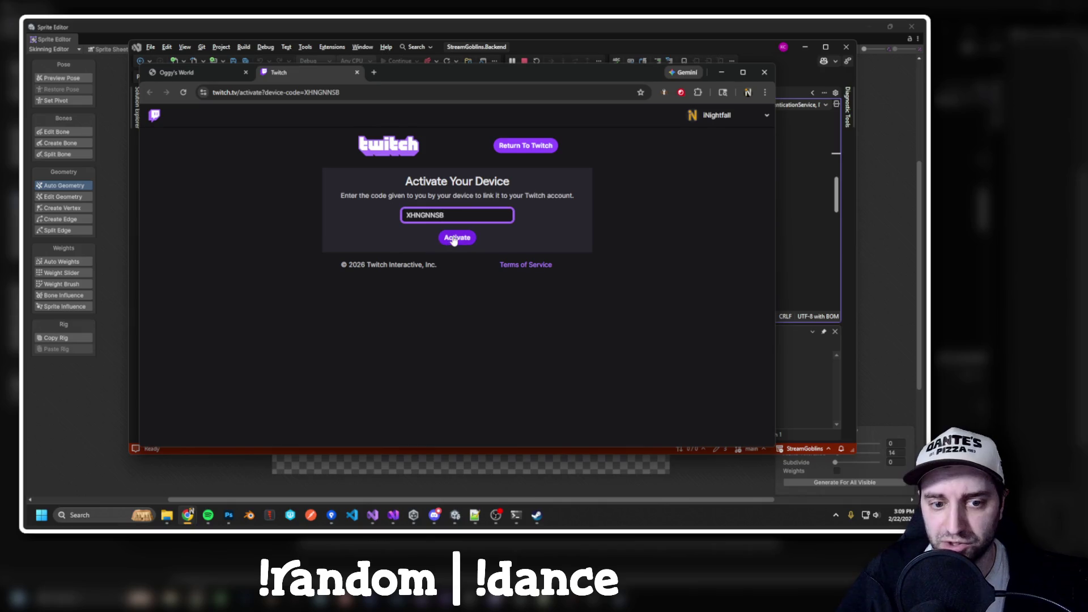
{"action": "scroll", "coordinate": [475, 305], "scroll_direction": "down", "scroll_amount": 2}
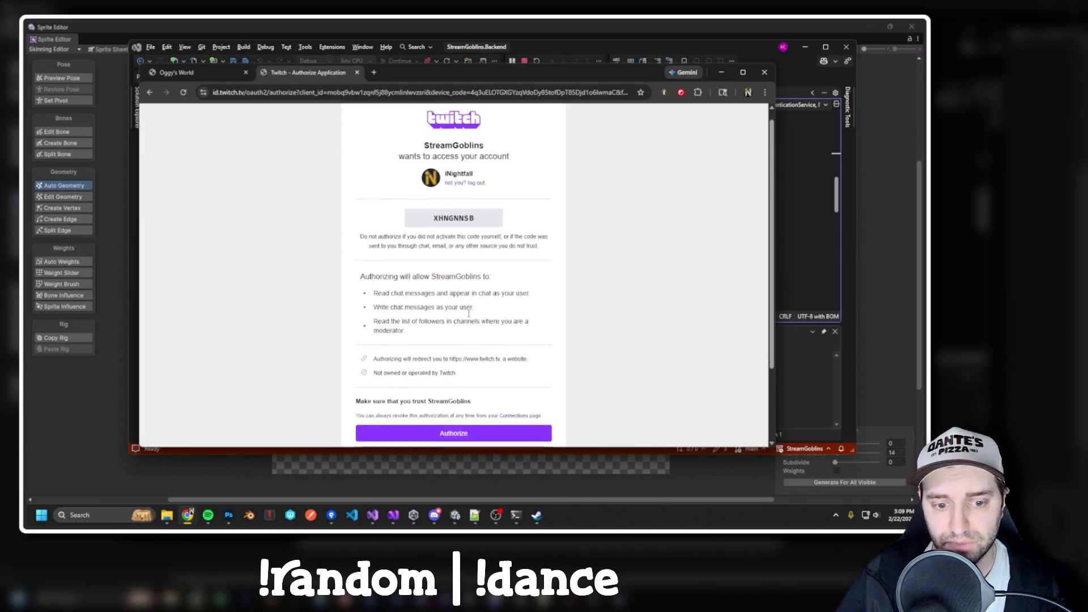
{"action": "scroll", "coordinate": [471, 352], "scroll_direction": "up", "scroll_amount": 1}
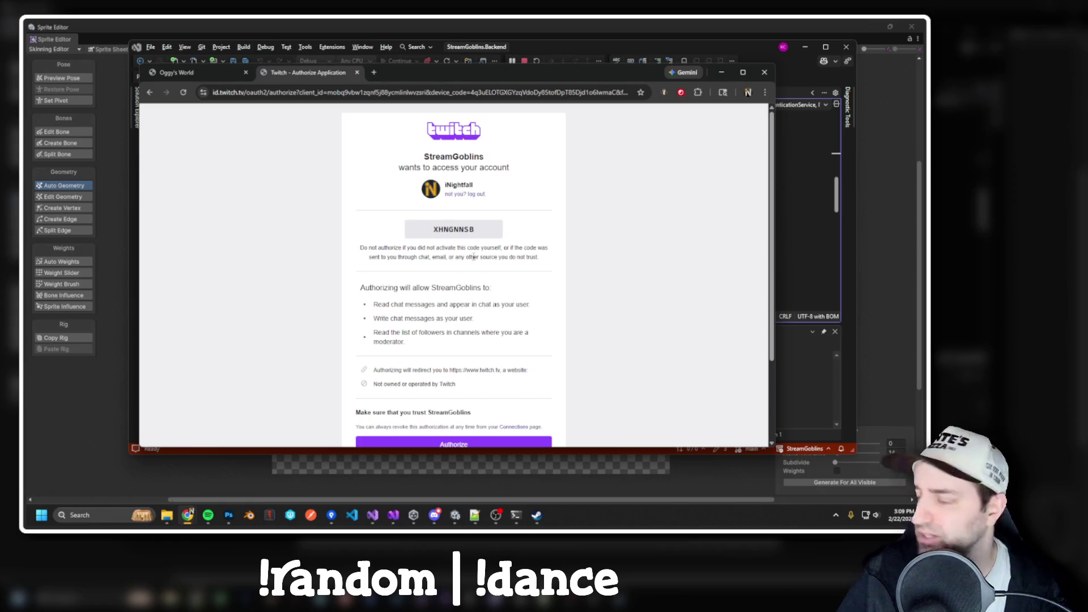
{"action": "scroll", "coordinate": [454, 181], "scroll_direction": "up", "scroll_amount": 1}
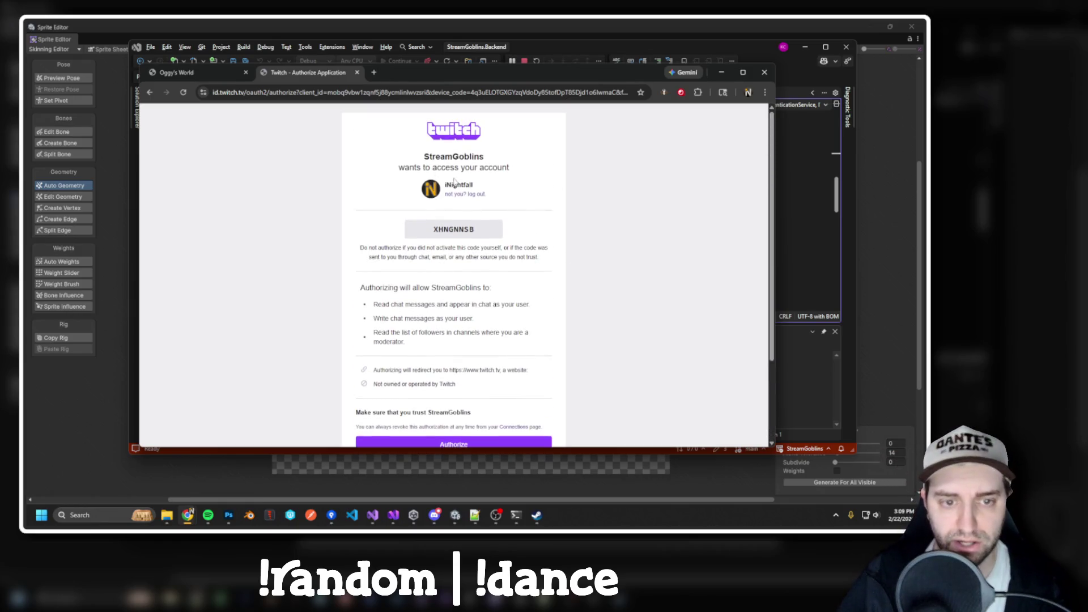
{"action": "scroll", "coordinate": [433, 371], "scroll_direction": "down", "scroll_amount": 2}
{"action": "left_click", "coordinate": [453, 351]}
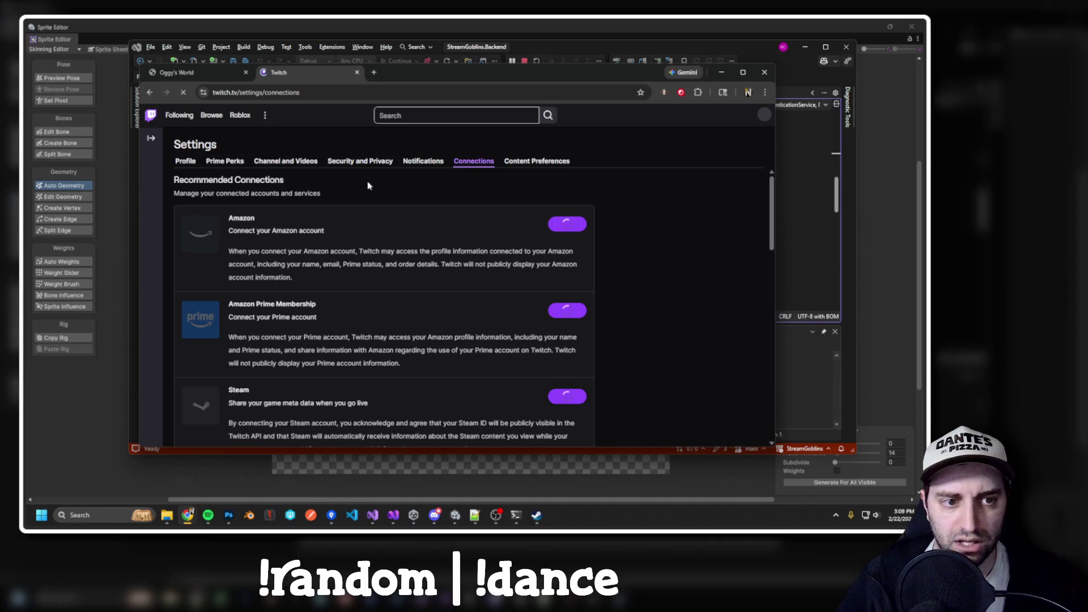
{"action": "key", "text": "ctrl+w"}
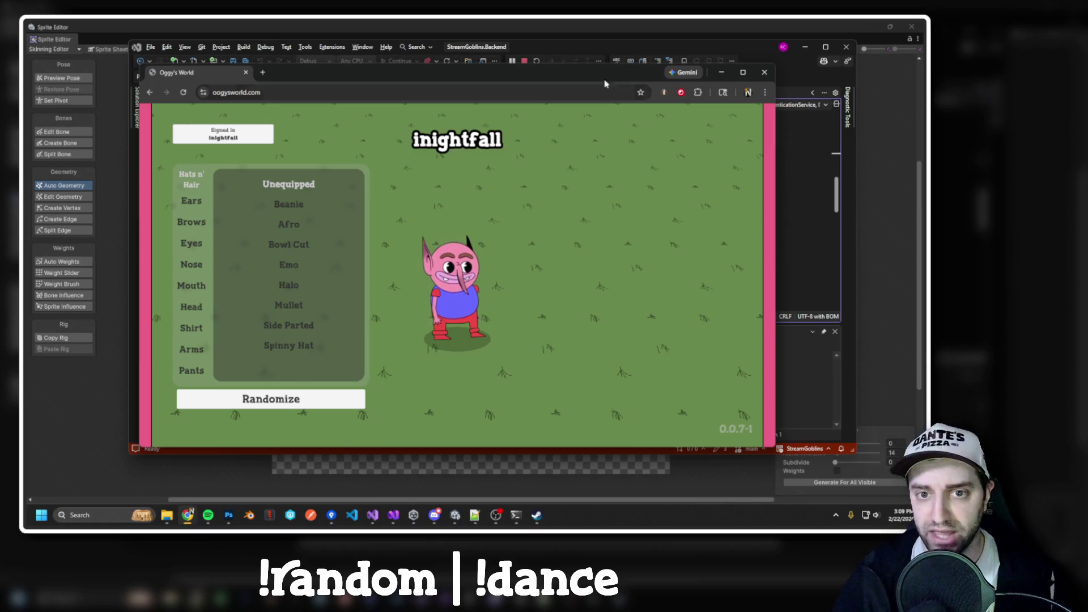
{"action": "key", "text": "alt+Tab"}
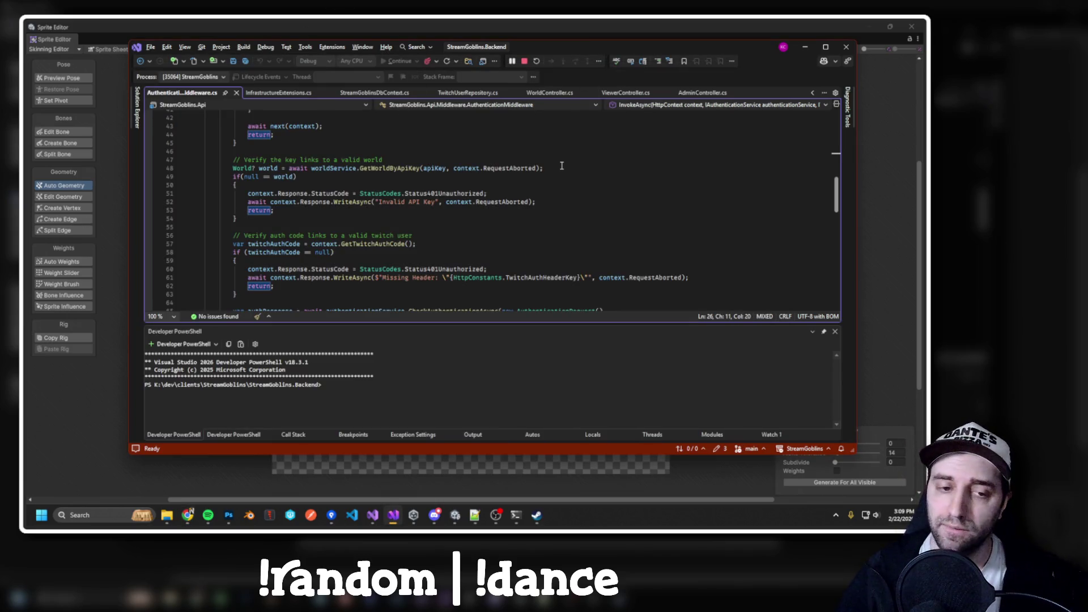
Rearrange the Unity windows and bring the StreamGoblins.Backend solution forward in Visual Studio.
{"action": "scroll", "coordinate": [399, 165], "scroll_direction": "up", "scroll_amount": 10}
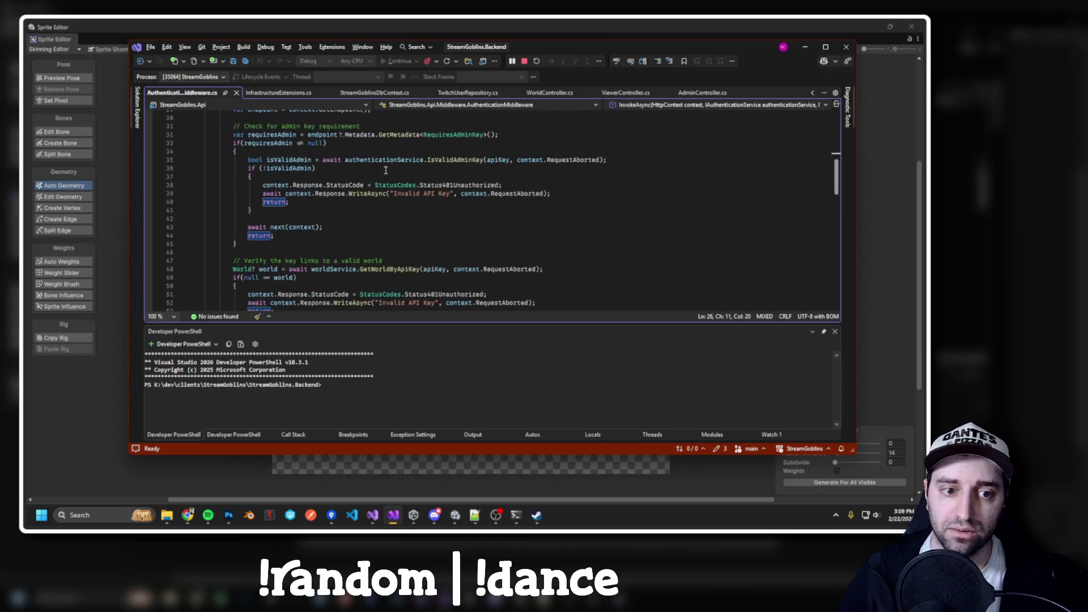
{"action": "left_click", "coordinate": [136, 111]}
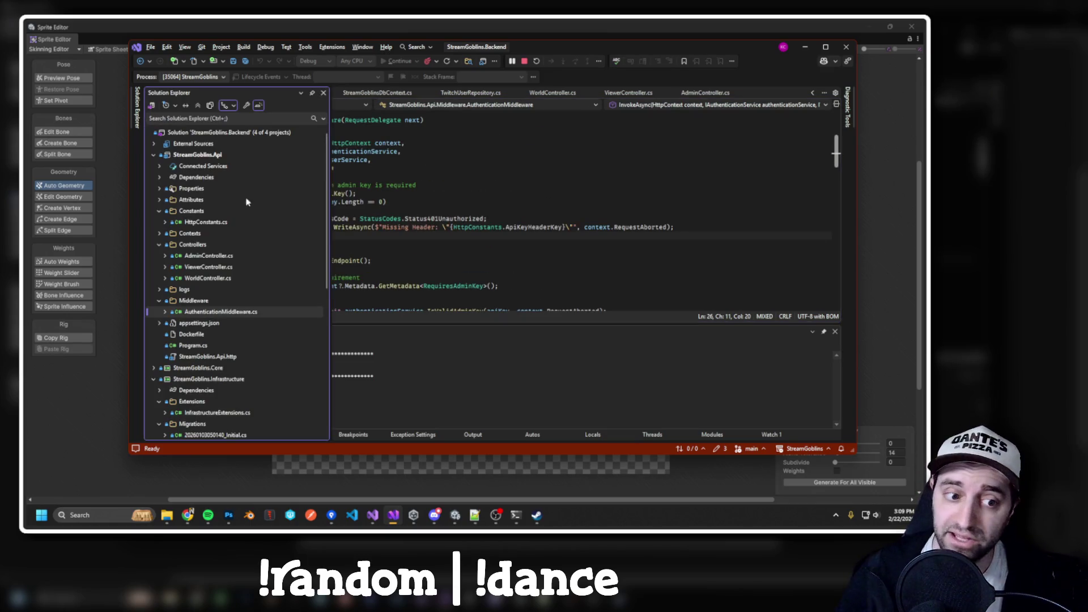
{"action": "left_click", "coordinate": [805, 47]}
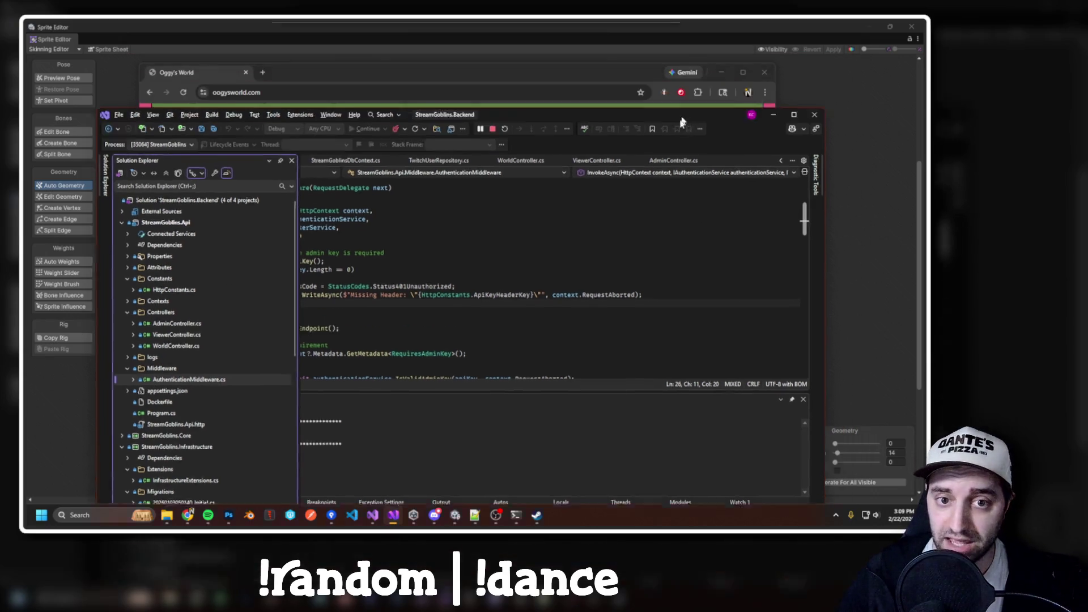
{"action": "double_click", "coordinate": [734, 26]}
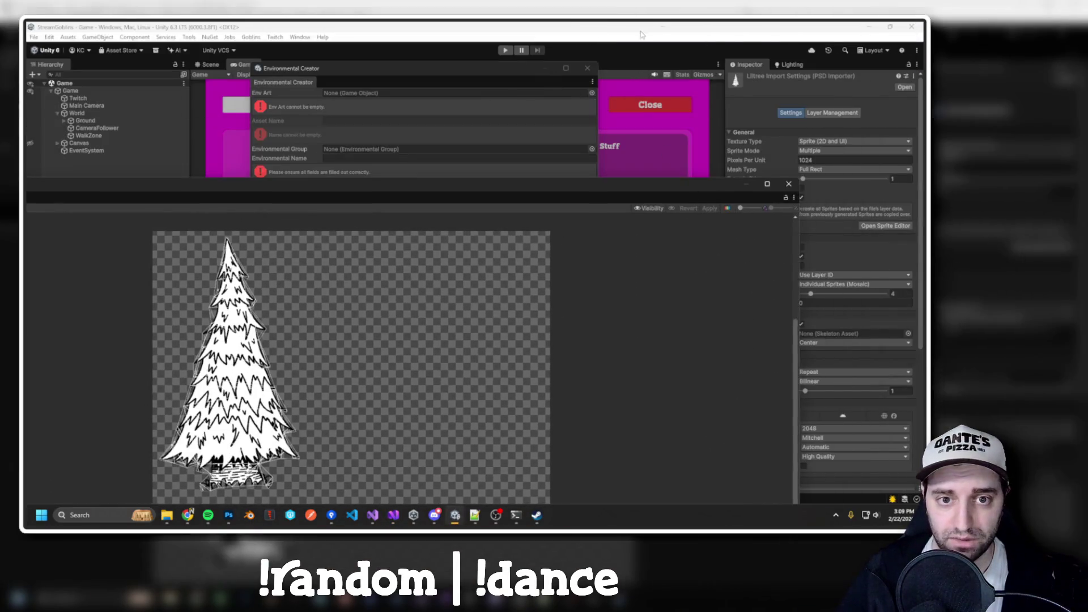
{"action": "left_click_drag", "start_coordinate": [499, 73], "coordinate": [23, 107]}
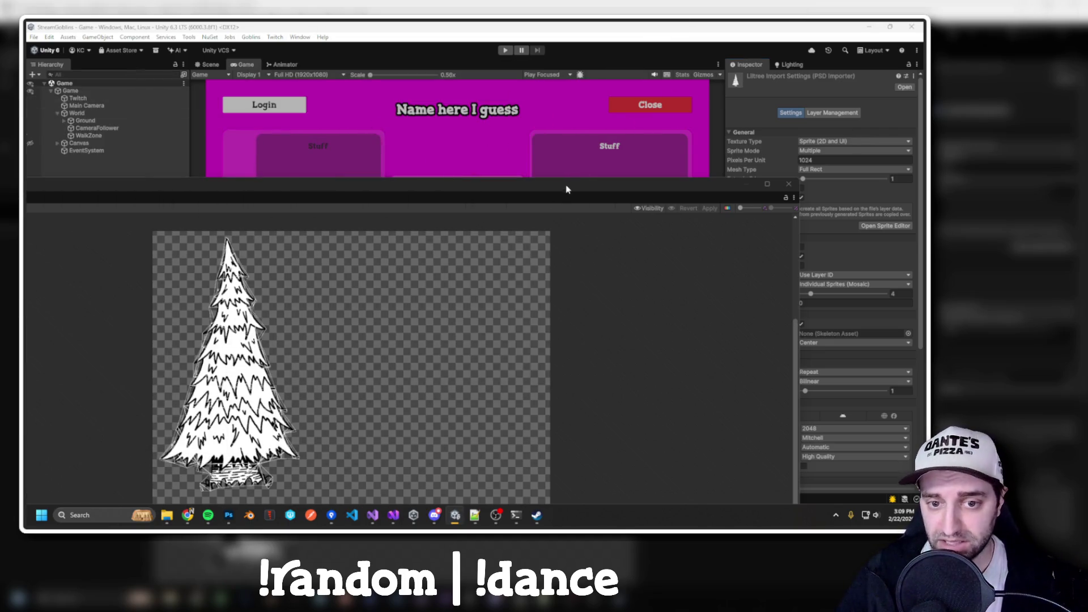
{"action": "left_click_drag", "start_coordinate": [567, 190], "coordinate": [649, 24]}
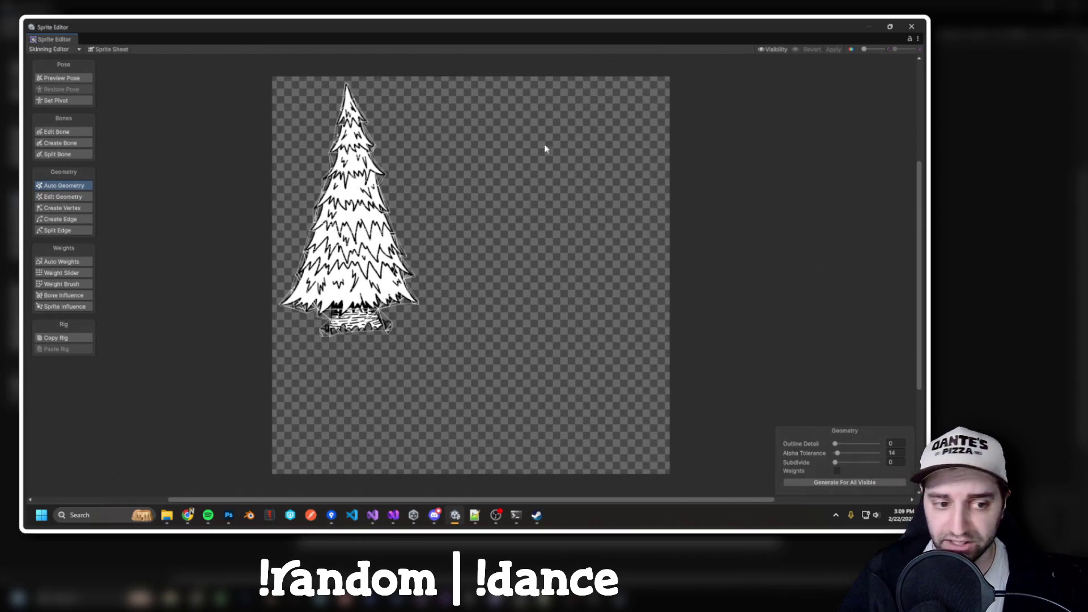
{"action": "mouse_move", "coordinate": [187, 515]}
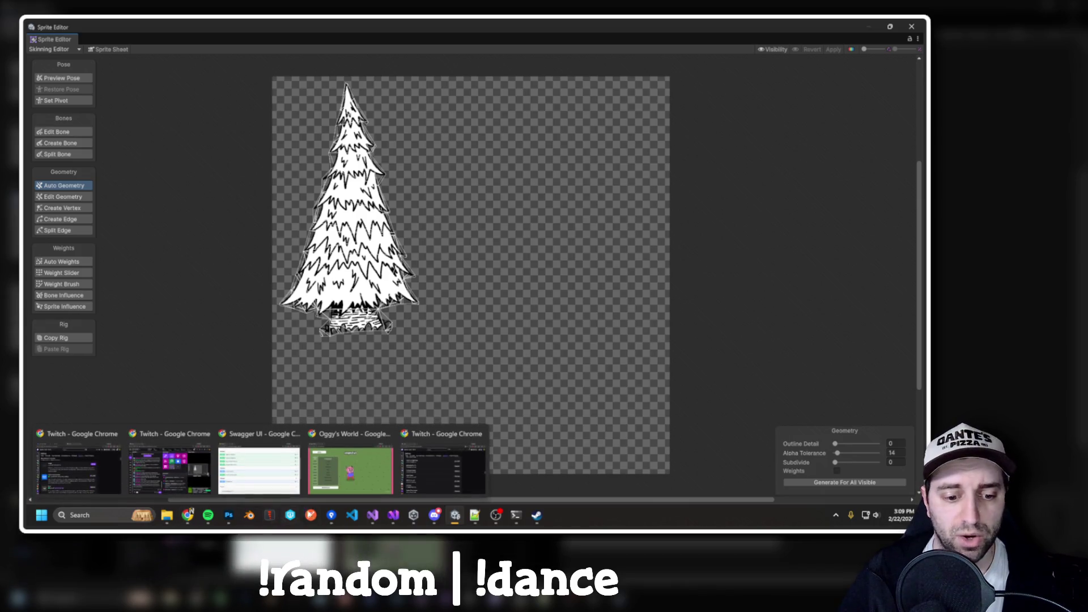
{"action": "left_click", "coordinate": [371, 517]}
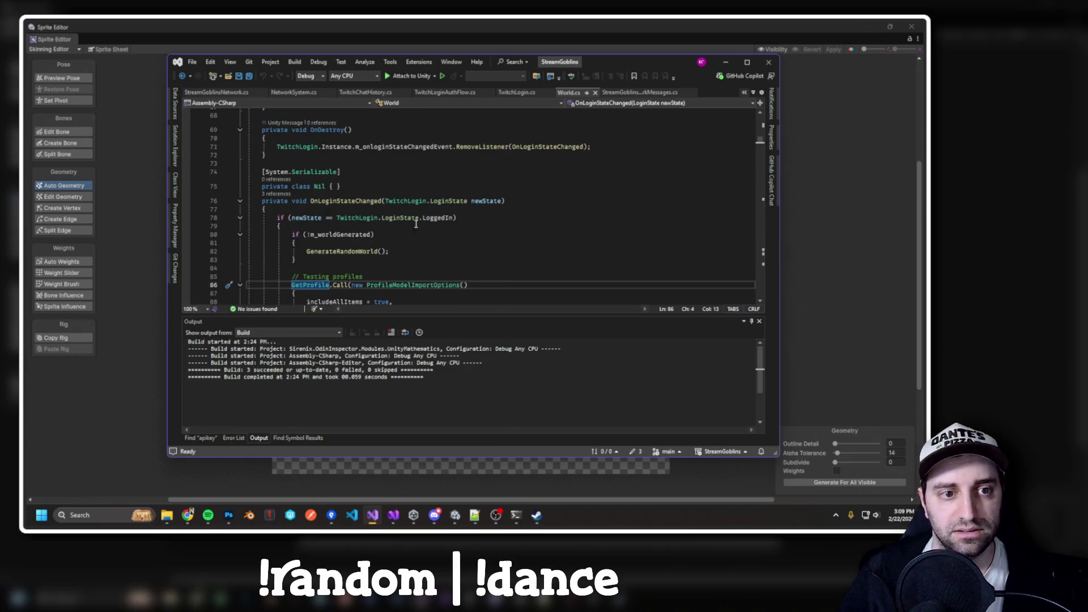
{"action": "left_click", "coordinate": [393, 514]}
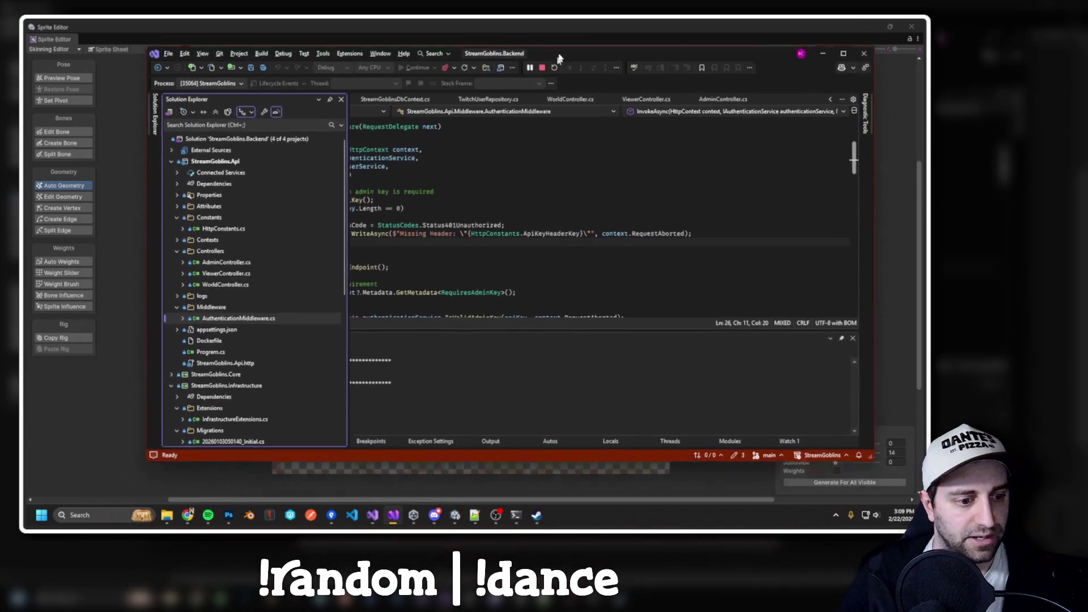
Open WorldController.cs, select its GetWorld method, then restore Unity's Sprite Editor as a floating window.
{"action": "double_click", "coordinate": [230, 274]}
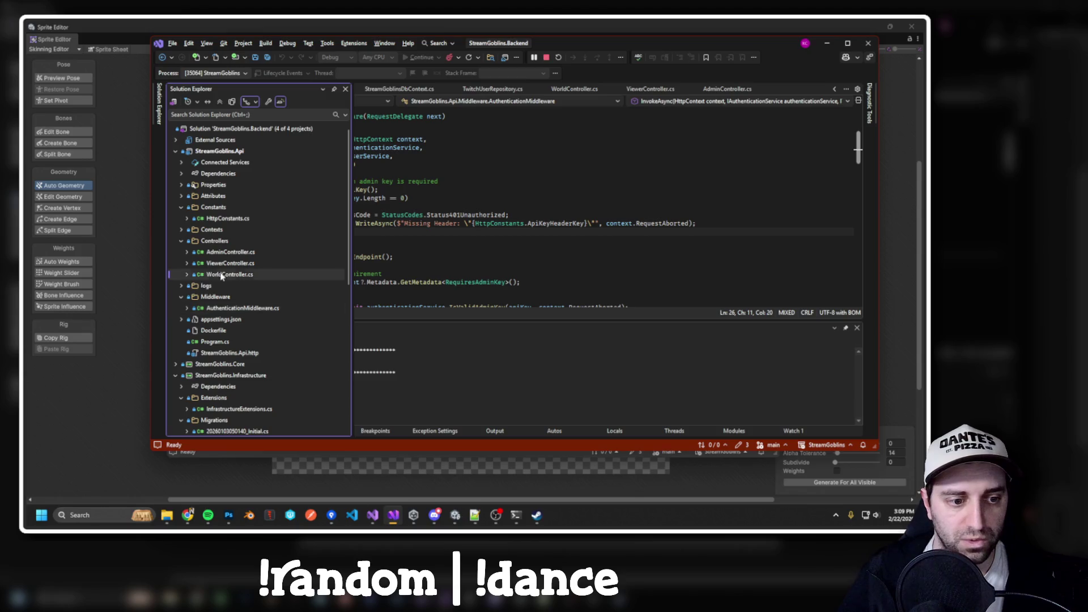
{"action": "left_click_drag", "start_coordinate": [301, 247], "coordinate": [256, 206]}
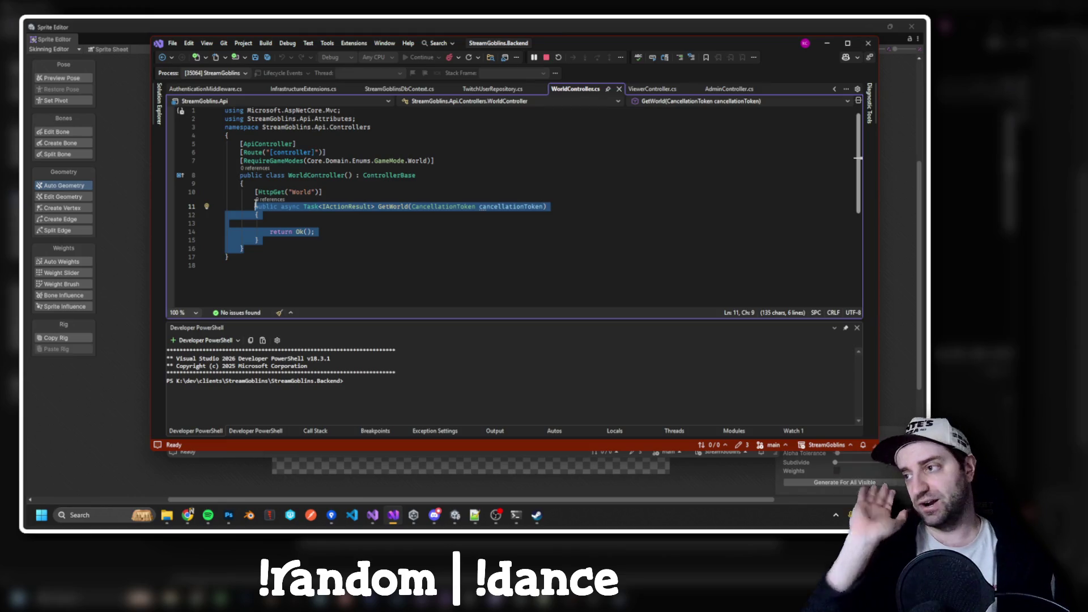
{"action": "left_click", "coordinate": [648, 26]}
{"action": "mouse_move", "coordinate": [637, 37]}
{"action": "left_mouse_down"}
{"action": "mouse_move", "coordinate": [639, 68]}
{"action": "mouse_move", "coordinate": [280, 92]}
{"action": "left_mouse_up"}
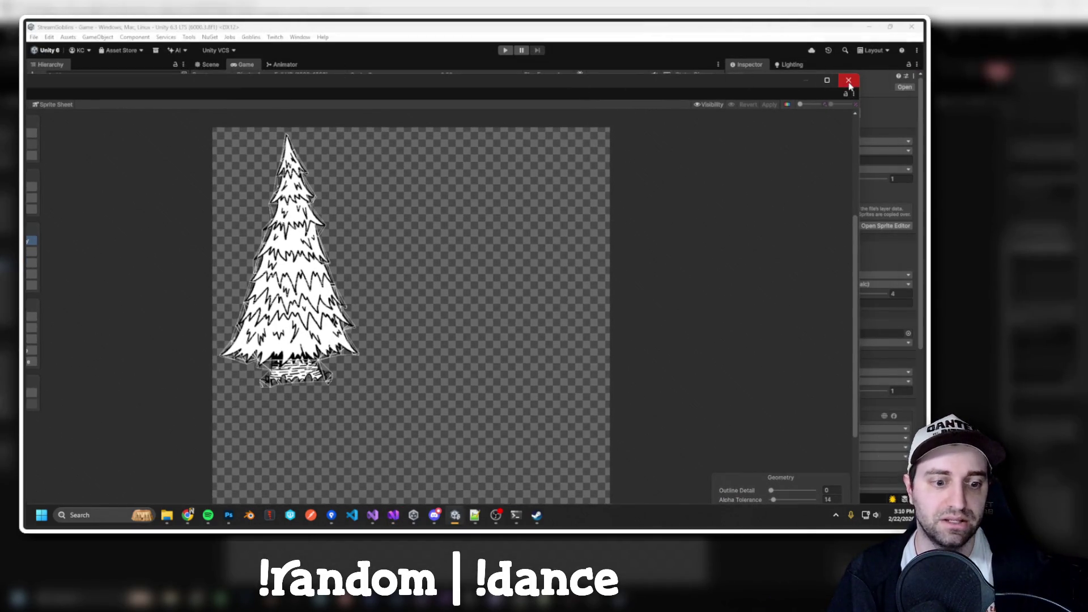
Close the Sprite Editor and set the Environmental Creator's Env Art to liltree and group to Trees.
{"action": "left_click", "coordinate": [849, 80]}
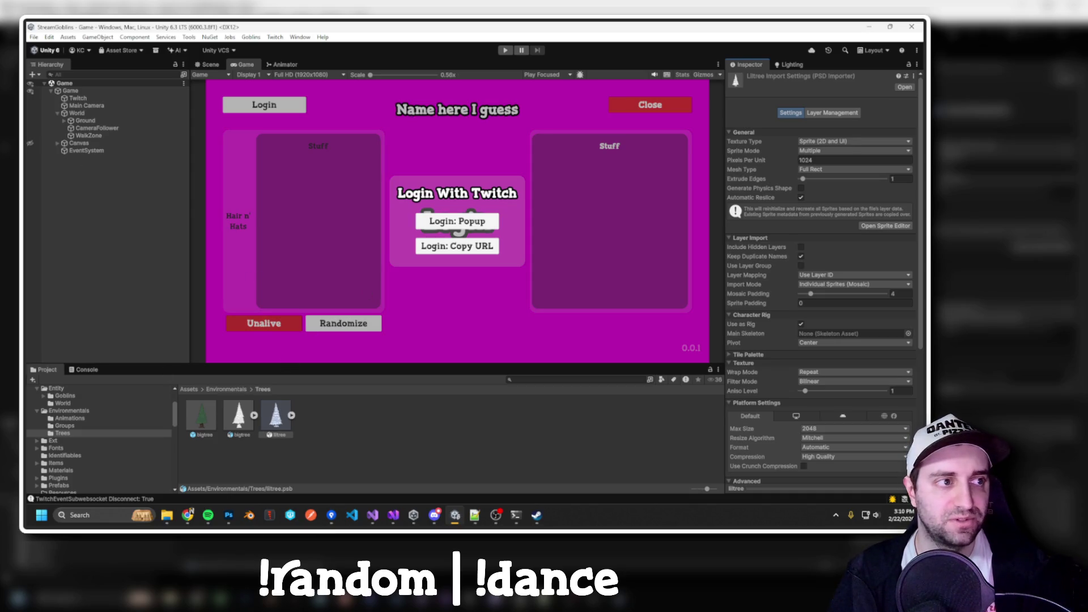
{"action": "left_click", "coordinate": [438, 100]}
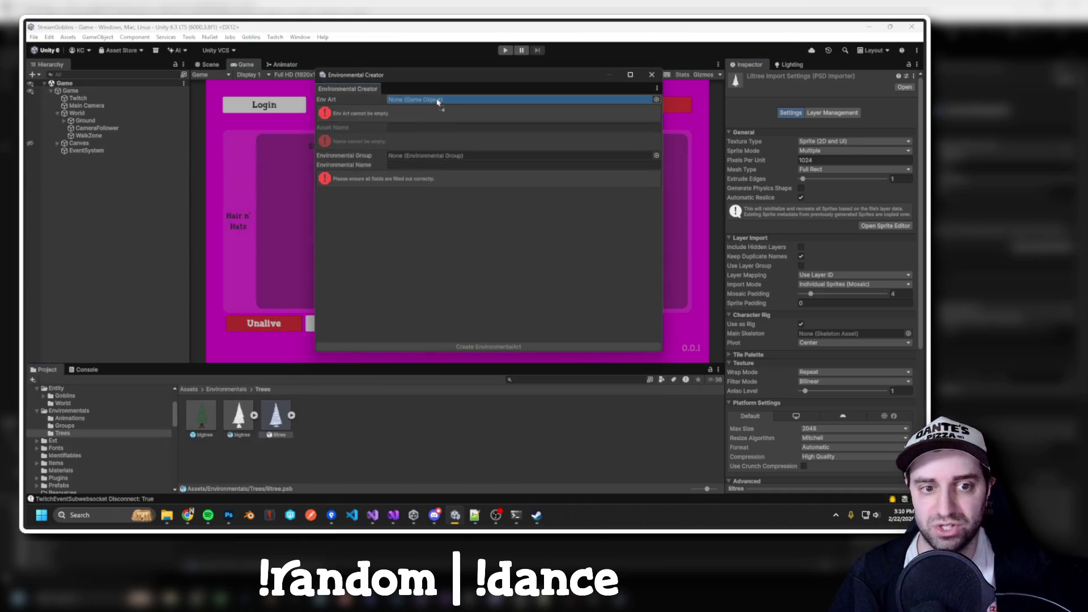
{"action": "left_click_drag", "start_coordinate": [438, 102], "coordinate": [441, 103]}
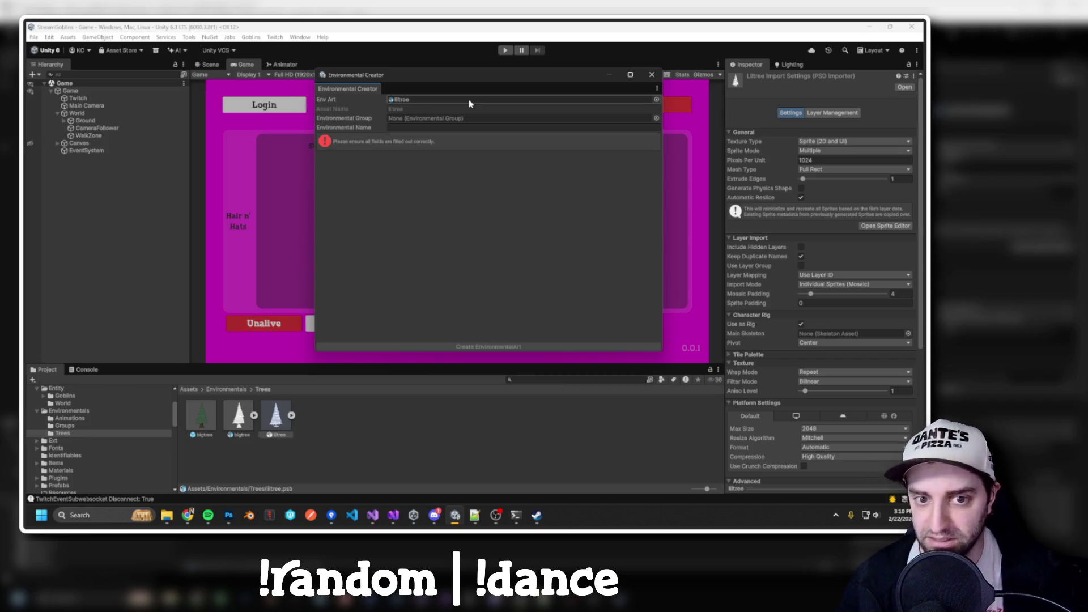
{"action": "left_click", "coordinate": [656, 118]}
{"action": "double_click", "coordinate": [708, 160]}
Enter the name "Lil' Tree", then close the Environmental Creator without creating anything.
{"action": "left_click", "coordinate": [395, 127]}
{"action": "type", "text": "L"}
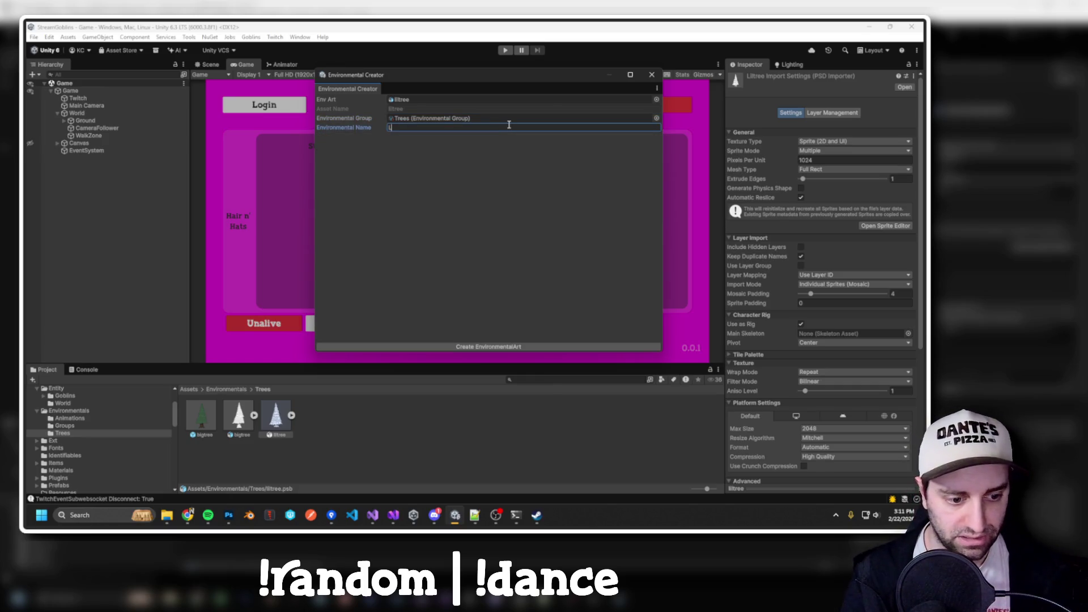
{"action": "key", "text": "BackSpace"}
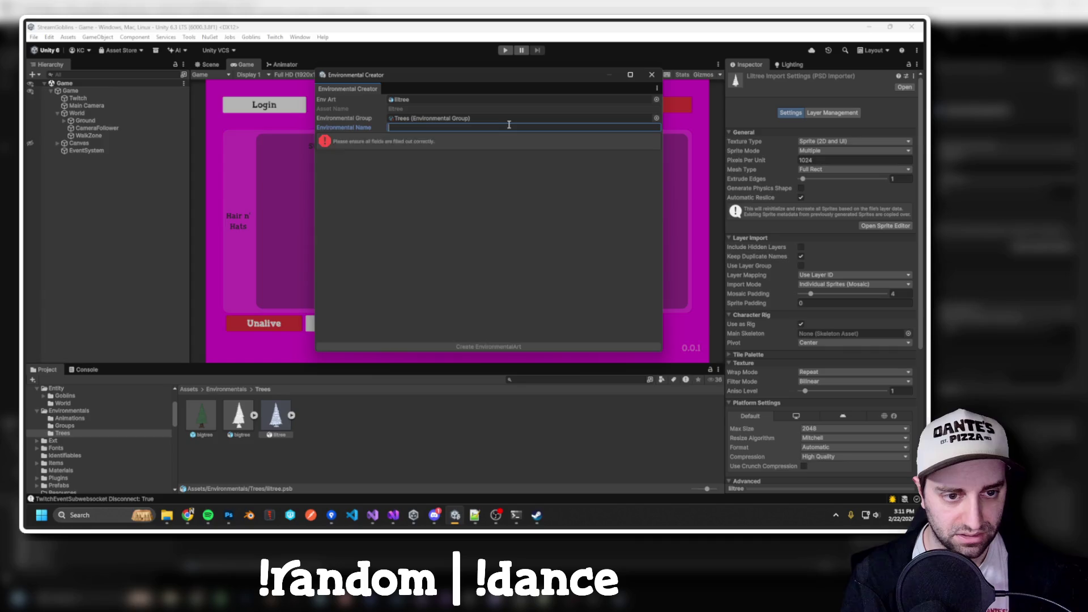
{"action": "type", "text": "l' Tree"}
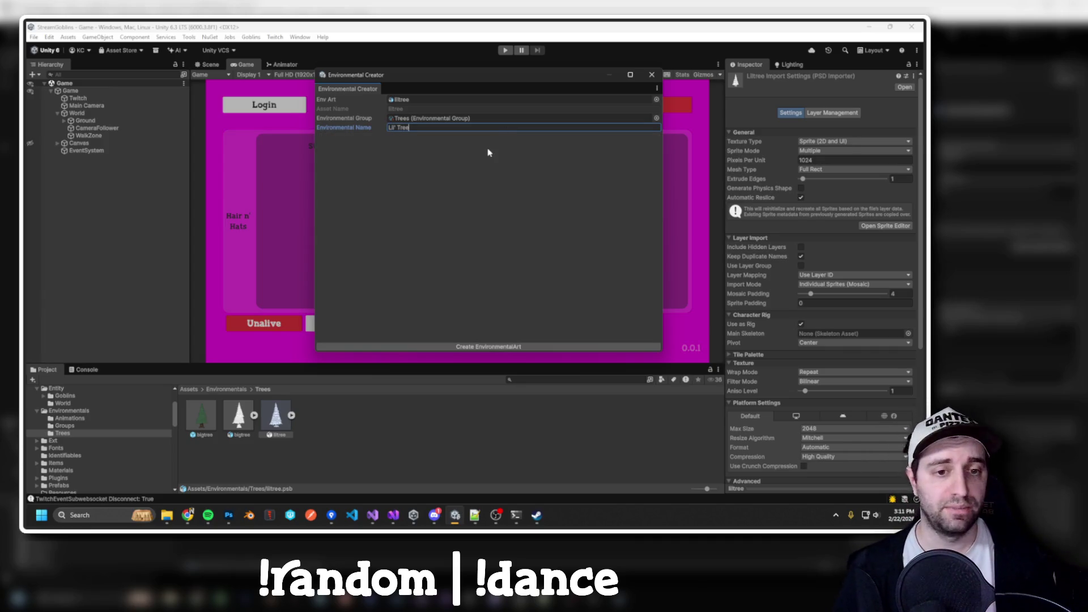
{"action": "left_click", "coordinate": [652, 74]}
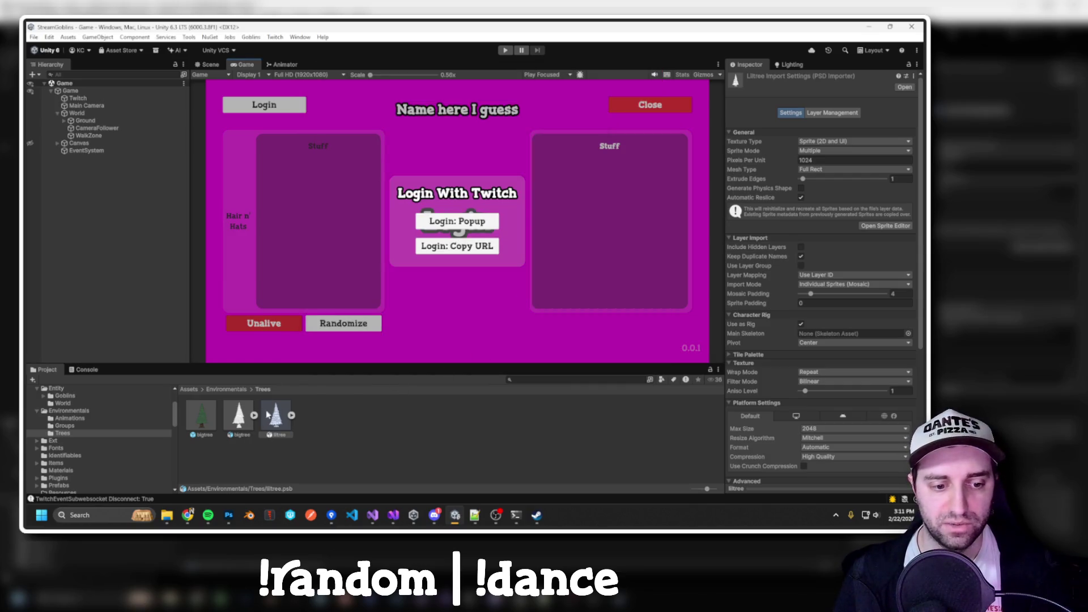
Reopen the Environmental Creator from the Goblins menu with liltree as Env Art and the Trees group.
{"action": "left_click", "coordinate": [251, 37]}
{"action": "mouse_move", "coordinate": [277, 68]}
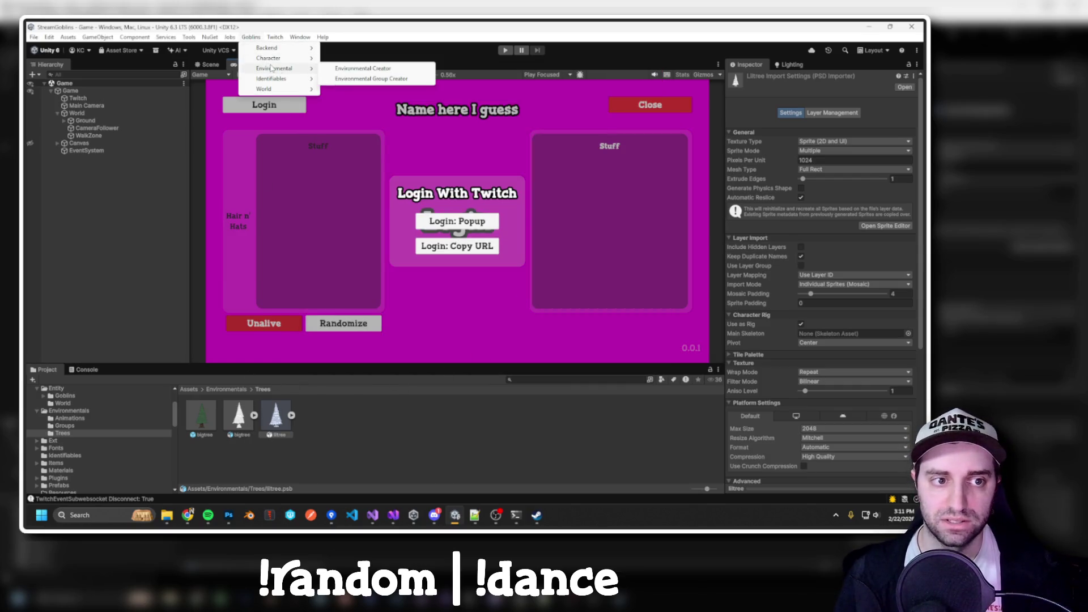
{"action": "left_click", "coordinate": [350, 69]}
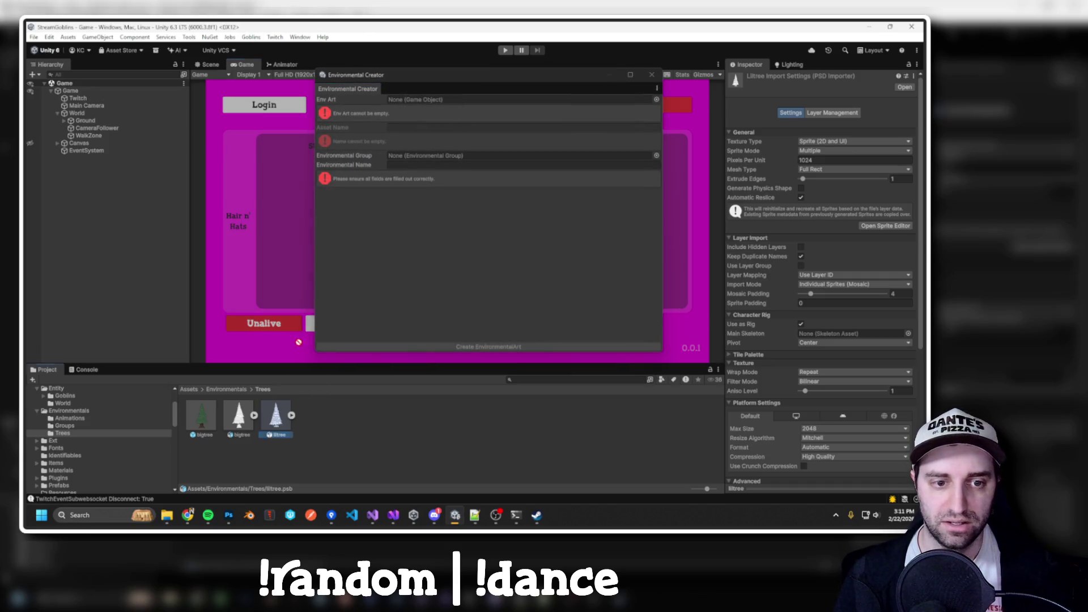
{"action": "left_click_drag", "start_coordinate": [410, 107], "coordinate": [413, 100]}
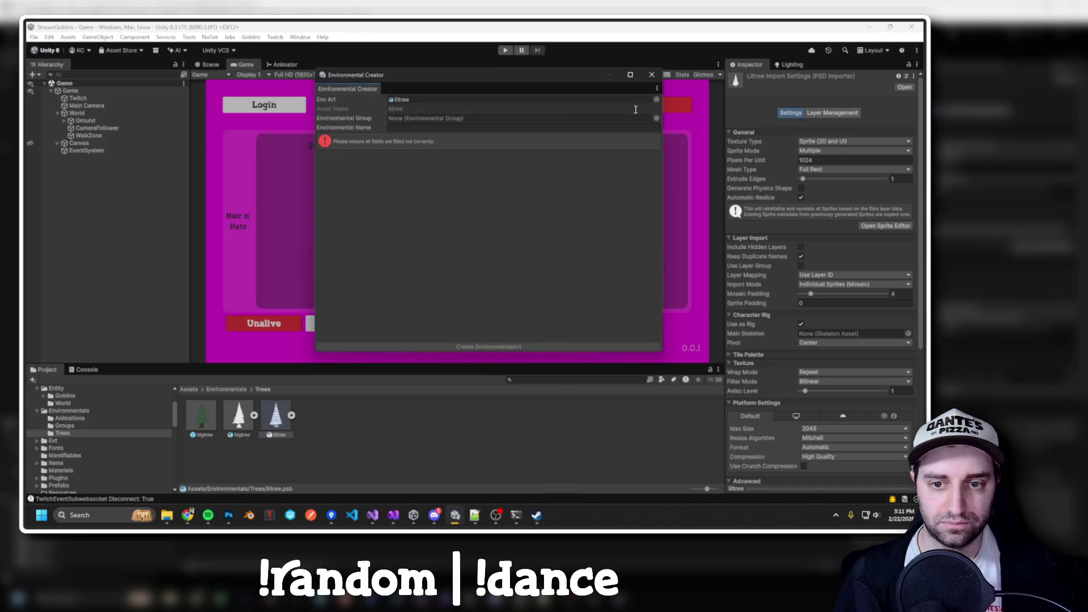
{"action": "left_click", "coordinate": [655, 118]}
{"action": "double_click", "coordinate": [700, 163]}
Name it "Lil' Tree", create the environmental art, and show the resulting console error.
{"action": "left_click", "coordinate": [407, 127]}
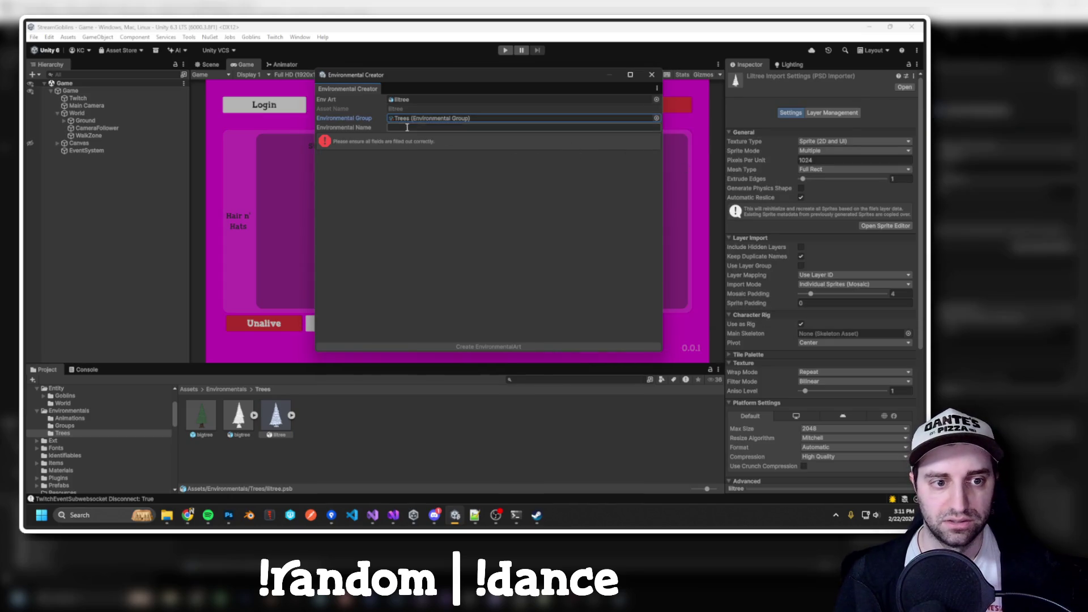
{"action": "type", "text": "Lil' Tree"}
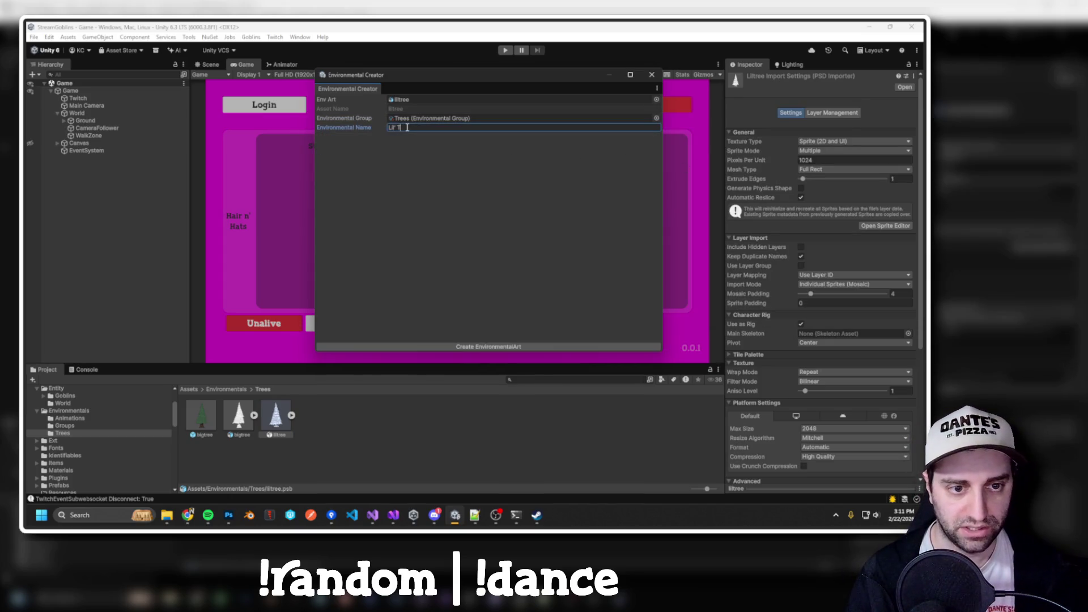
{"action": "left_click", "coordinate": [494, 347]}
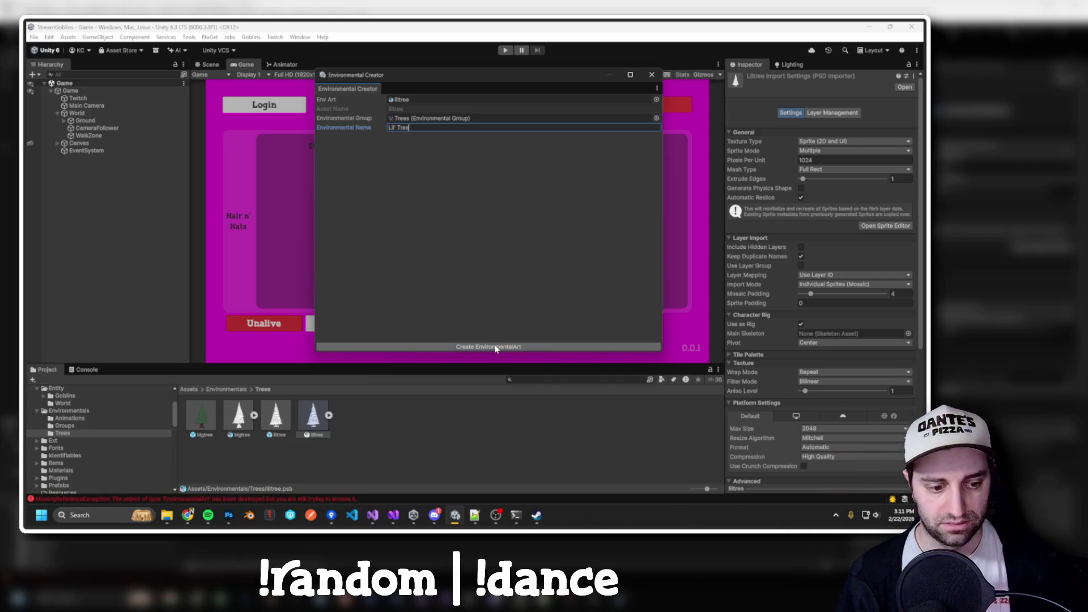
{"action": "left_click", "coordinate": [264, 498]}
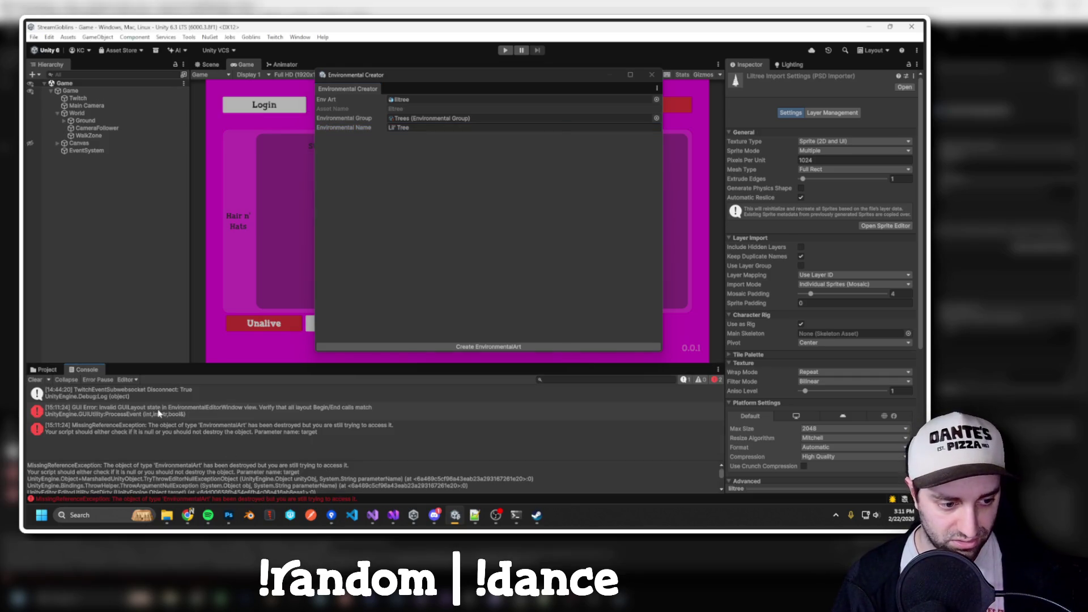
Read and clear the MissingReferenceException, then compare the liltree and bigtree prefabs in the Inspector.
{"action": "left_click", "coordinate": [144, 432]}
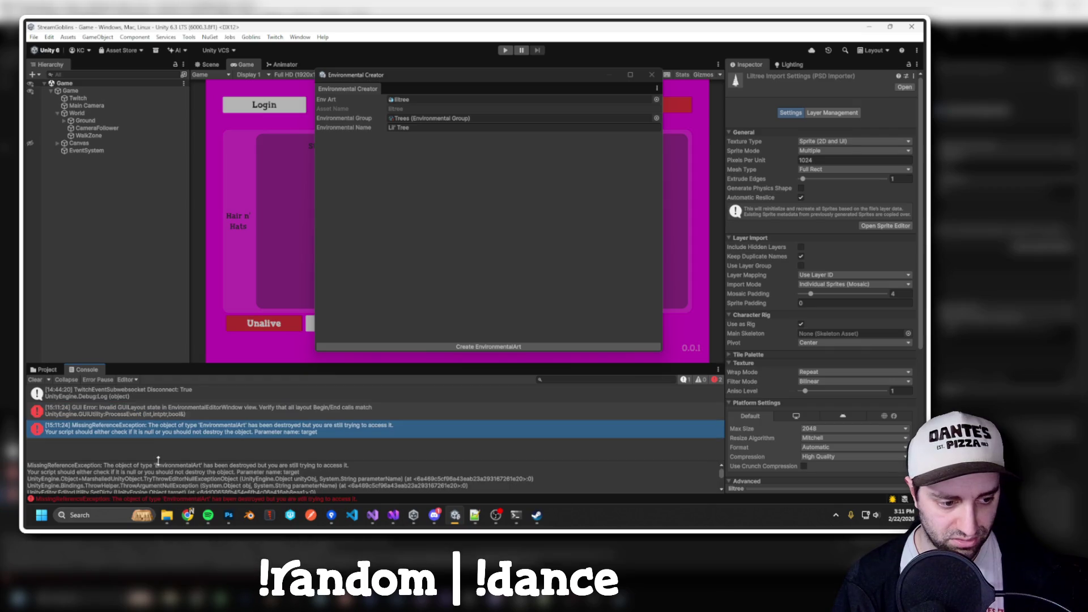
{"action": "left_click", "coordinate": [35, 380]}
{"action": "left_click", "coordinate": [45, 370]}
{"action": "left_click", "coordinate": [276, 430]}
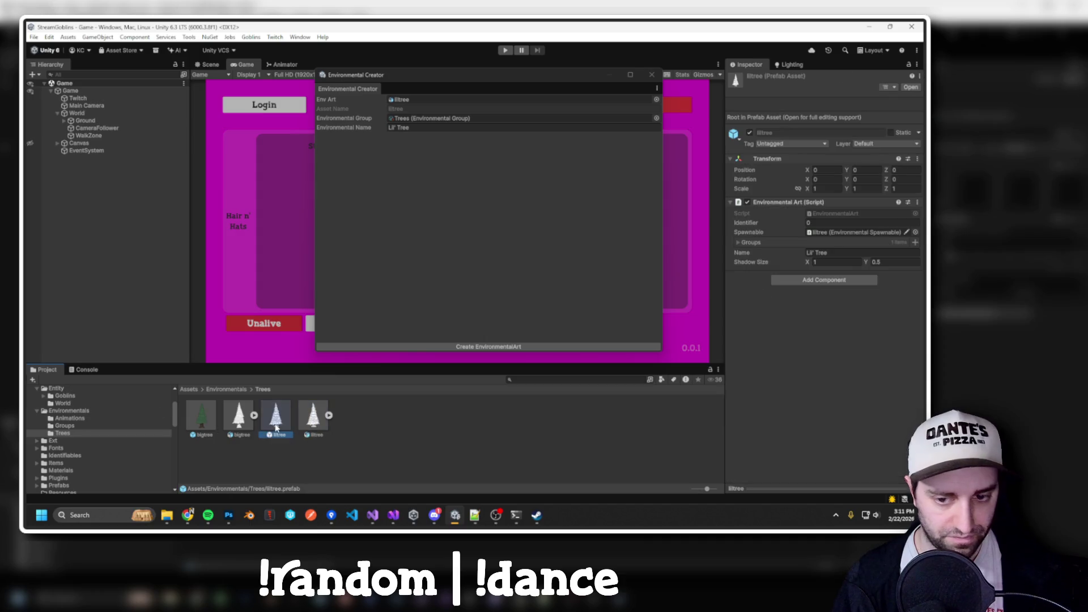
{"action": "left_click", "coordinate": [195, 427]}
{"action": "left_click", "coordinate": [276, 418]}
{"action": "left_click", "coordinate": [196, 418]}
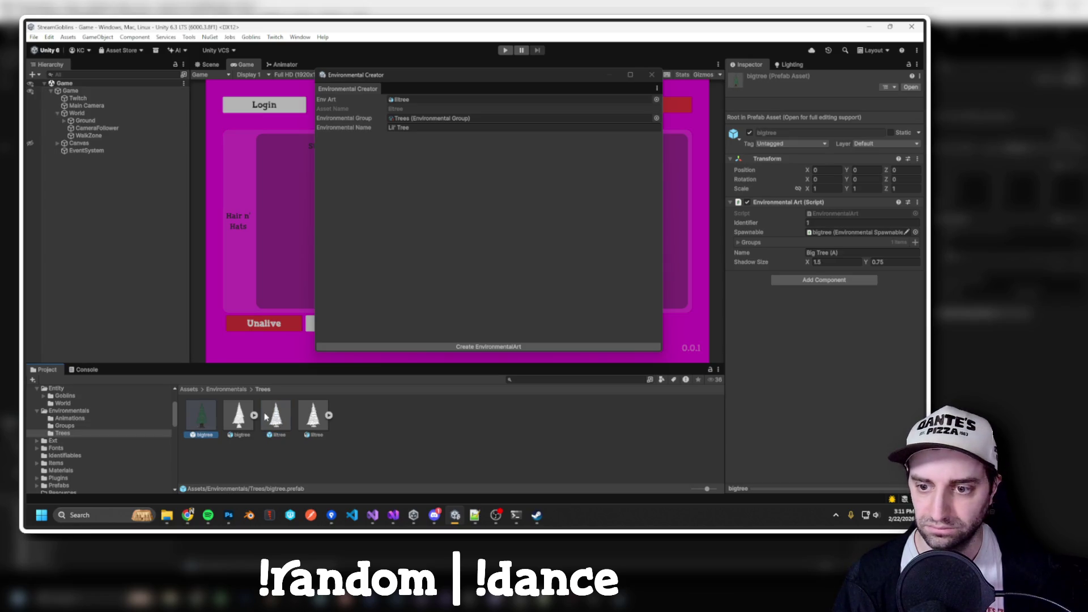
{"action": "left_click", "coordinate": [275, 422]}
{"action": "left_click", "coordinate": [197, 427]}
{"action": "left_click", "coordinate": [275, 418]}
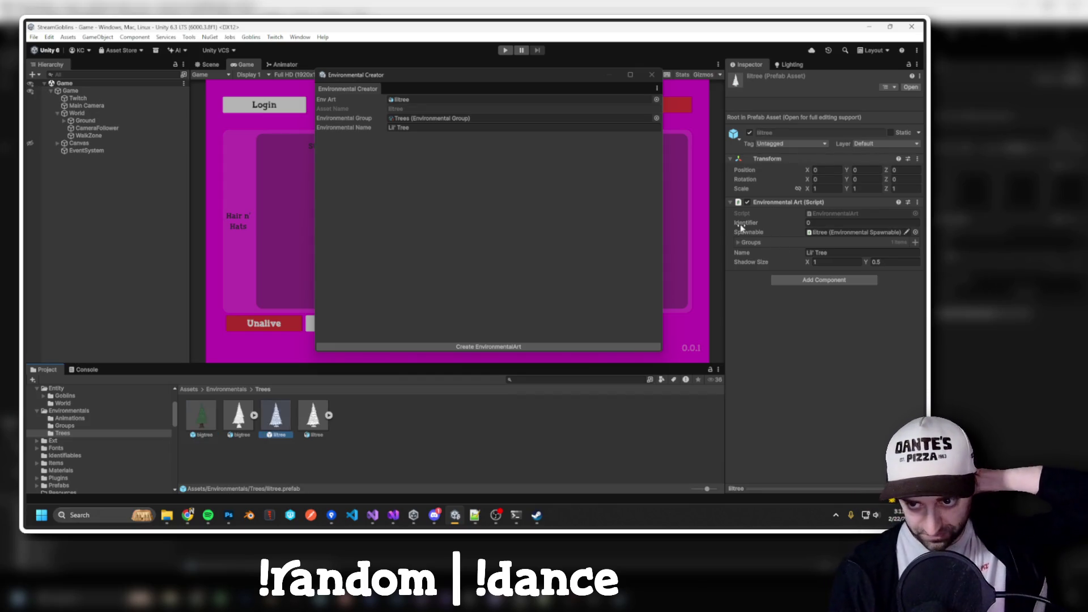
Check liltree's Identifier stays 0, move the Environmental Creator out of view, and select the duplicate tree asset.
{"action": "left_click", "coordinate": [811, 224]}
{"action": "left_click", "coordinate": [342, 302]}
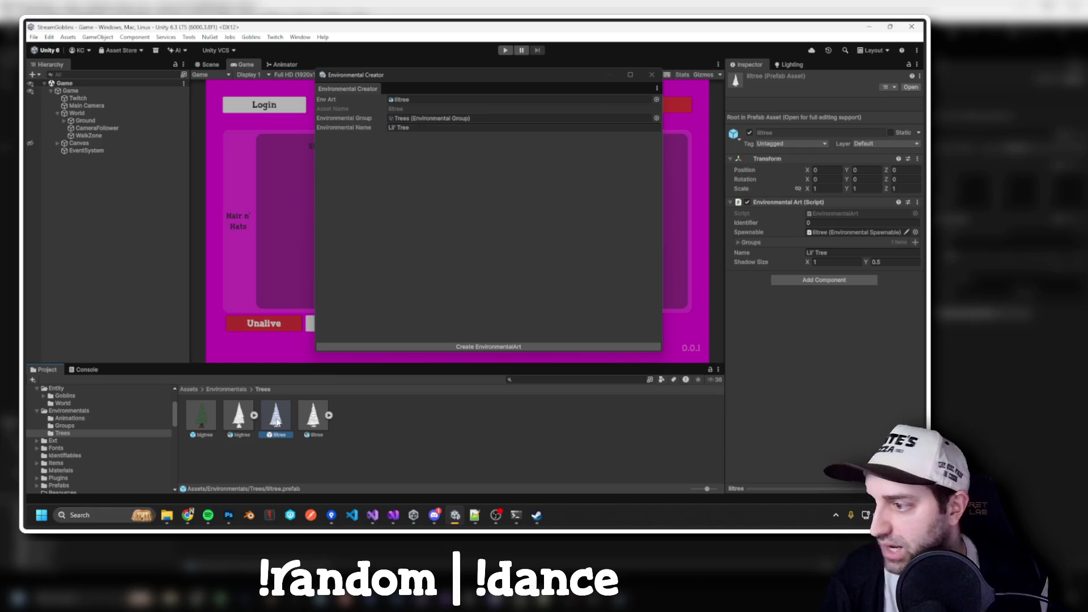
{"action": "left_click_drag", "start_coordinate": [511, 81], "coordinate": [541, 76]}
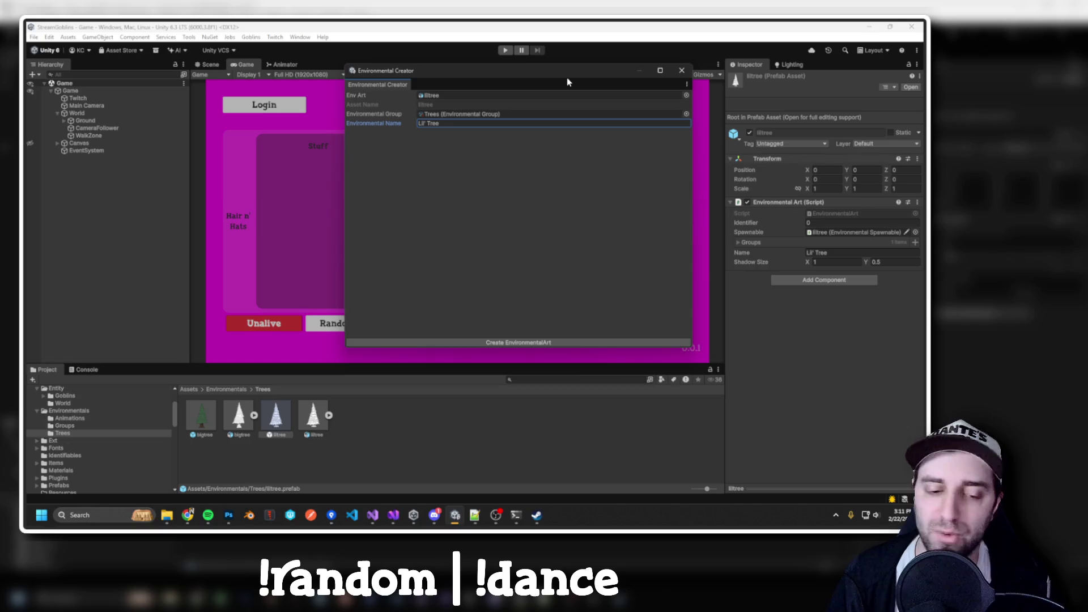
{"action": "left_click_drag", "start_coordinate": [560, 84], "coordinate": [427, 106]}
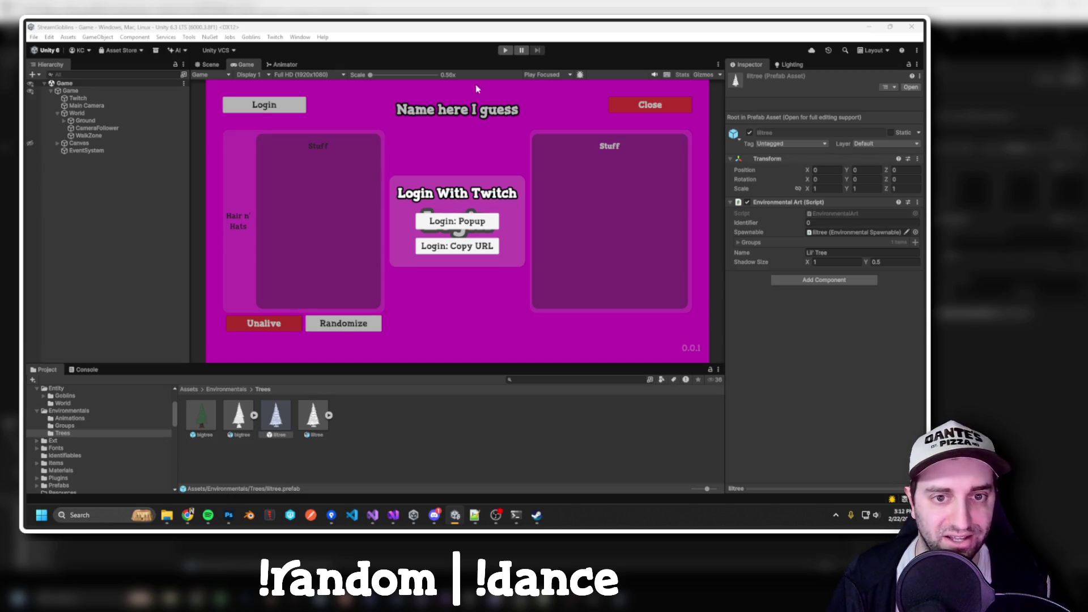
{"action": "left_click", "coordinate": [319, 435]}
Delete the duplicate tree asset and inspect the scene's Game object components.
{"action": "key", "text": "Delete"}
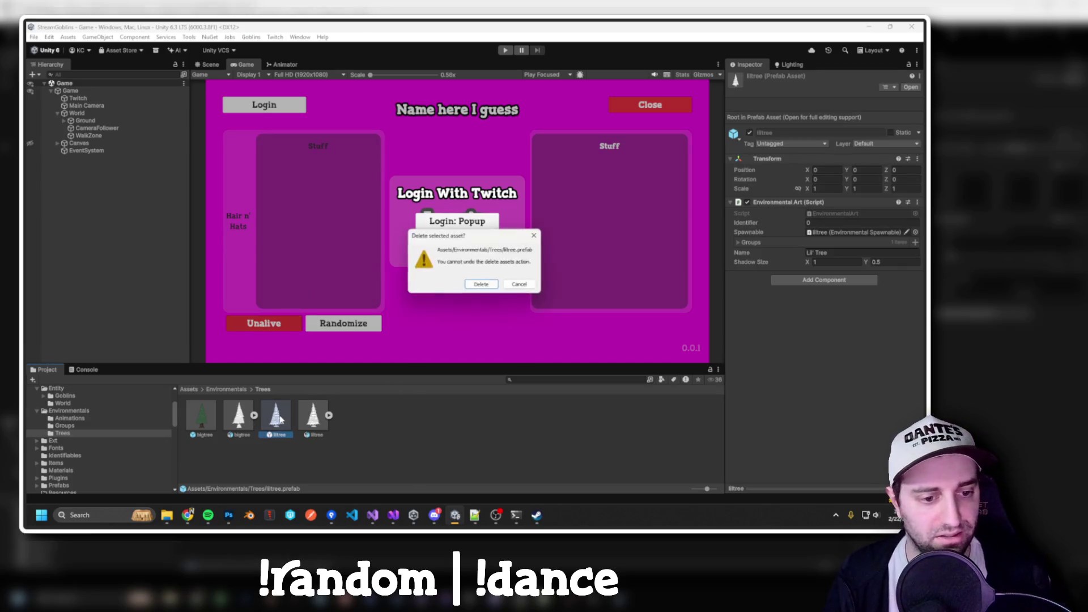
{"action": "key", "text": "Return"}
{"action": "left_click", "coordinate": [79, 143]}
{"action": "left_click", "coordinate": [86, 150]}
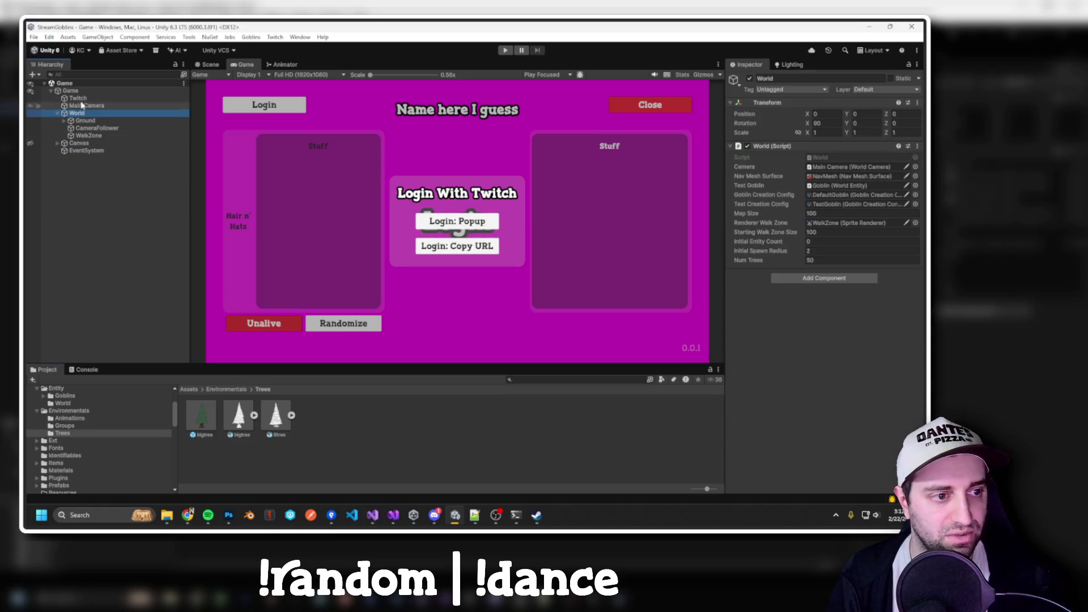
{"action": "left_click", "coordinate": [70, 90]}
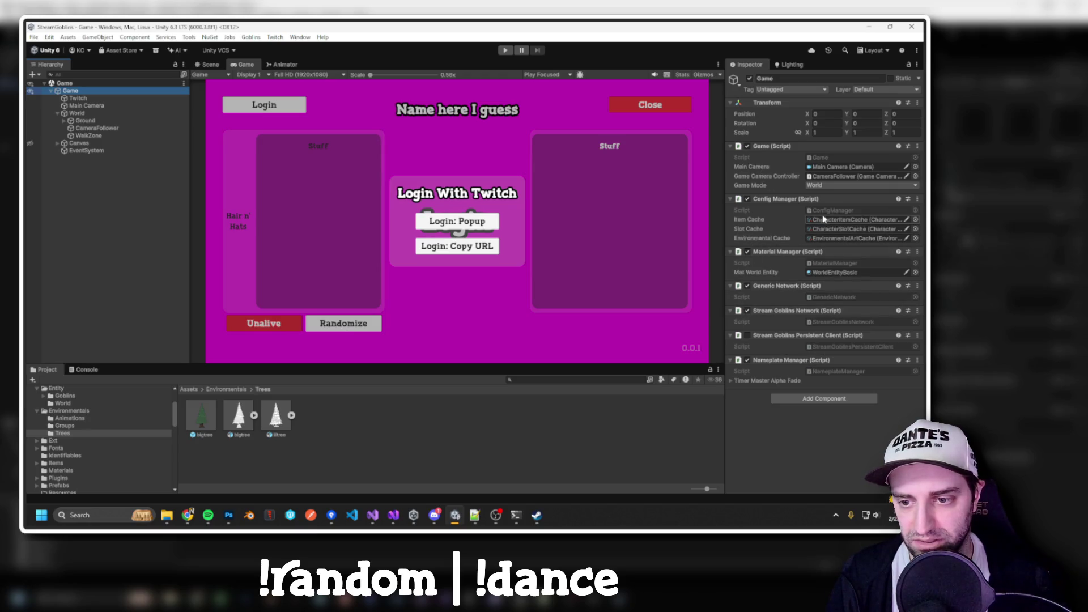
Open the Environmental Art Cache to see its single bigtree element and check the group cache.
{"action": "left_click", "coordinate": [820, 238]}
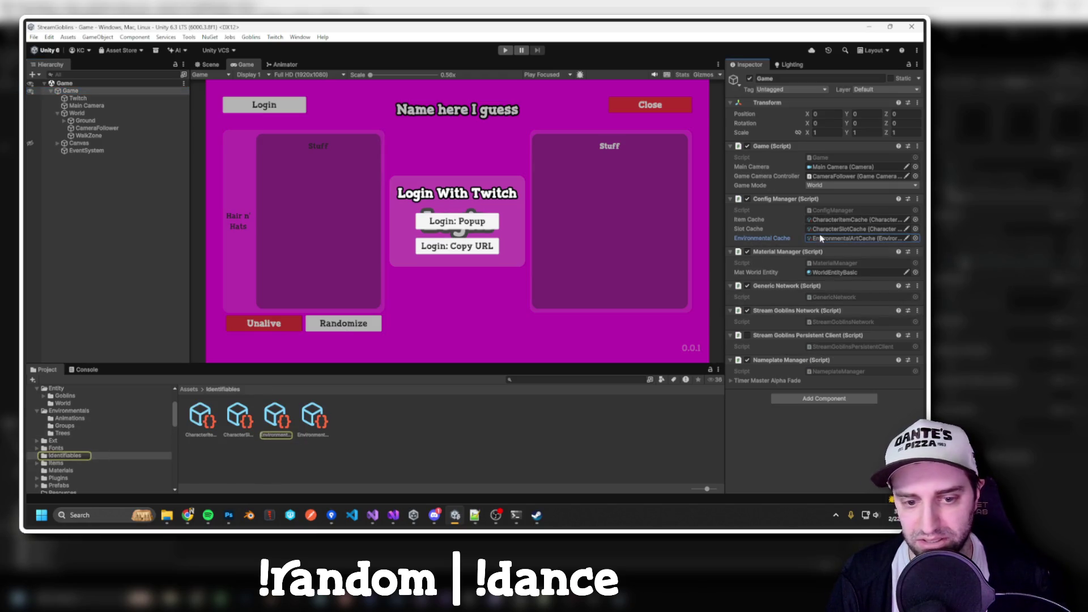
{"action": "left_click", "coordinate": [288, 429]}
{"action": "left_click", "coordinate": [737, 111]}
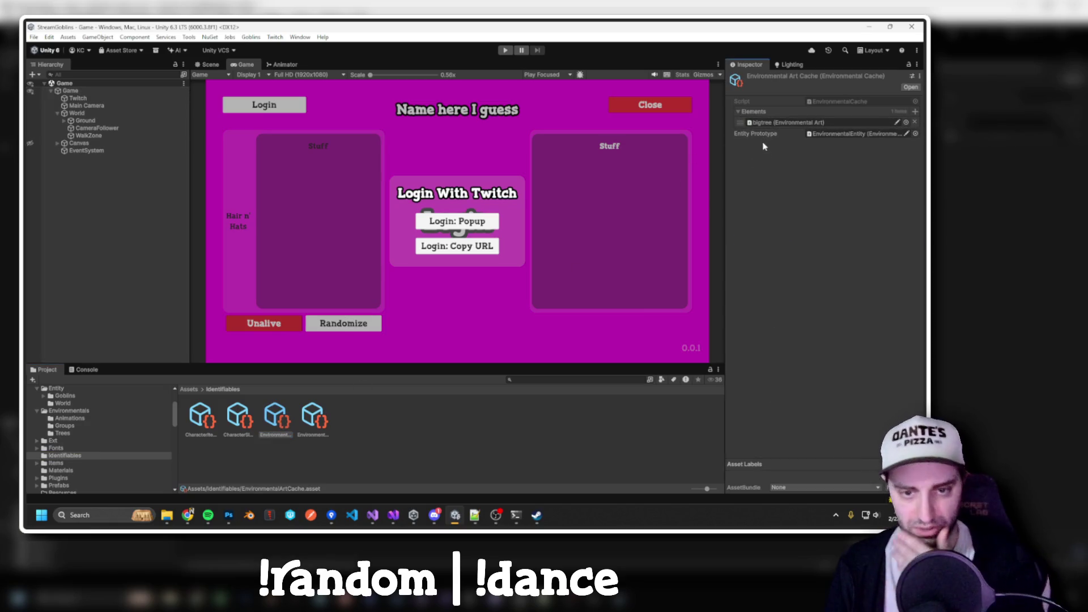
{"action": "left_click", "coordinate": [309, 421]}
{"action": "left_click", "coordinate": [290, 422]}
{"action": "left_click", "coordinate": [309, 425]}
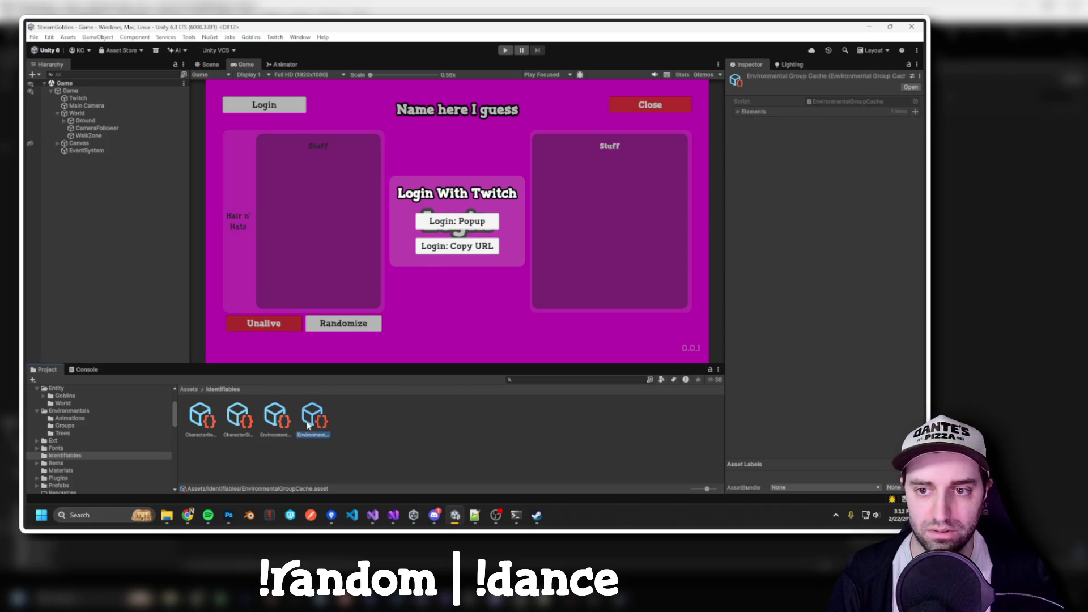
{"action": "left_click", "coordinate": [276, 431]}
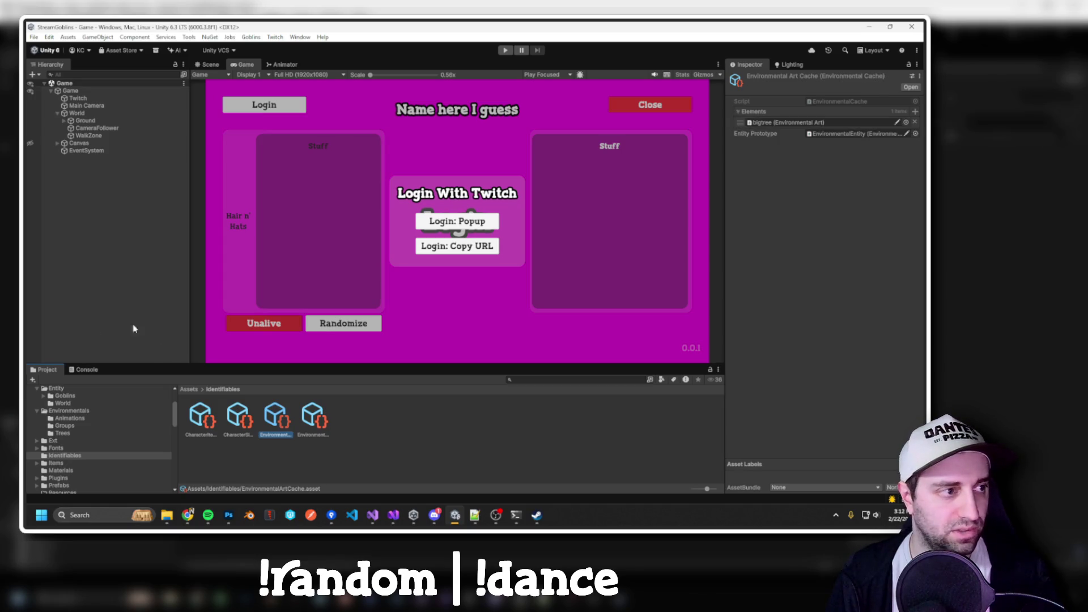
{"action": "double_click", "coordinate": [276, 425]}
Arrange the Visual Studio and Environmental Creator windows side by side.
{"action": "left_click", "coordinate": [372, 515]}
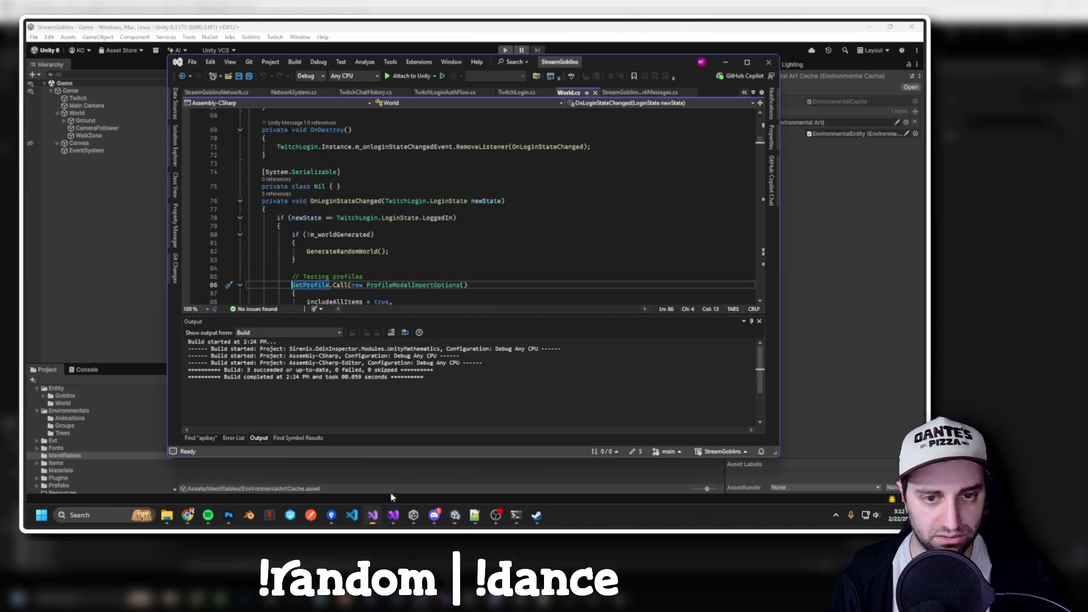
{"action": "mouse_move", "coordinate": [595, 70]}
{"action": "left_mouse_down"}
{"action": "mouse_move", "coordinate": [653, 195]}
{"action": "mouse_move", "coordinate": [635, 118]}
{"action": "left_mouse_up"}
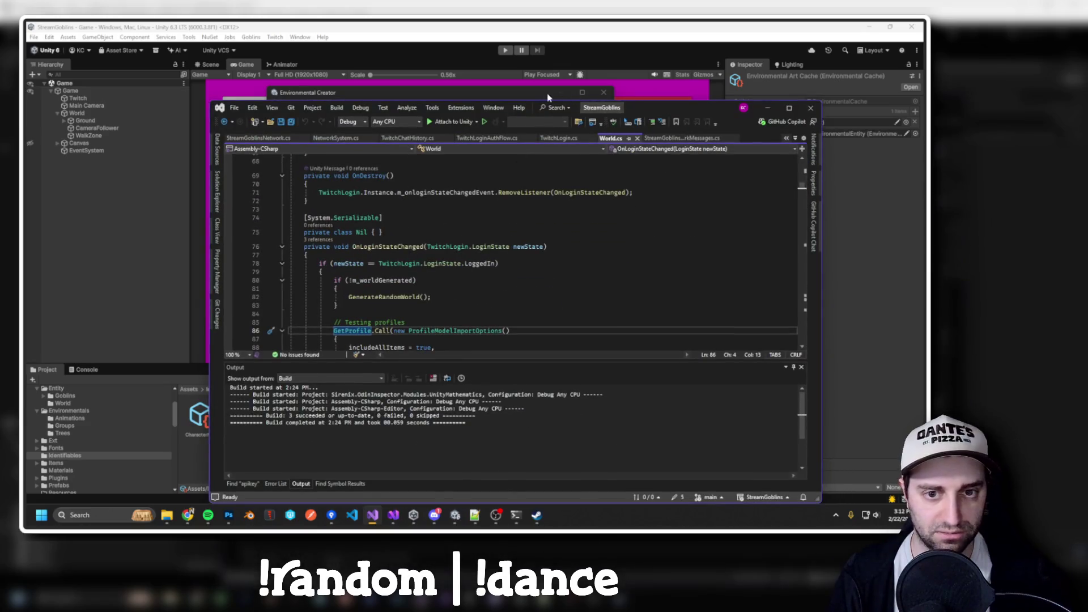
{"action": "left_click", "coordinate": [395, 61]}
{"action": "left_click_drag", "start_coordinate": [395, 61], "coordinate": [347, 41]}
{"action": "key", "text": "alt+Tab"}
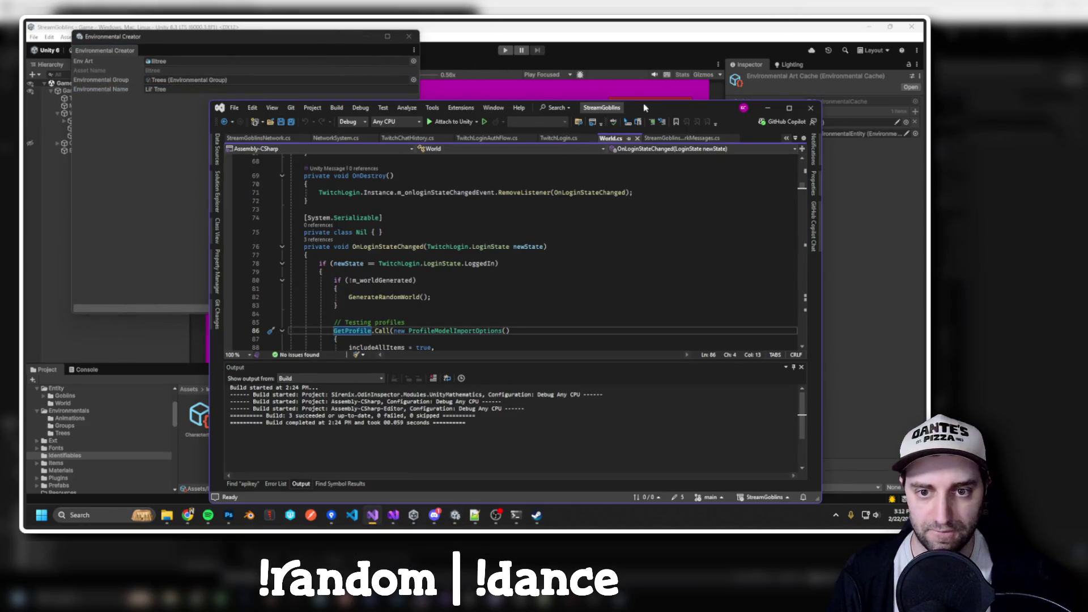
{"action": "scroll", "coordinate": [551, 261], "scroll_direction": "down", "scroll_amount": 1}
{"action": "left_click", "coordinate": [551, 261]}
Open EnvironmentalCreatorWindow.cs via Ctrl+T search and build to attach the debugger to Unity.
{"action": "key", "text": "ctrl+t"}
{"action": "type", "text": "environme"}
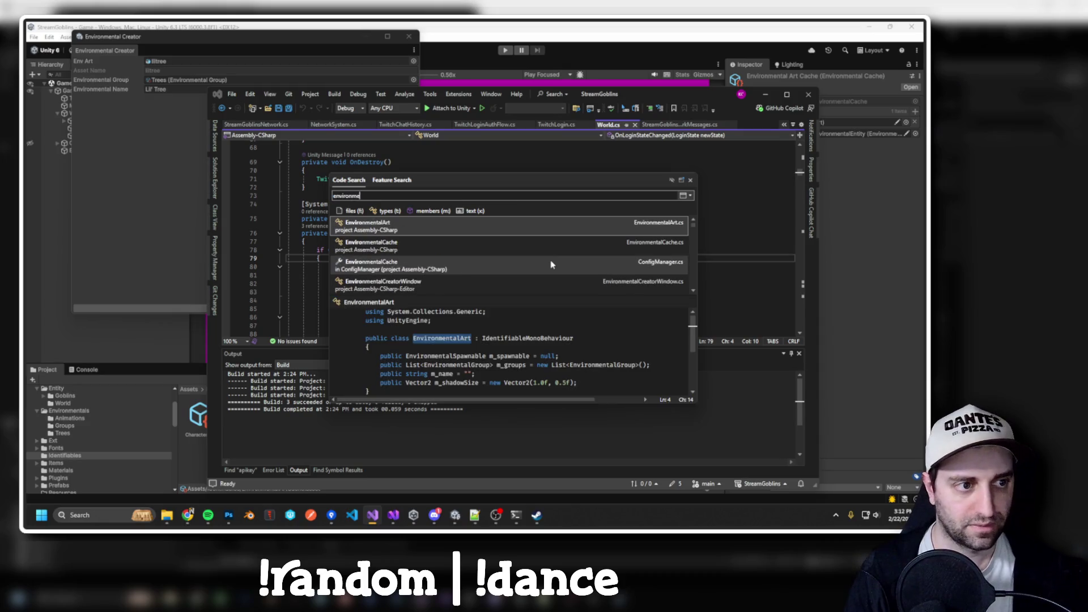
{"action": "type", "text": "ntalcrea"}
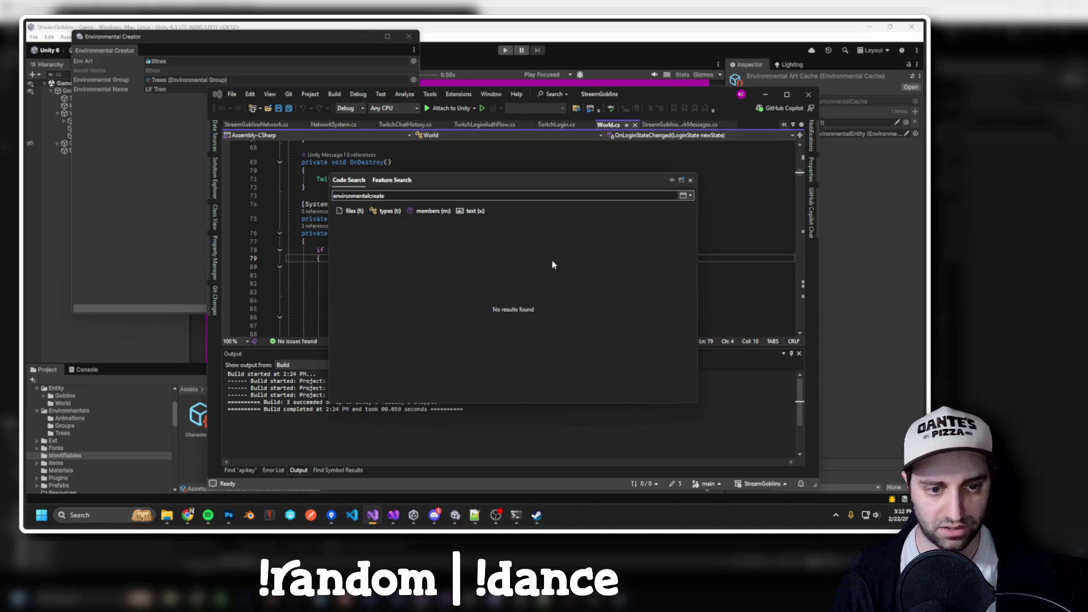
{"action": "left_click", "coordinate": [459, 227]}
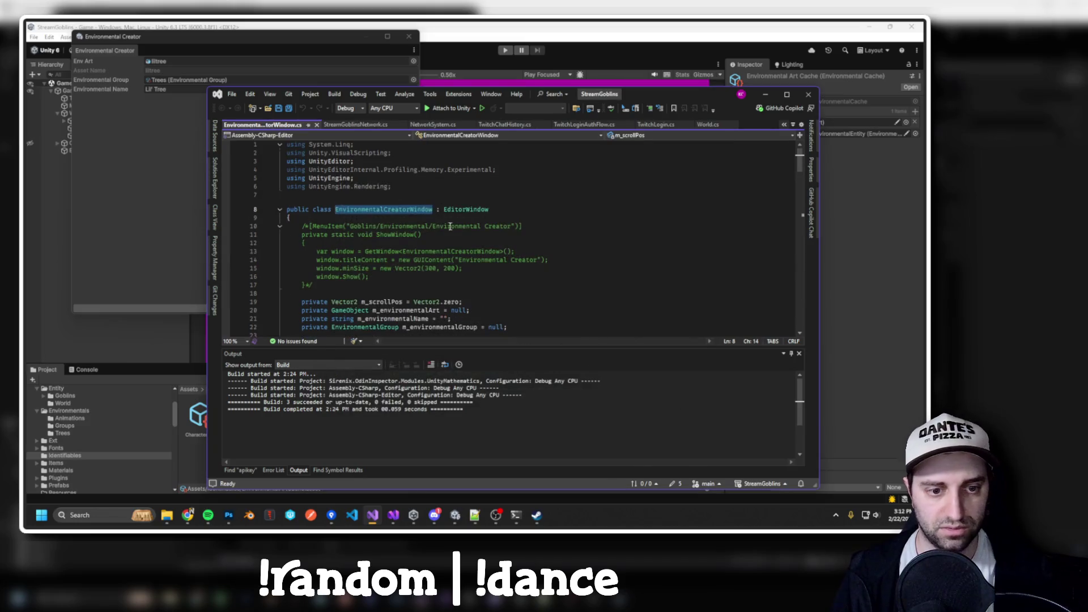
{"action": "left_click", "coordinate": [461, 227]}
{"action": "key", "text": "ctrl+shift+b"}
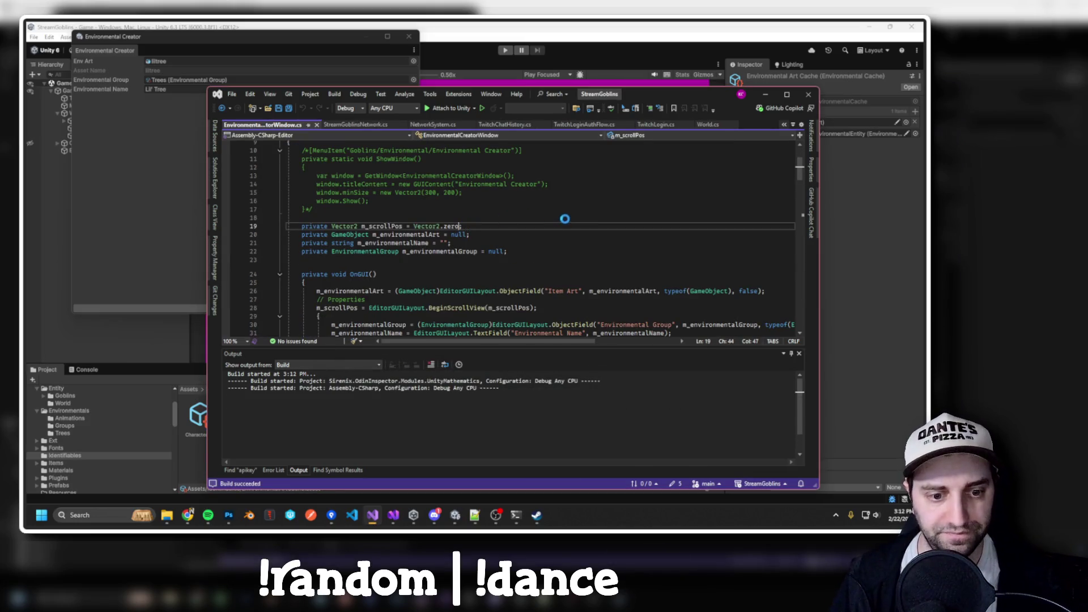
Review the EnvironmentalCreatorWindow code around the prefab creation logic.
{"action": "left_click", "coordinate": [566, 245]}
{"action": "scroll", "coordinate": [567, 244], "scroll_direction": "down", "scroll_amount": 5}
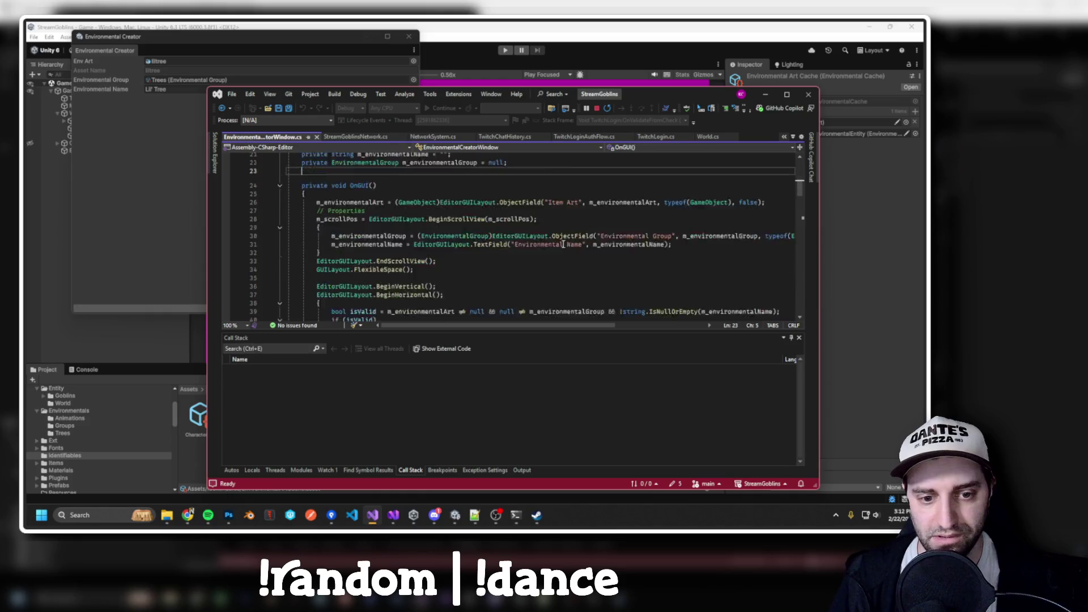
{"action": "left_click_drag", "start_coordinate": [667, 95], "coordinate": [666, 48]}
{"action": "scroll", "coordinate": [613, 208], "scroll_direction": "down", "scroll_amount": 7}
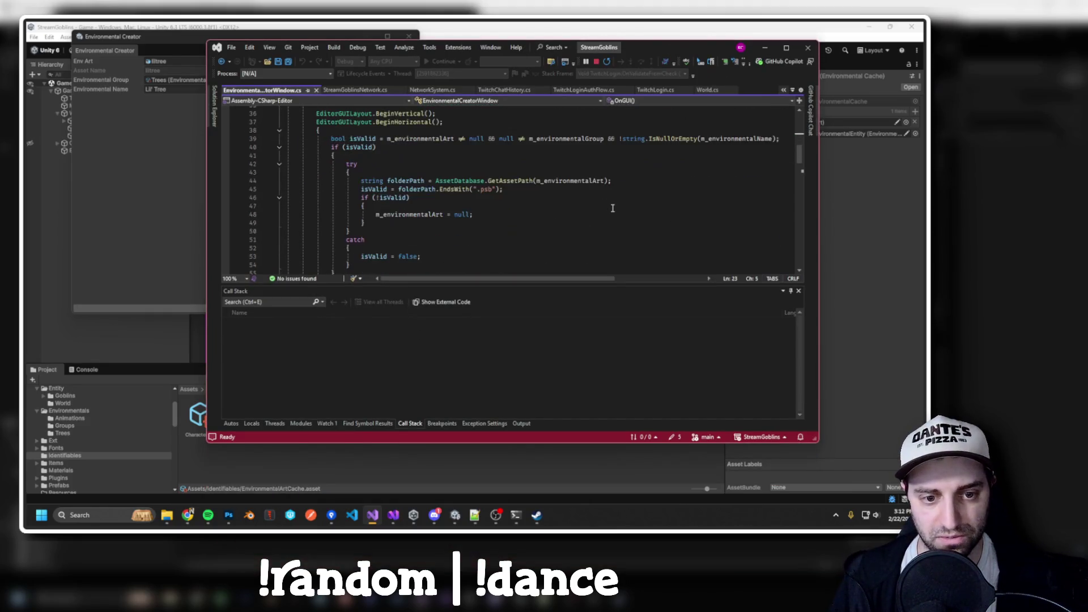
{"action": "scroll", "coordinate": [613, 208], "scroll_direction": "down", "scroll_amount": 3}
{"action": "scroll", "coordinate": [614, 216], "scroll_direction": "up", "scroll_amount": 16}
{"action": "scroll", "coordinate": [615, 221], "scroll_direction": "up", "scroll_amount": 2}
{"action": "scroll", "coordinate": [609, 222], "scroll_direction": "down", "scroll_amount": 11}
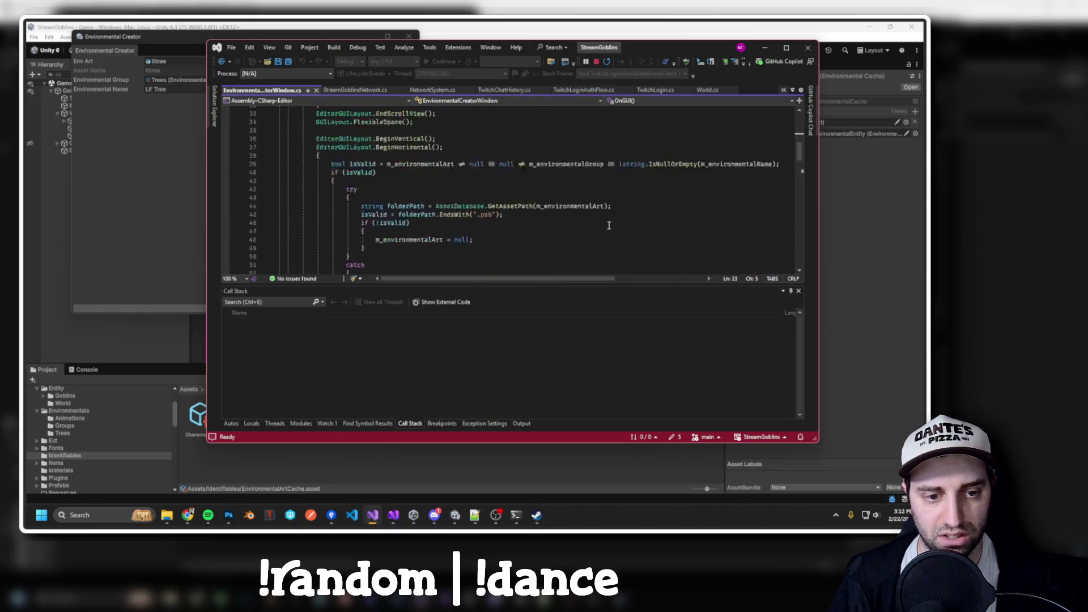
{"action": "scroll", "coordinate": [586, 215], "scroll_direction": "down", "scroll_amount": 20}
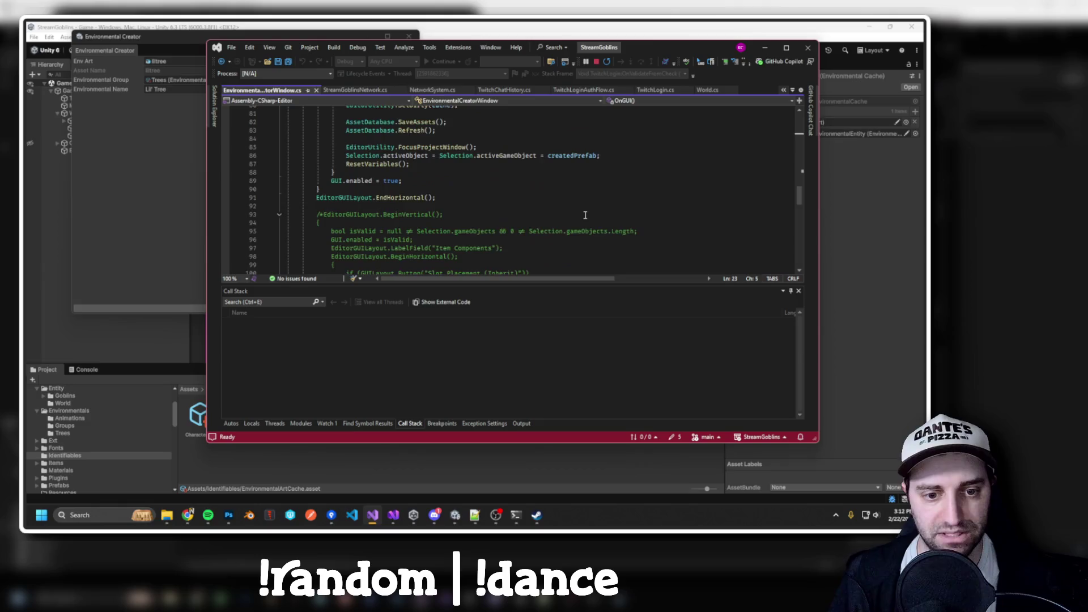
{"action": "scroll", "coordinate": [586, 216], "scroll_direction": "down", "scroll_amount": 5}
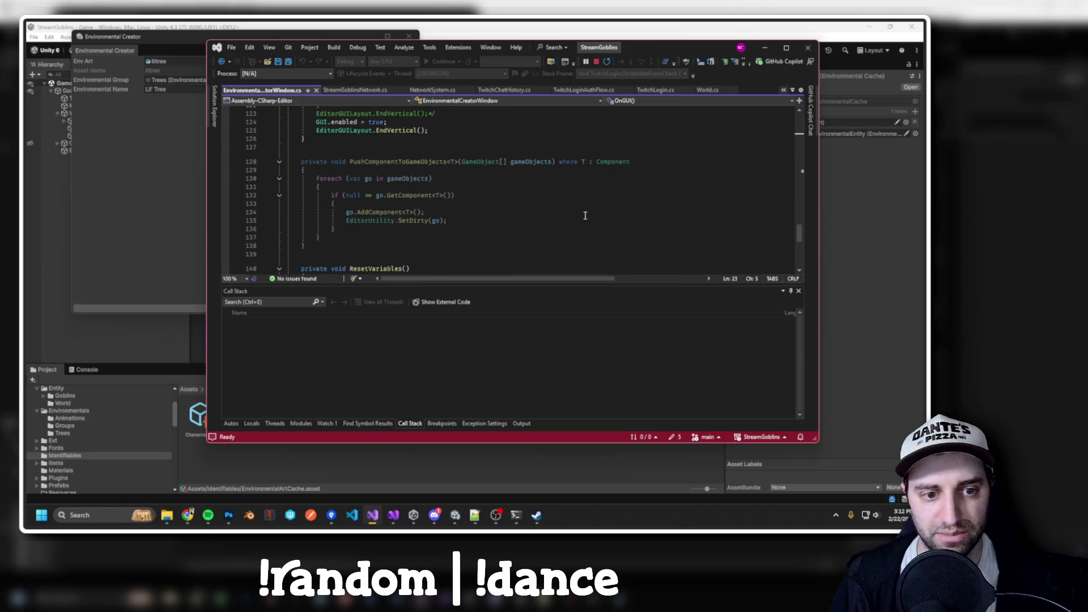
{"action": "scroll", "coordinate": [586, 216], "scroll_direction": "down", "scroll_amount": 3}
{"action": "scroll", "coordinate": [585, 217], "scroll_direction": "up", "scroll_amount": 5}
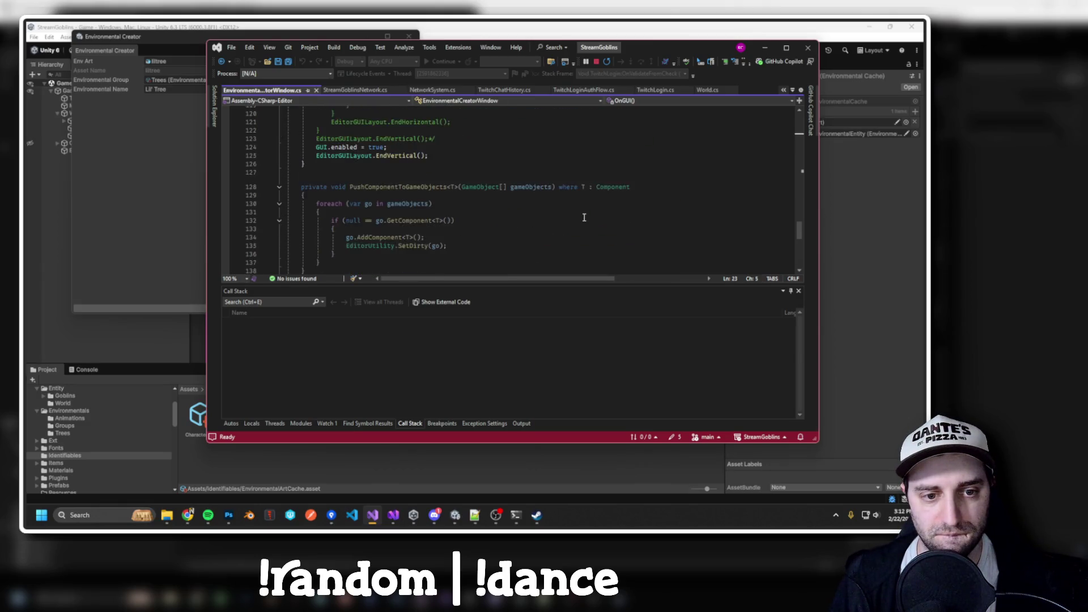
{"action": "scroll", "coordinate": [584, 218], "scroll_direction": "up", "scroll_amount": 15}
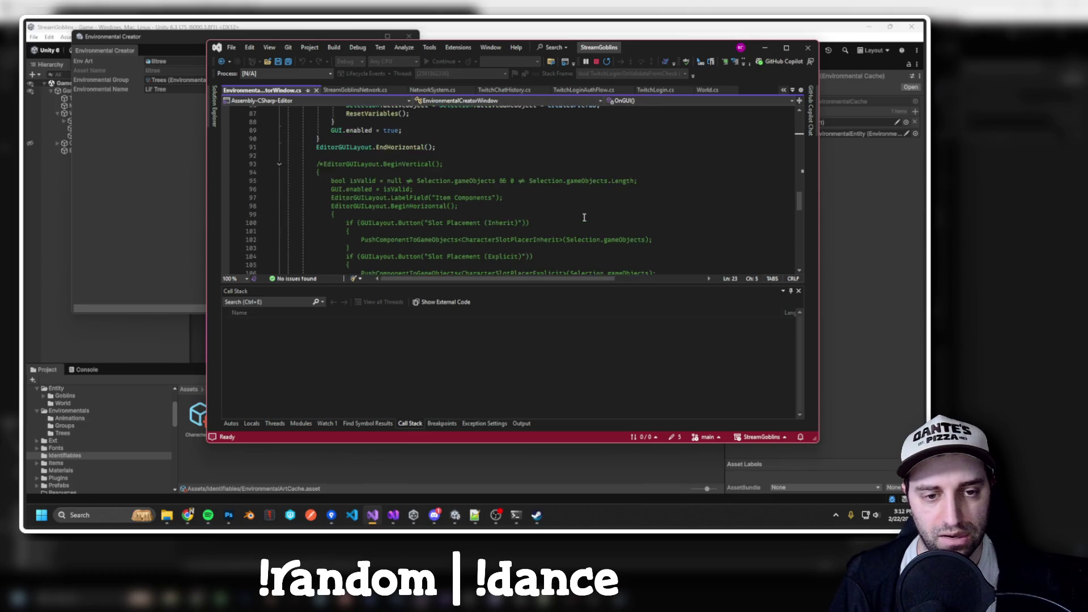
Check the EnvironmentalSpawnable references, expand the Environmental scripts folder in Solution Explorer, and return to Unity.
{"action": "left_click", "coordinate": [209, 118]}
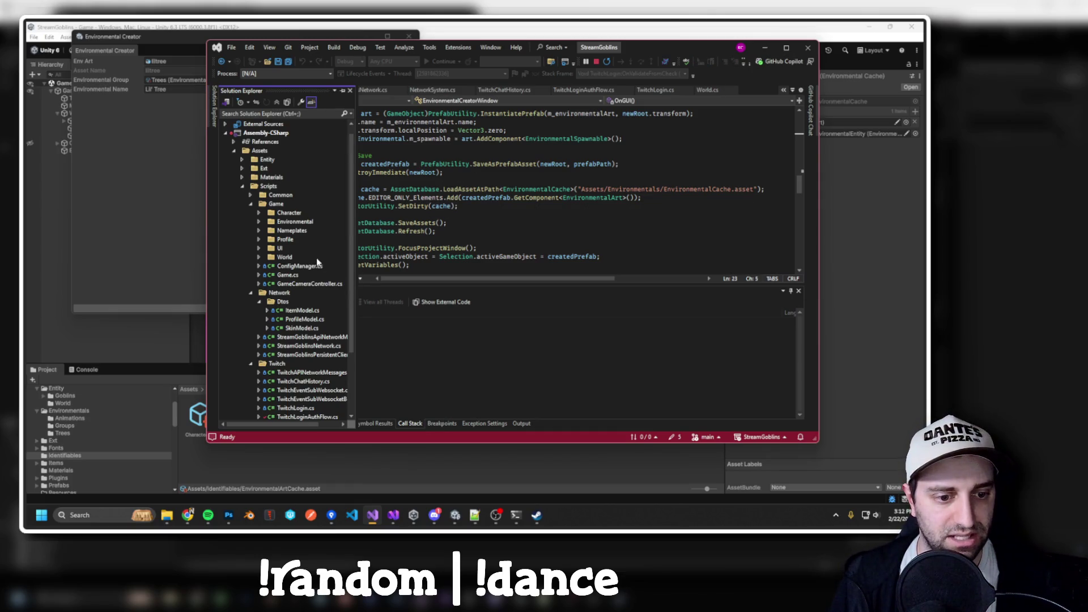
{"action": "left_click", "coordinate": [550, 138]}
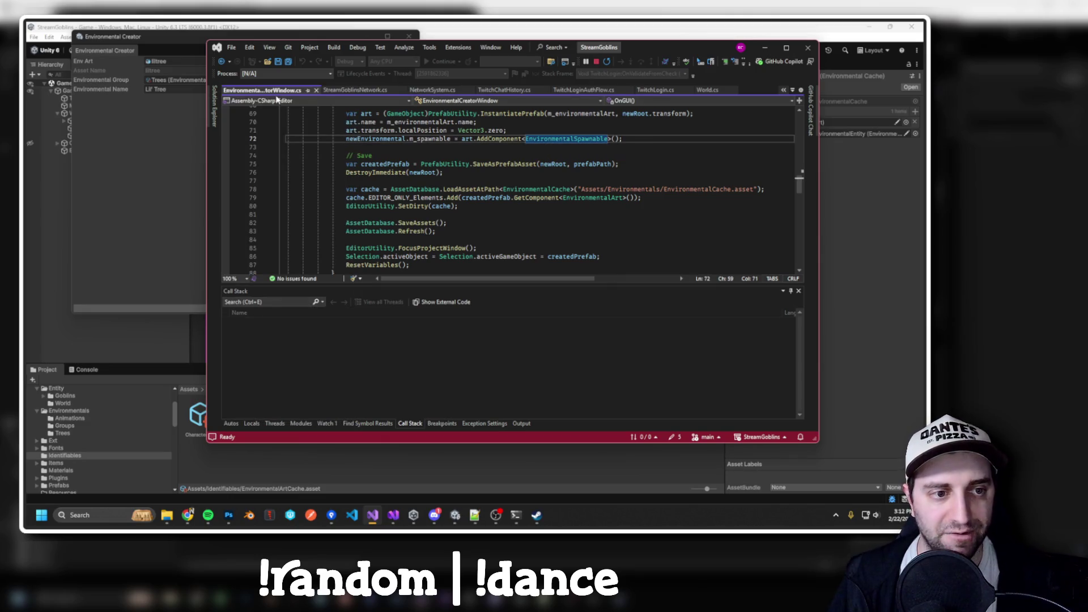
{"action": "scroll", "coordinate": [407, 183], "scroll_direction": "down", "scroll_amount": 8}
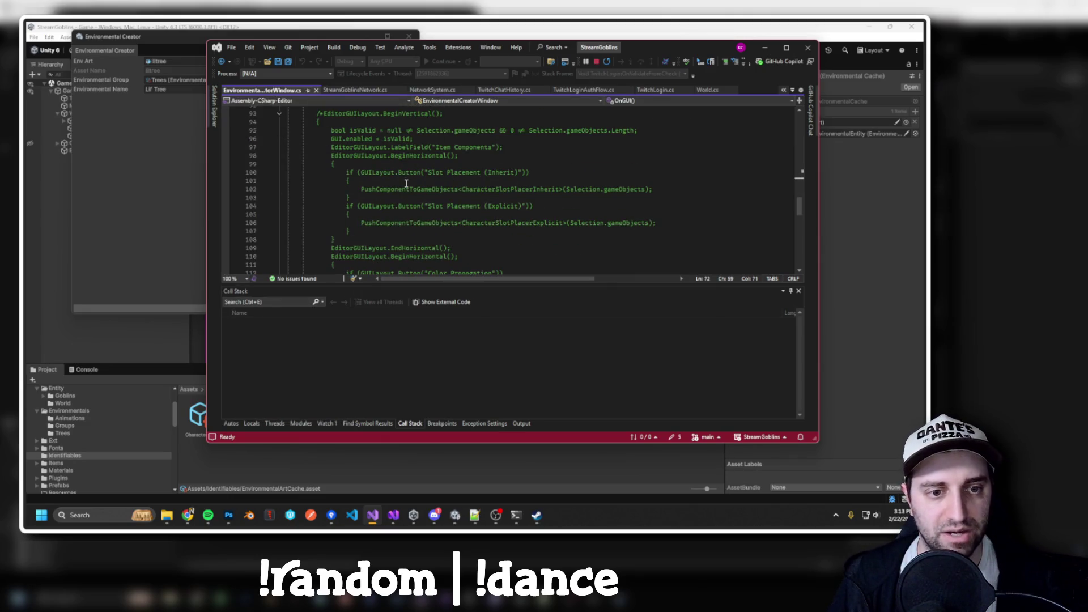
{"action": "left_click", "coordinate": [214, 111]}
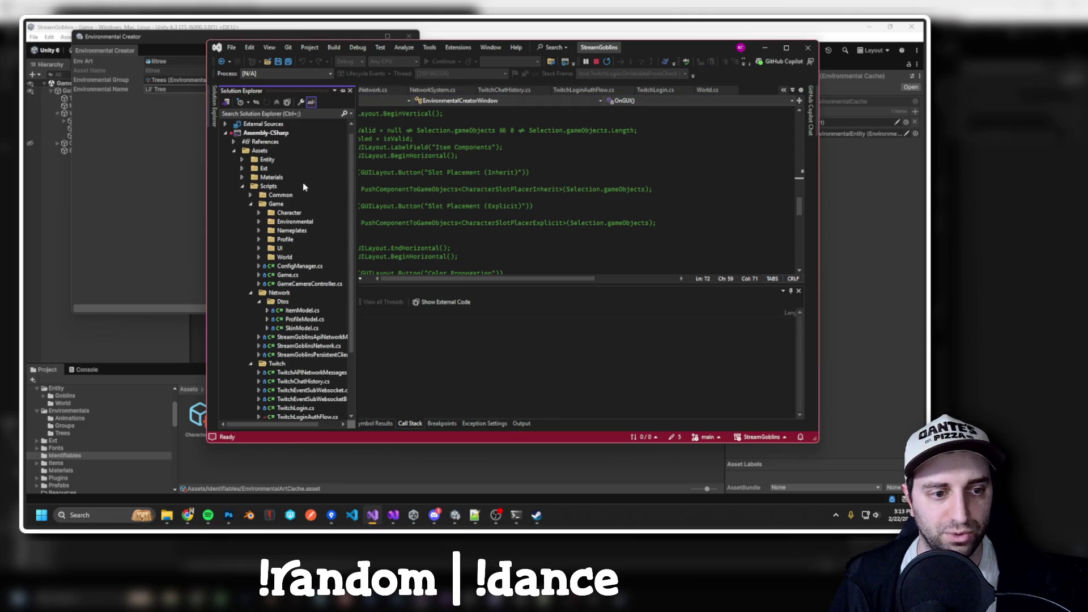
{"action": "scroll", "coordinate": [294, 257], "scroll_direction": "up", "scroll_amount": 1}
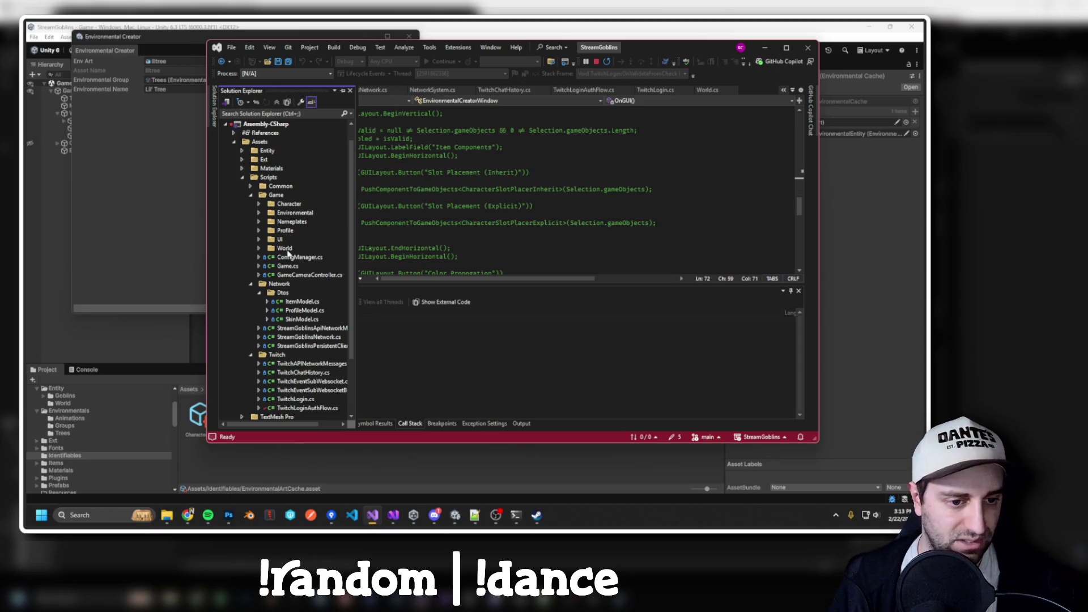
{"action": "left_click", "coordinate": [350, 197]}
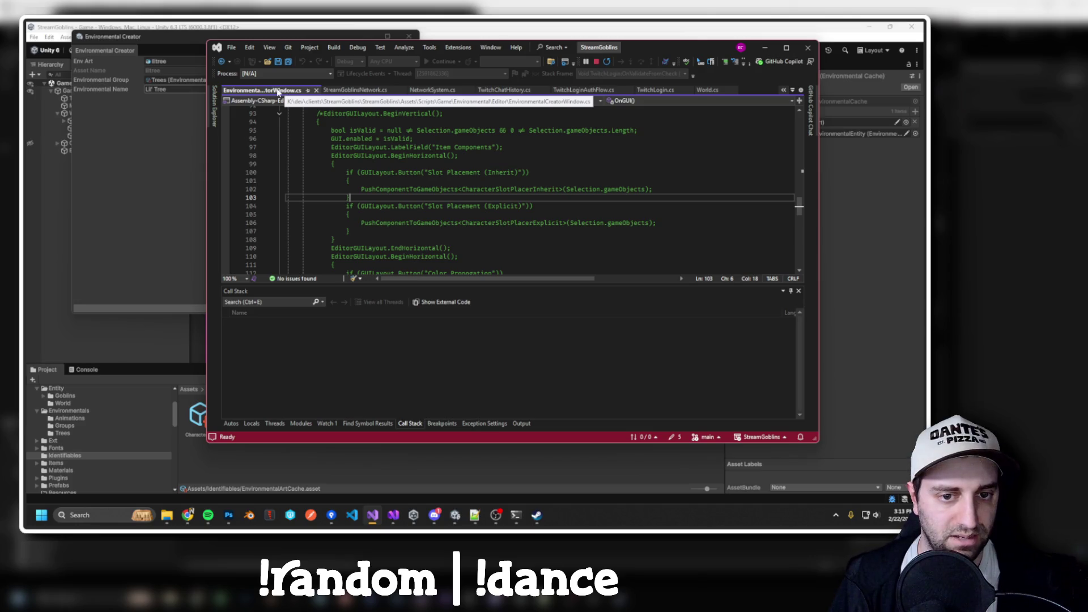
{"action": "left_click", "coordinate": [214, 105]}
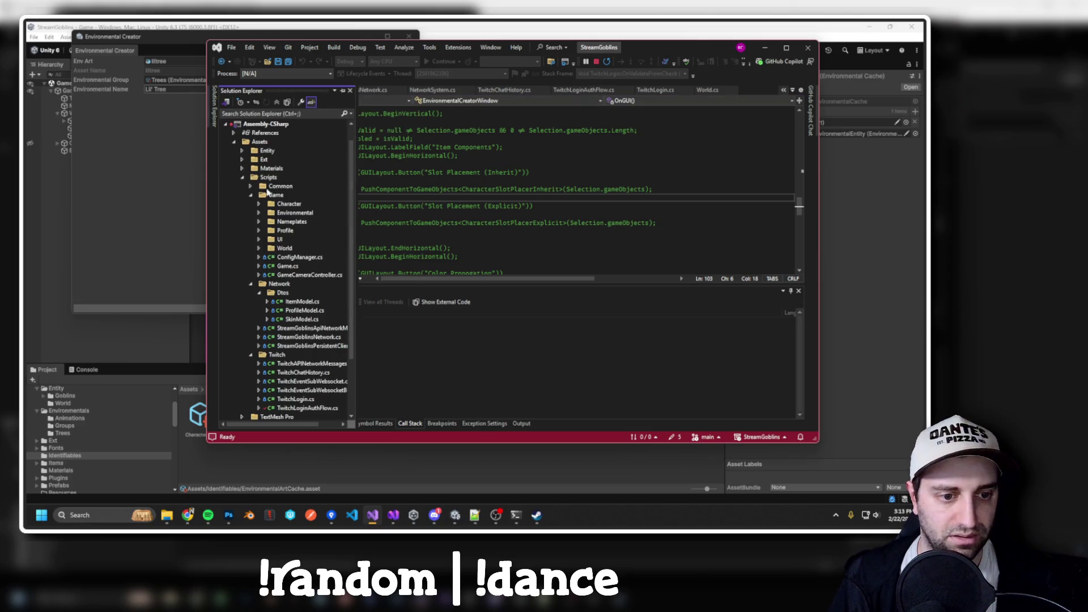
{"action": "left_click", "coordinate": [260, 214]}
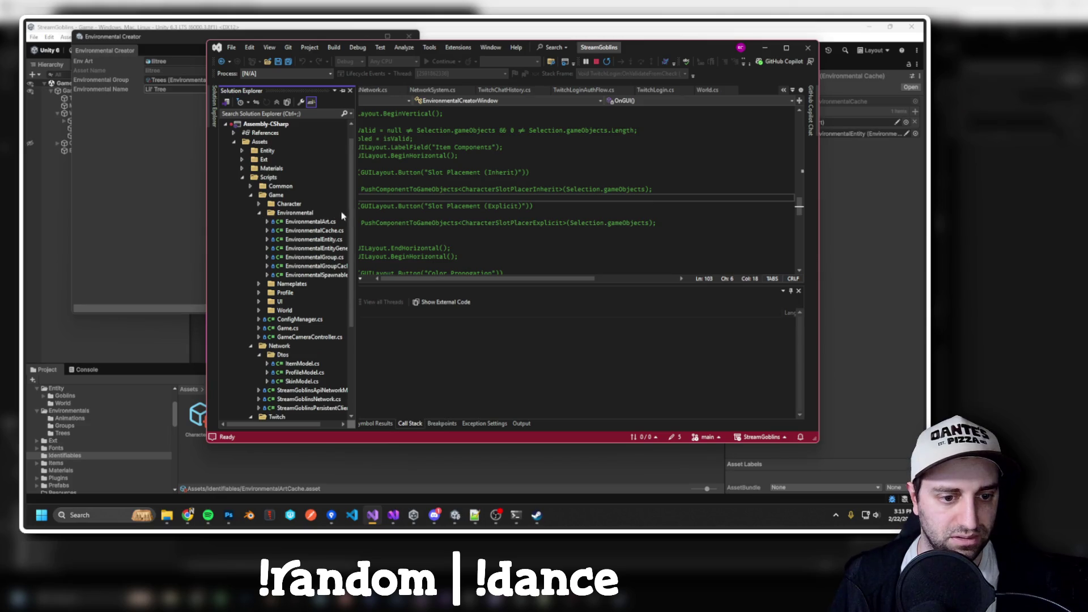
{"action": "left_click_drag", "start_coordinate": [354, 209], "coordinate": [412, 207]}
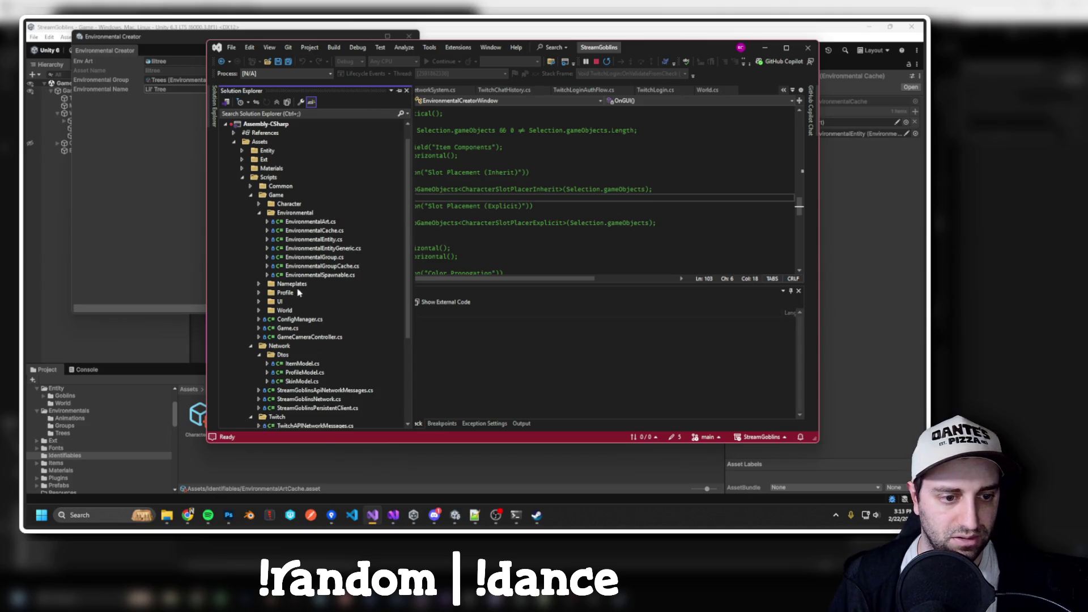
{"action": "key", "text": "alt+Tab"}
{"action": "scroll", "coordinate": [56, 442], "scroll_direction": "down", "scroll_amount": 5}
{"action": "scroll", "coordinate": [73, 457], "scroll_direction": "down", "scroll_amount": 2}
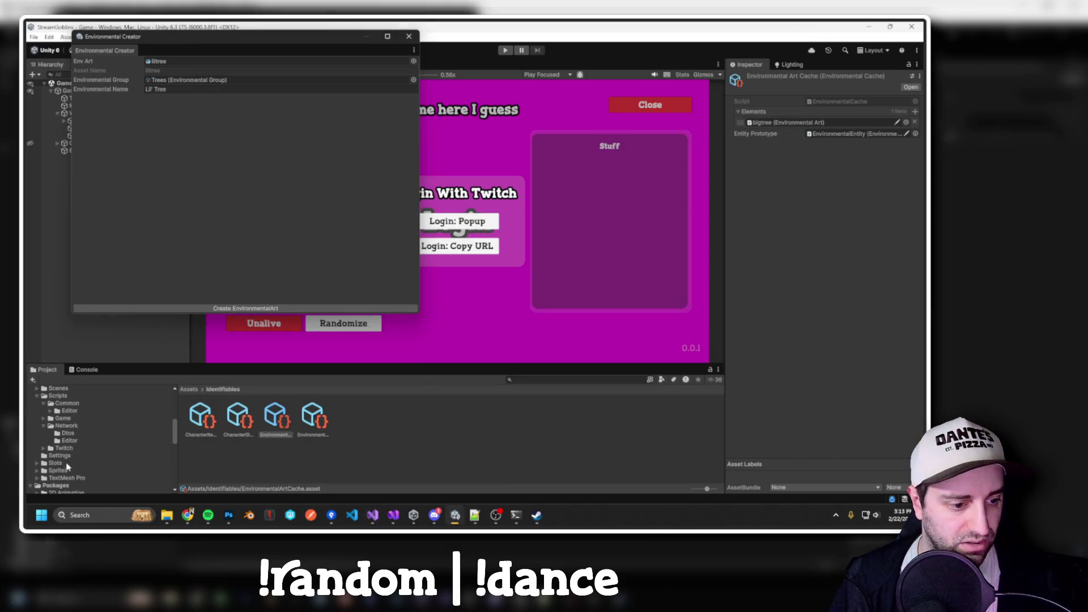
Browse the Game scripts down to Environmental > Editor and its EnvironmentalCreatorWindow script.
{"action": "left_click", "coordinate": [71, 463]}
{"action": "left_click", "coordinate": [70, 470]}
{"action": "left_click", "coordinate": [70, 477]}
{"action": "left_click", "coordinate": [57, 471]}
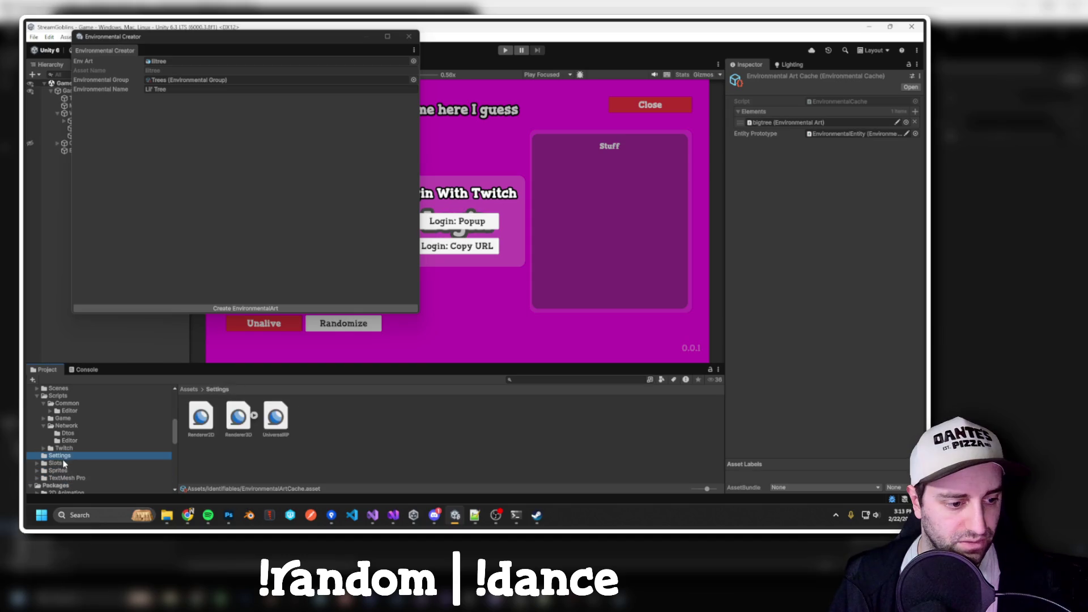
{"action": "left_click", "coordinate": [69, 440]}
{"action": "left_click", "coordinate": [69, 410]}
{"action": "left_click", "coordinate": [110, 418]}
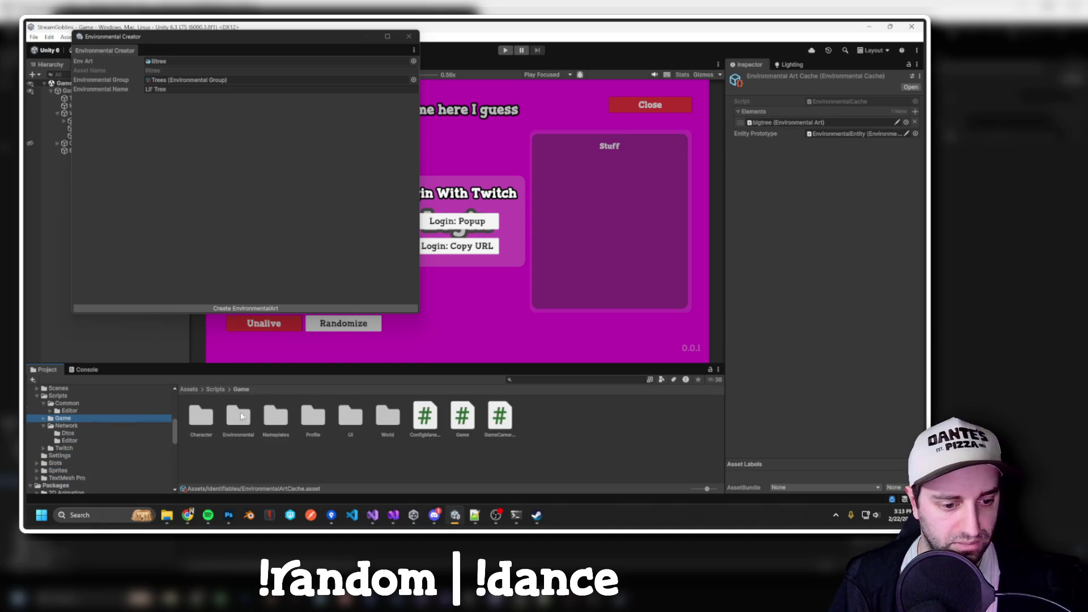
{"action": "left_click", "coordinate": [425, 416]}
{"action": "left_click", "coordinate": [463, 417]}
{"action": "left_click", "coordinate": [499, 417]}
{"action": "left_click", "coordinate": [241, 418]}
{"action": "double_click", "coordinate": [240, 418]}
{"action": "double_click", "coordinate": [200, 417]}
{"action": "left_click", "coordinate": [201, 416]}
{"action": "left_click", "coordinate": [274, 391]}
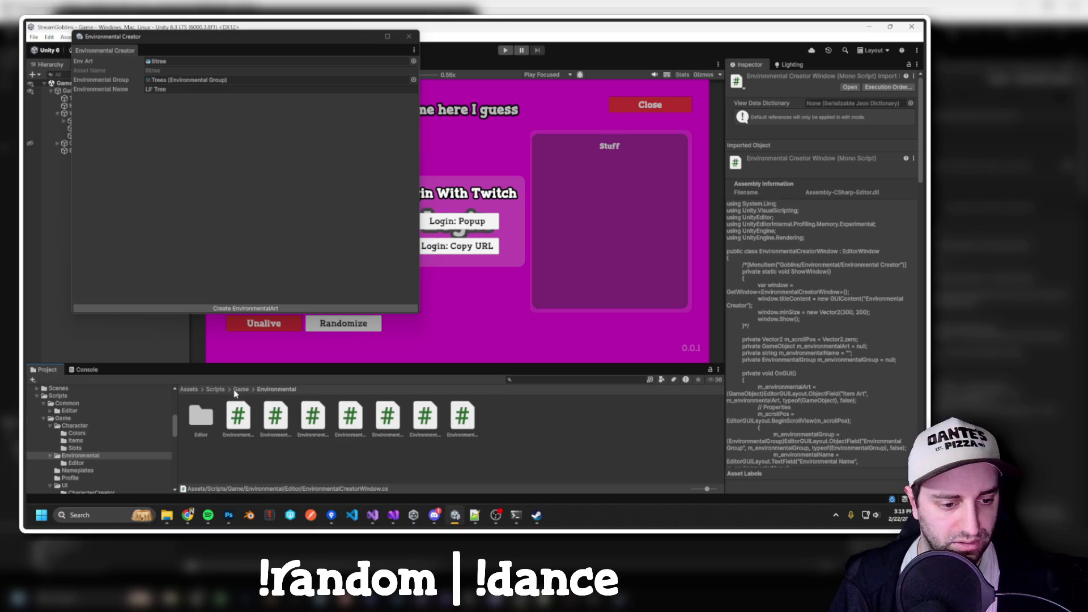
{"action": "left_click", "coordinate": [241, 390]}
Look through the Nameplates, Character, Character Items and Slots folders.
{"action": "left_click", "coordinate": [272, 415]}
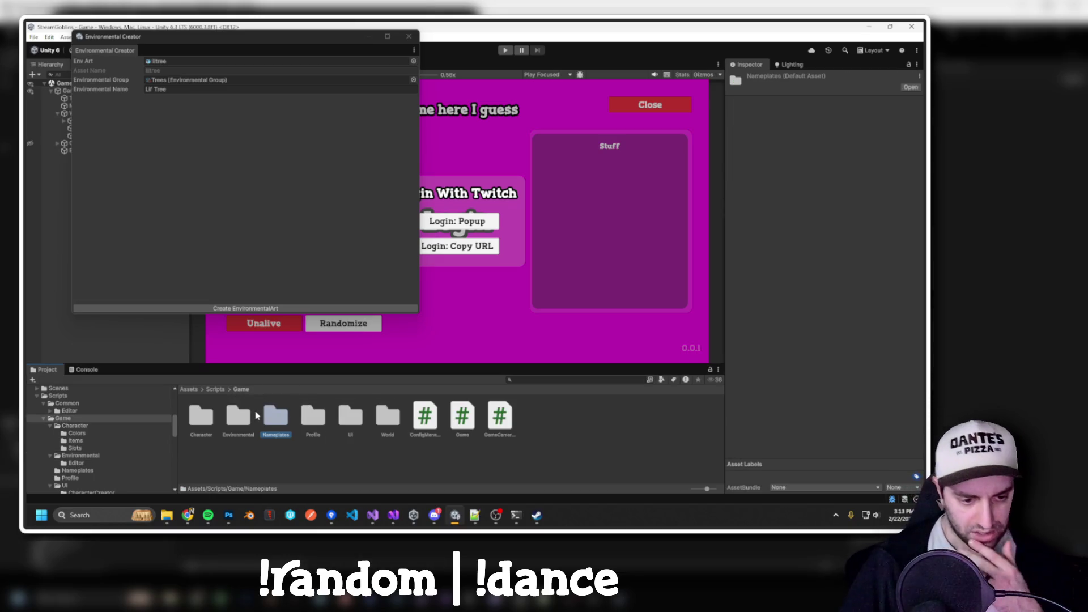
{"action": "double_click", "coordinate": [203, 418]}
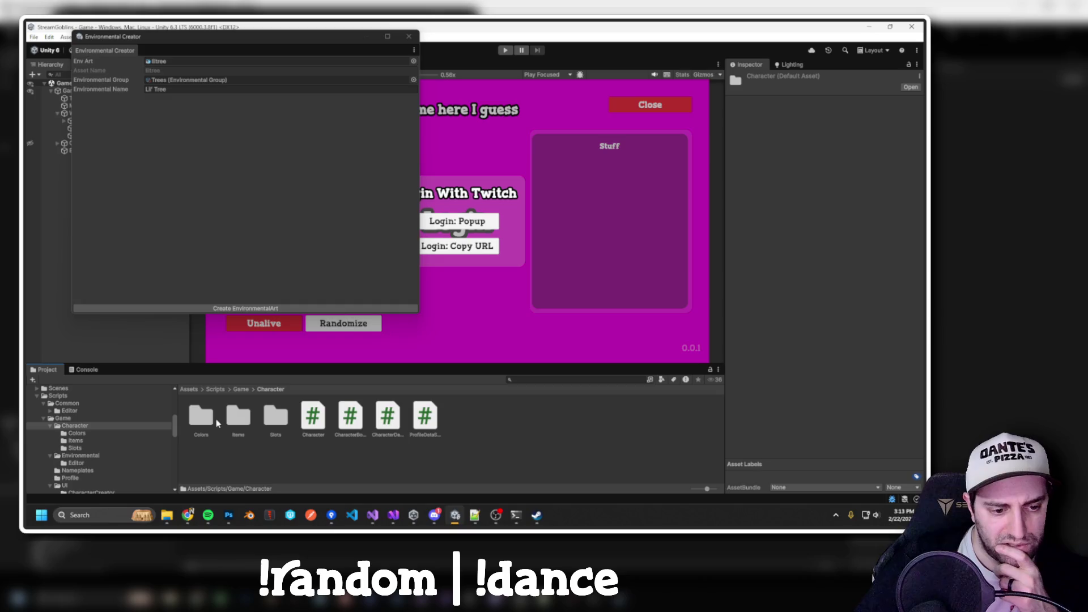
{"action": "double_click", "coordinate": [238, 415]}
{"action": "left_click", "coordinate": [266, 390]}
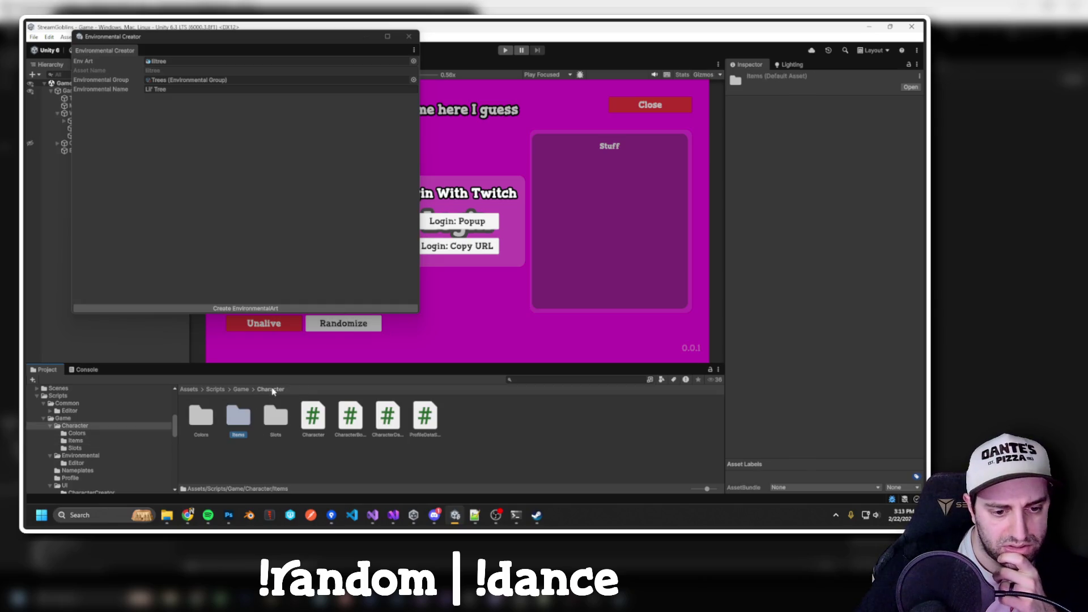
{"action": "double_click", "coordinate": [276, 417]}
{"action": "left_click", "coordinate": [265, 390]}
{"action": "left_click", "coordinate": [240, 390]}
{"action": "scroll", "coordinate": [92, 427], "scroll_direction": "up", "scroll_amount": 5}
{"action": "scroll", "coordinate": [73, 446], "scroll_direction": "down", "scroll_amount": 2}
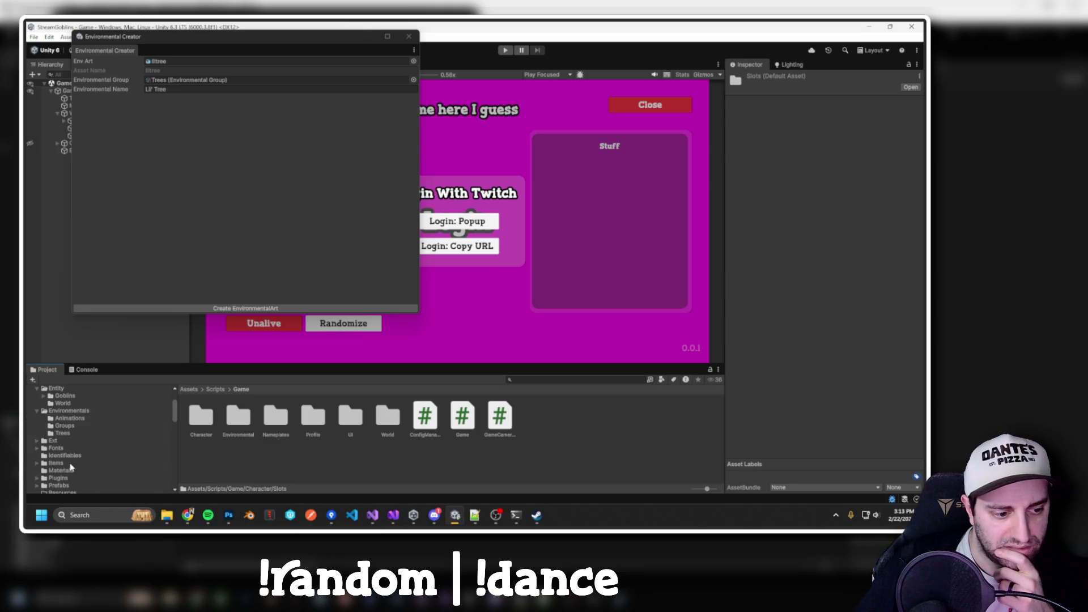
Open CharacterItemCreatorWindow.cs from Items > Editor in Visual Studio.
{"action": "left_click", "coordinate": [59, 455]}
{"action": "scroll", "coordinate": [92, 448], "scroll_direction": "down", "scroll_amount": 2}
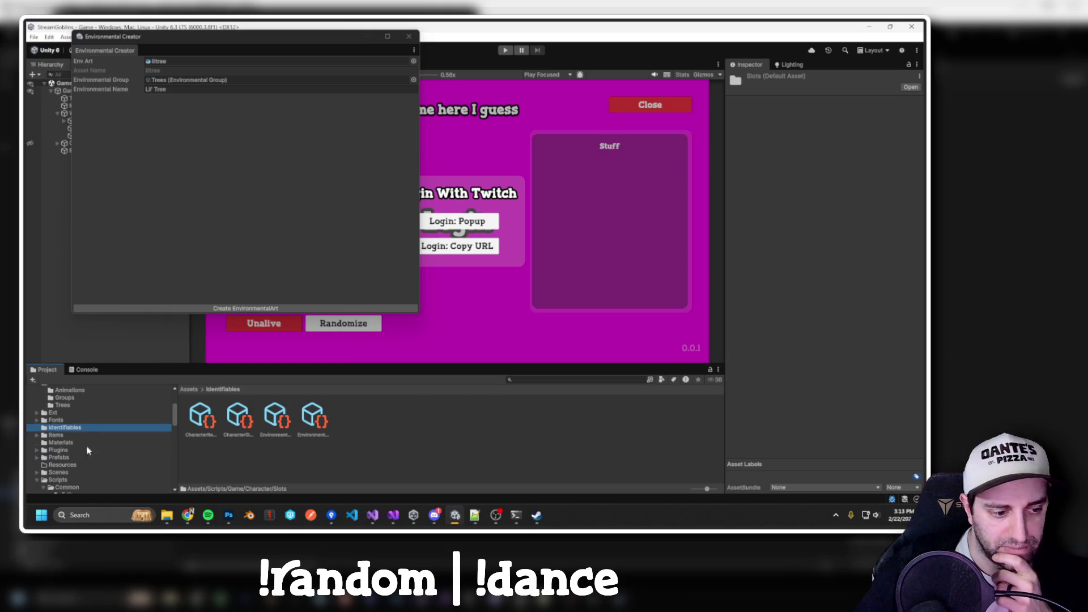
{"action": "left_click", "coordinate": [57, 435]}
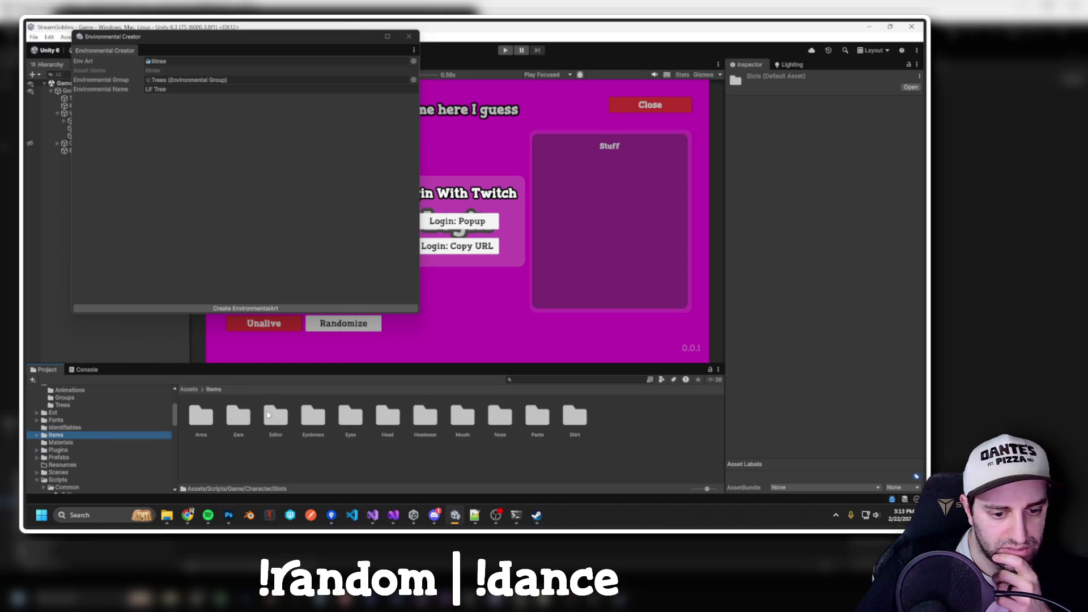
{"action": "double_click", "coordinate": [275, 416]}
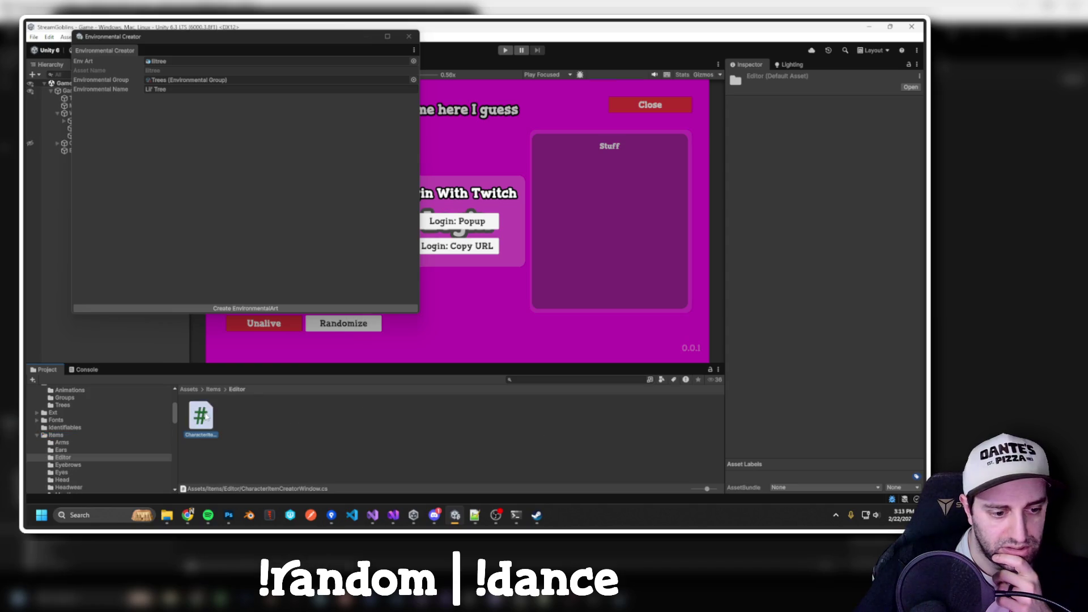
{"action": "double_click", "coordinate": [199, 417]}
{"action": "scroll", "coordinate": [460, 185], "scroll_direction": "down", "scroll_amount": 20}
{"action": "scroll", "coordinate": [465, 184], "scroll_direction": "up", "scroll_amount": 10}
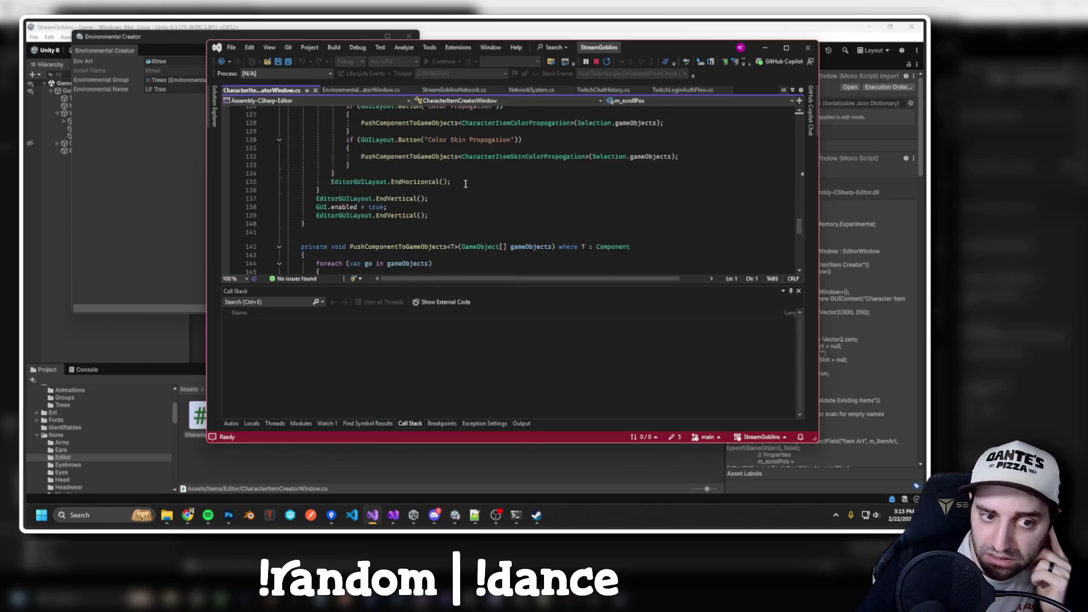
Search the Project for EnvironmentalCache, taken from EnvironmentalCreatorWindow's cache path.
{"action": "left_click", "coordinate": [361, 90]}
{"action": "scroll", "coordinate": [419, 167], "scroll_direction": "up", "scroll_amount": 6}
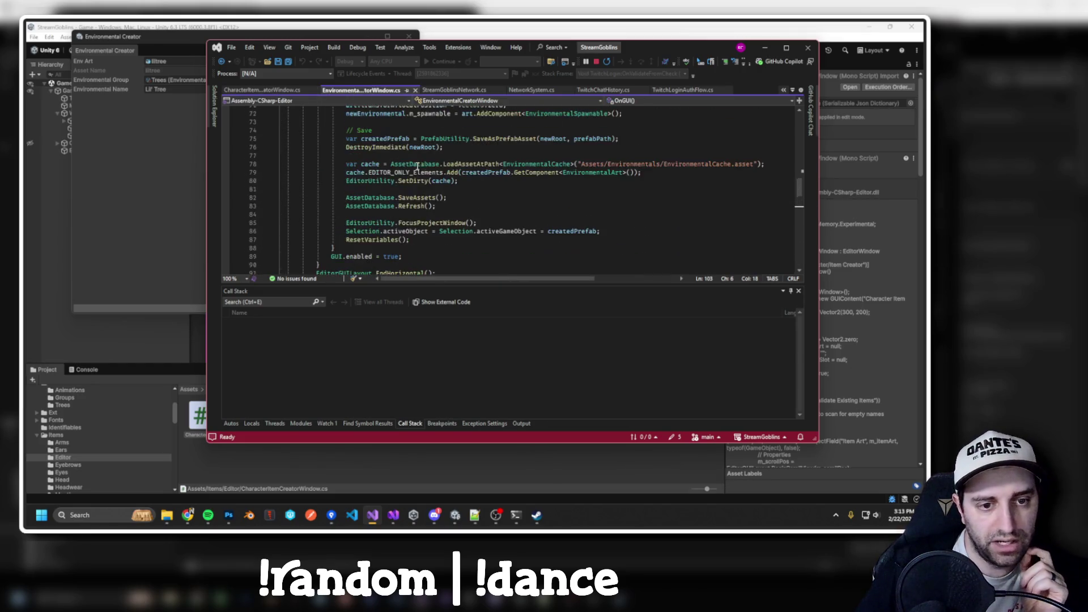
{"action": "left_click", "coordinate": [428, 179]}
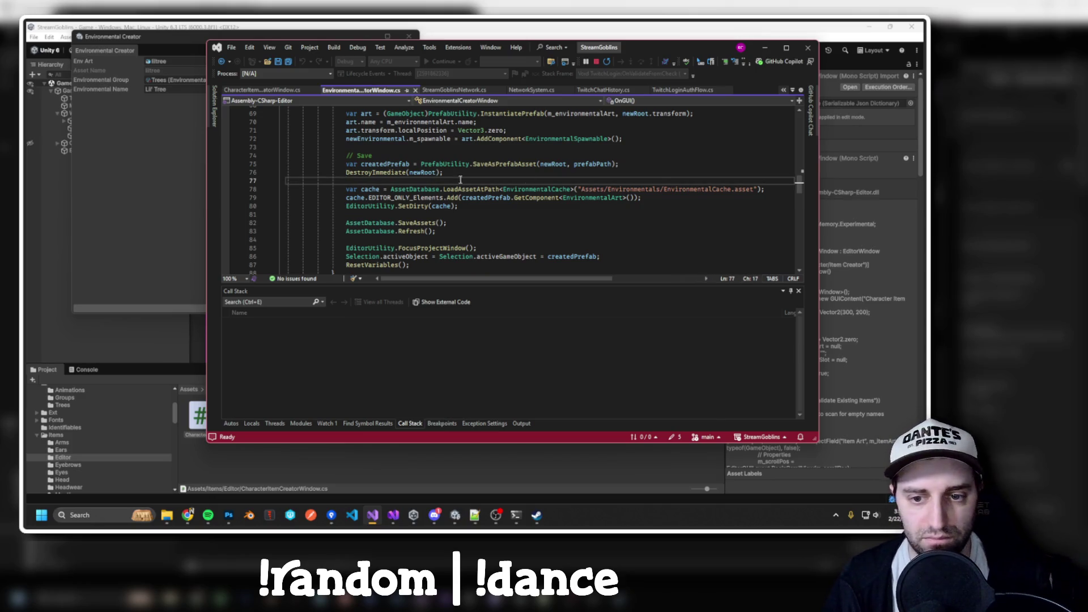
{"action": "double_click", "coordinate": [708, 189]}
{"action": "key", "text": "ctrl+c"}
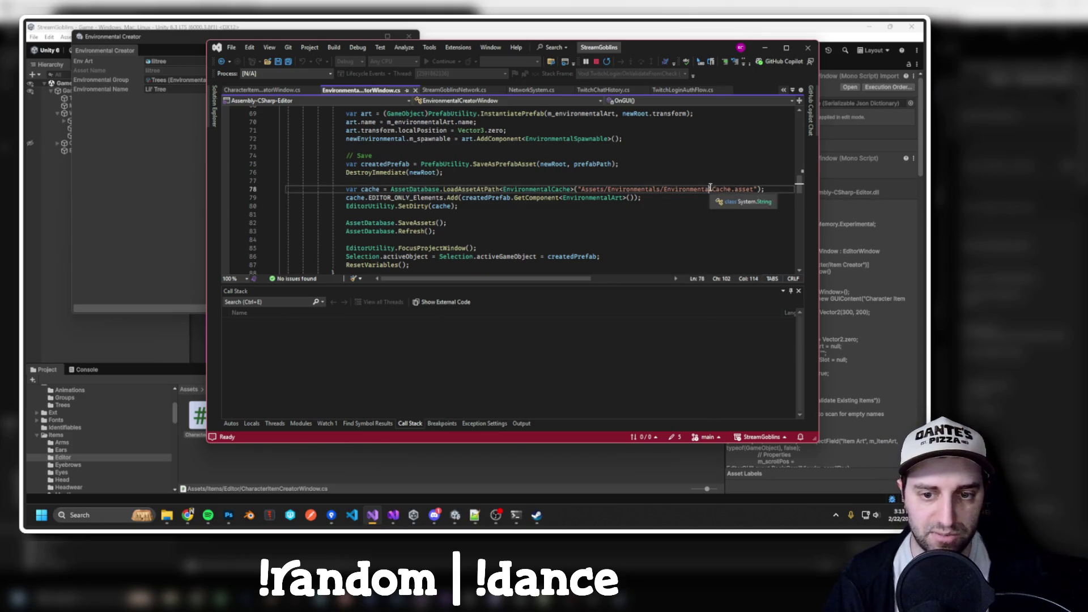
{"action": "key", "text": "alt+Tab"}
{"action": "left_click", "coordinate": [530, 380]}
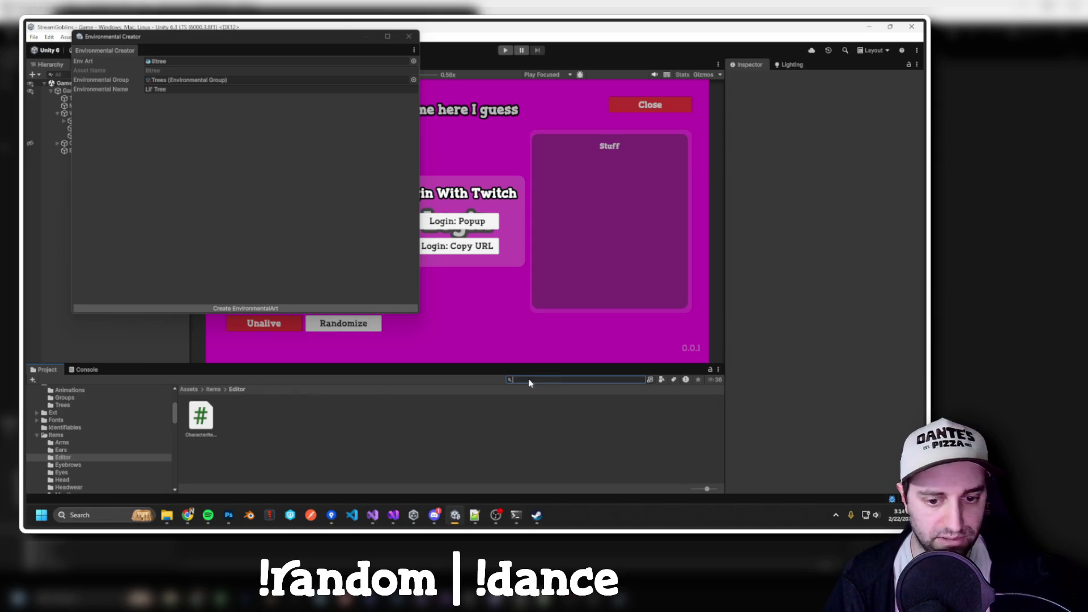
{"action": "key", "text": "ctrl+v"}
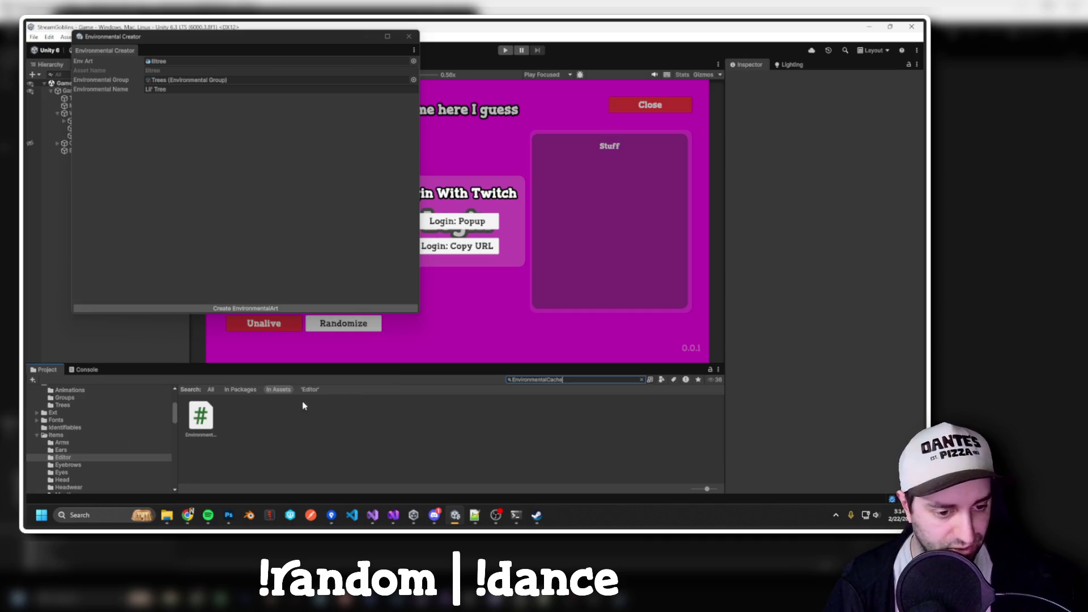
Compare the EnvironmentalCache script and EnvironmentalEntity prefab with the code, then inspect the Game object.
{"action": "left_click", "coordinate": [212, 418]}
{"action": "key", "text": "alt+Tab"}
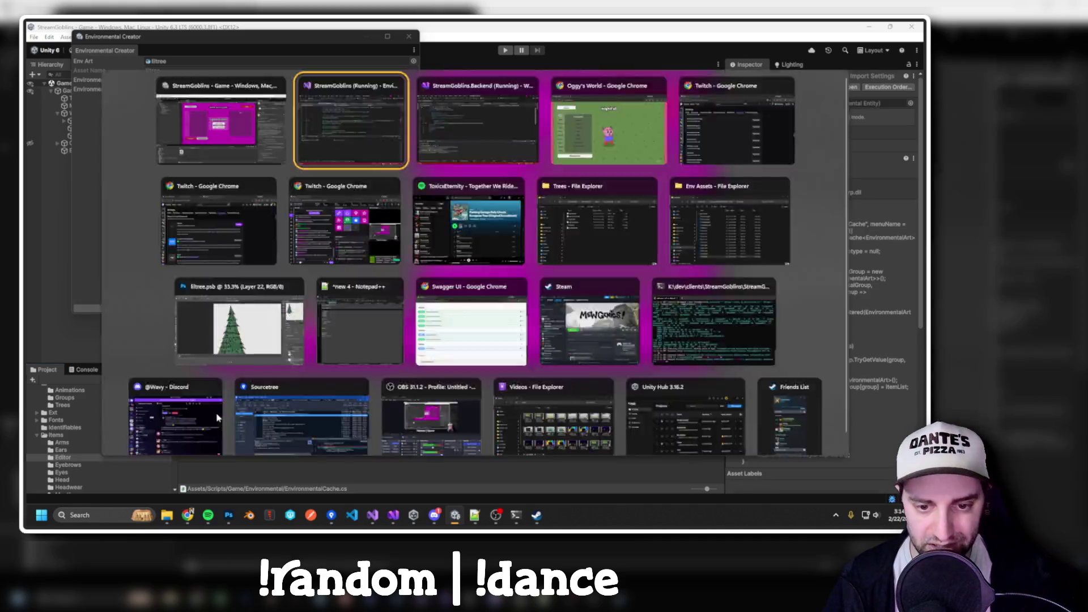
{"action": "key", "text": "alt+Tab"}
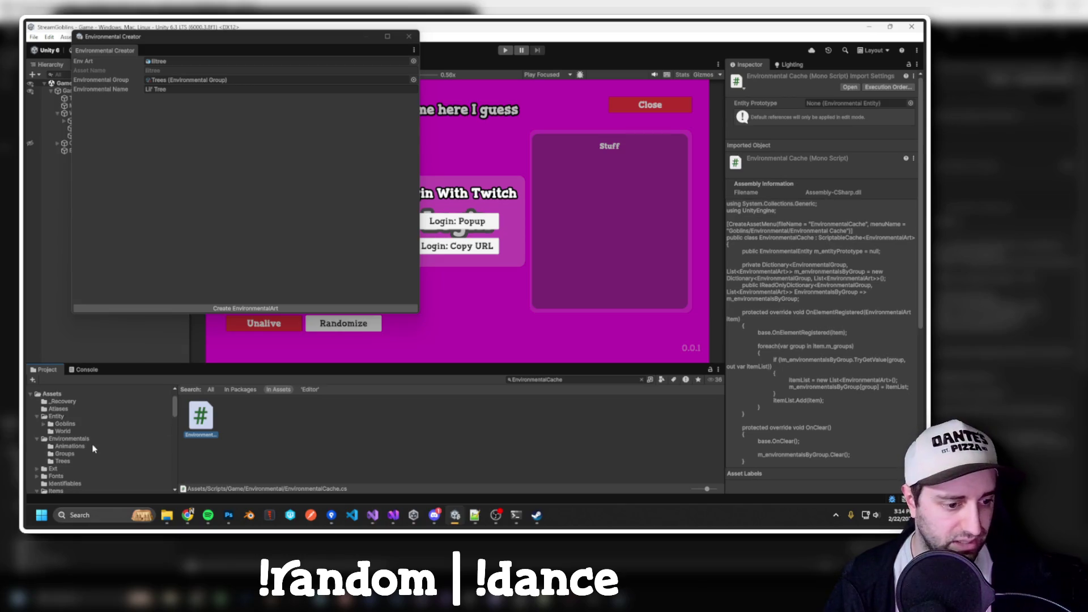
{"action": "left_click", "coordinate": [74, 439]}
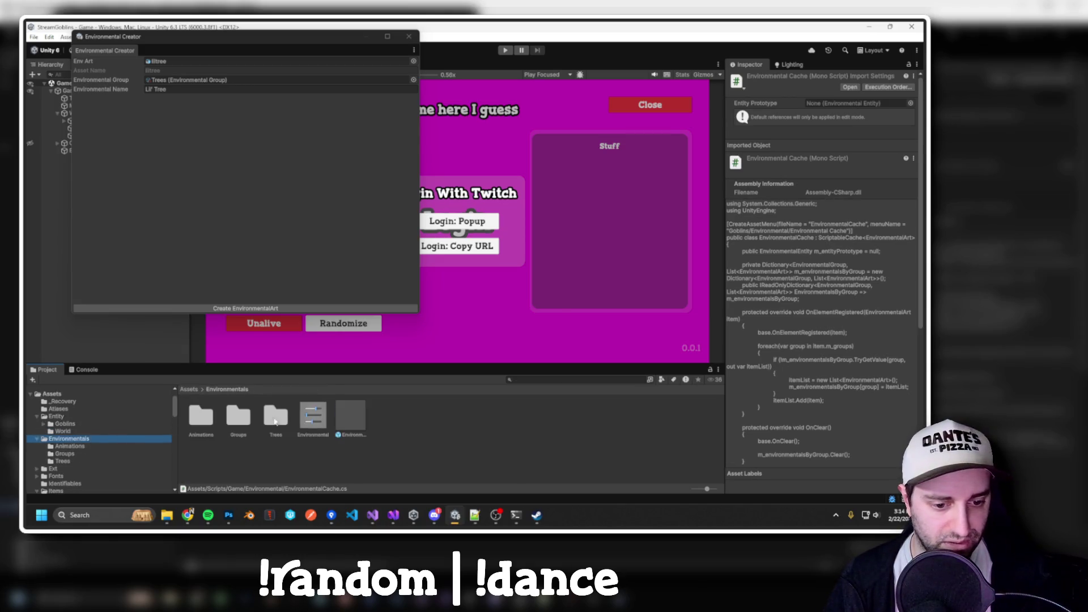
{"action": "left_click", "coordinate": [349, 416]}
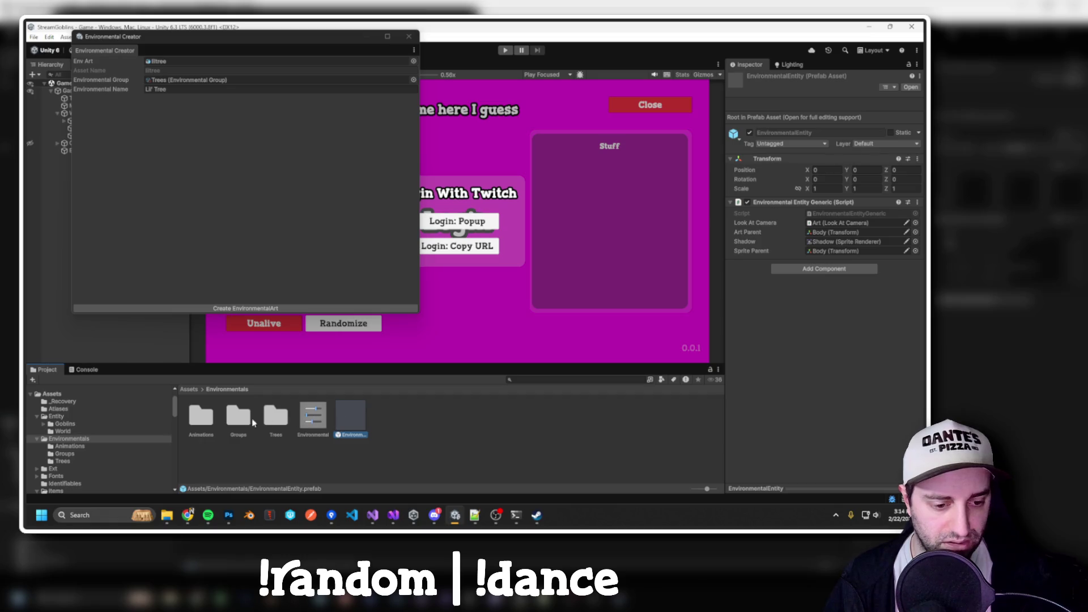
{"action": "key", "text": "alt+Tab"}
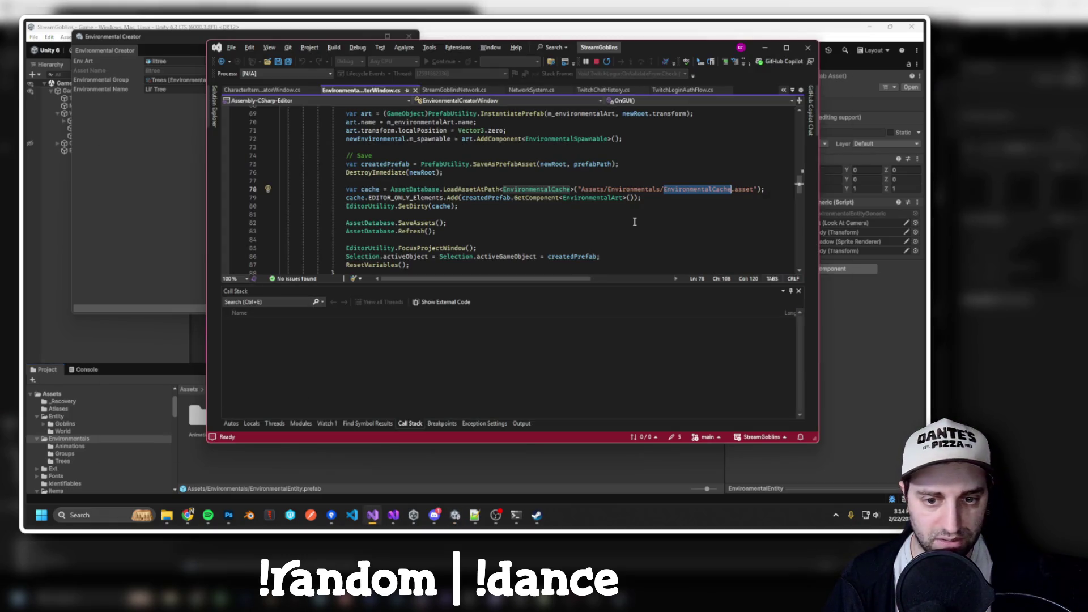
{"action": "key", "text": "alt+Tab"}
{"action": "key", "text": "alt+Tab"}
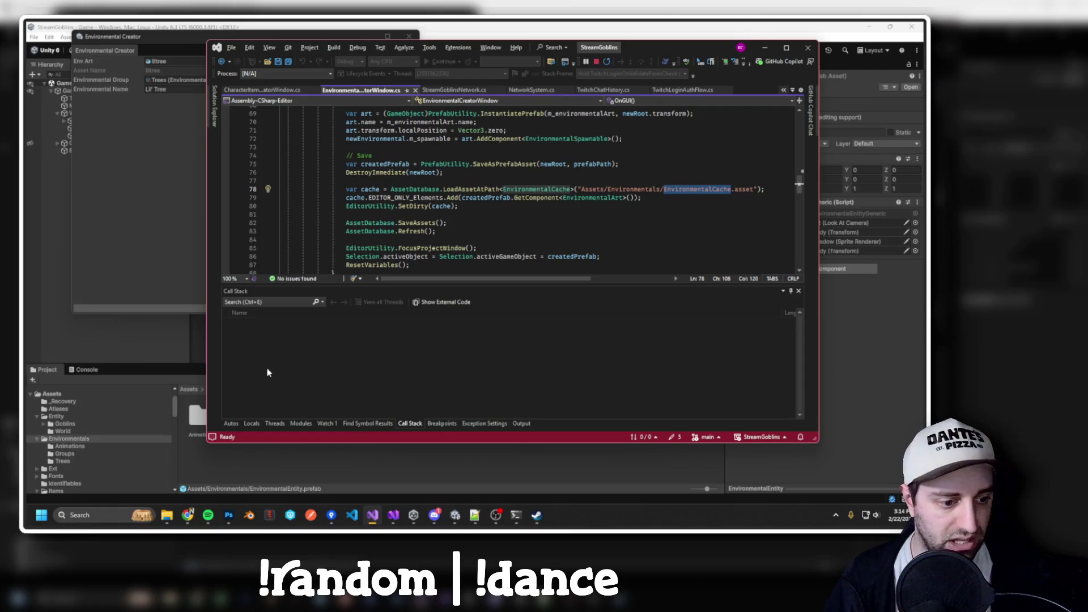
{"action": "key", "text": "alt+Tab"}
{"action": "key", "text": "alt+Tab"}
{"action": "key", "text": "alt+Tab"}
{"action": "key", "text": "alt+Tab"}
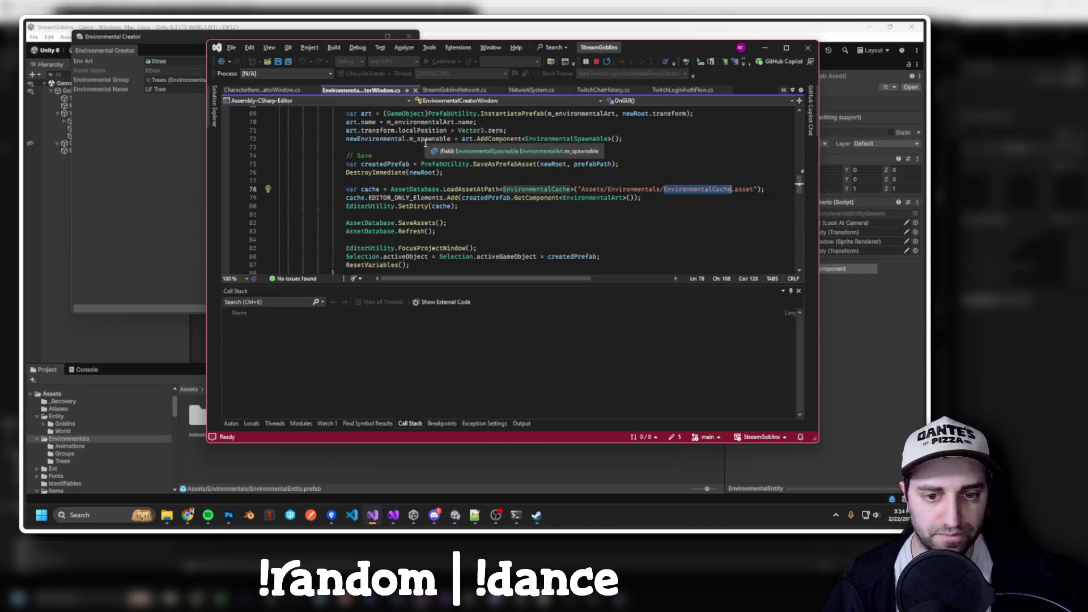
{"action": "key", "text": "alt+Tab"}
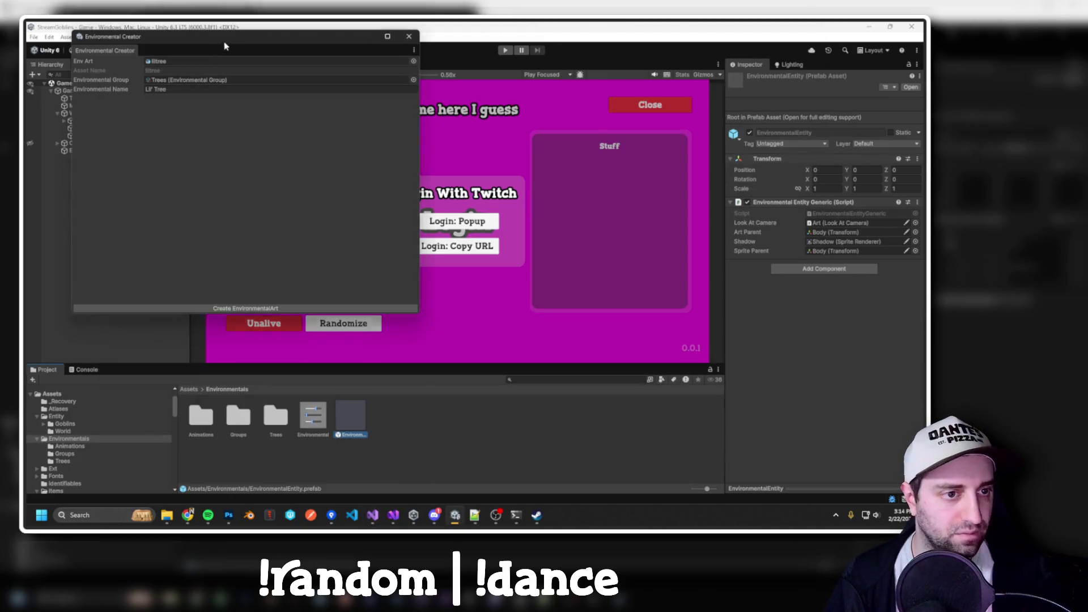
{"action": "left_click", "coordinate": [70, 91]}
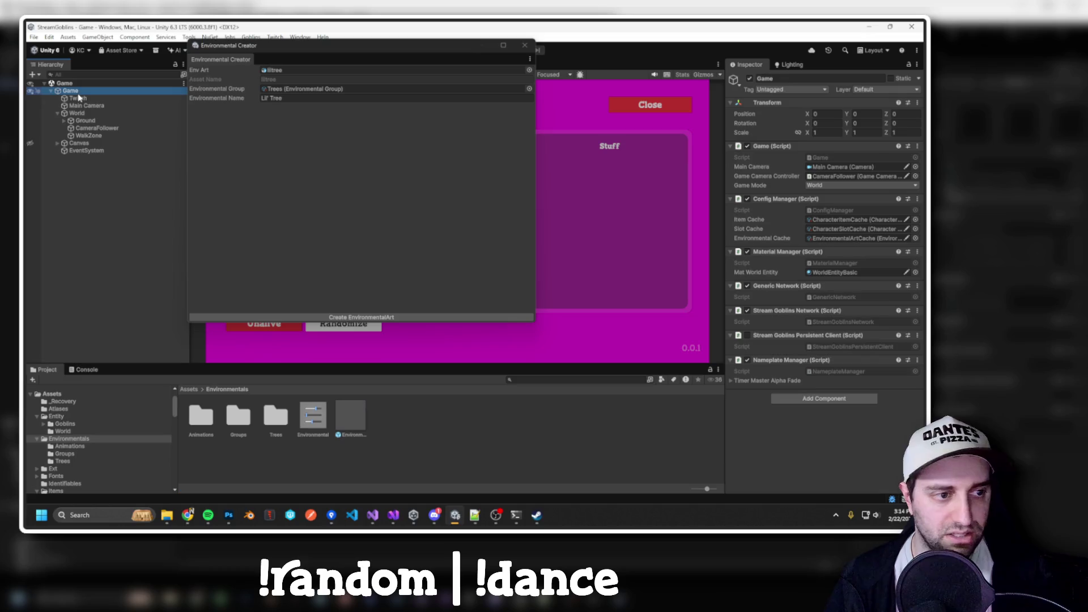
Locate the EnvironmentalArtCache asset and compare with CharacterItemCreatorWindow's cache code.
{"action": "left_click", "coordinate": [823, 239]}
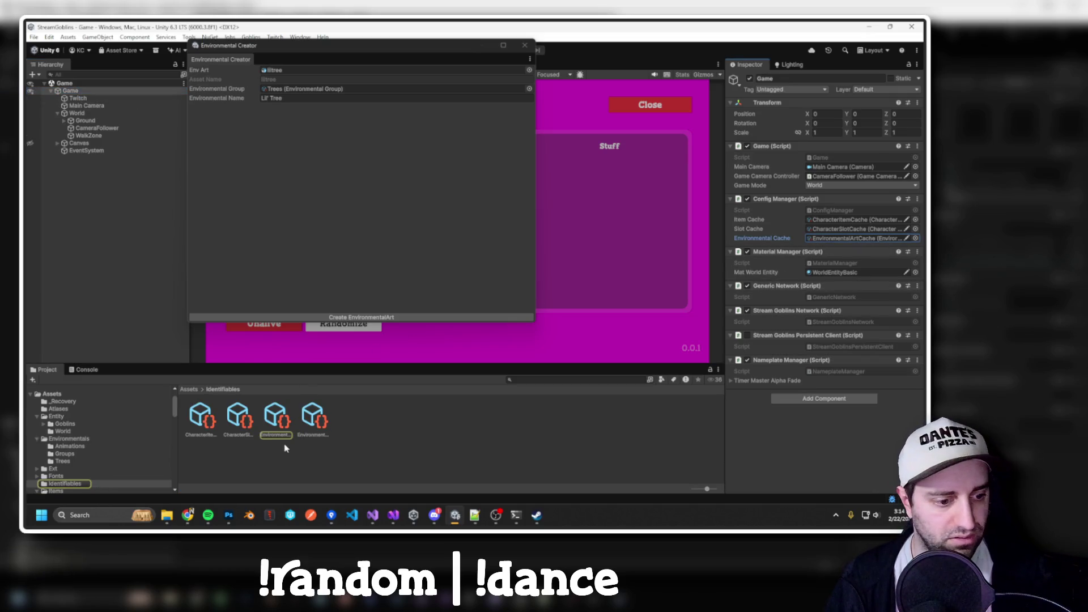
{"action": "left_click", "coordinate": [262, 435]}
{"action": "key", "text": "alt+Tab"}
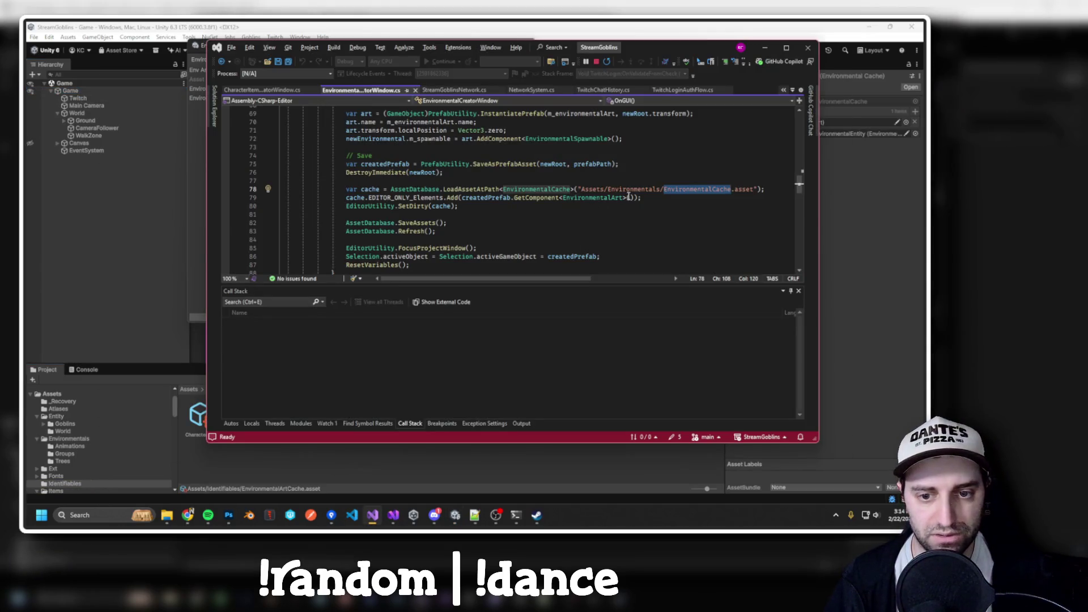
{"action": "left_click", "coordinate": [263, 89]}
{"action": "scroll", "coordinate": [554, 191], "scroll_direction": "down", "scroll_amount": 5}
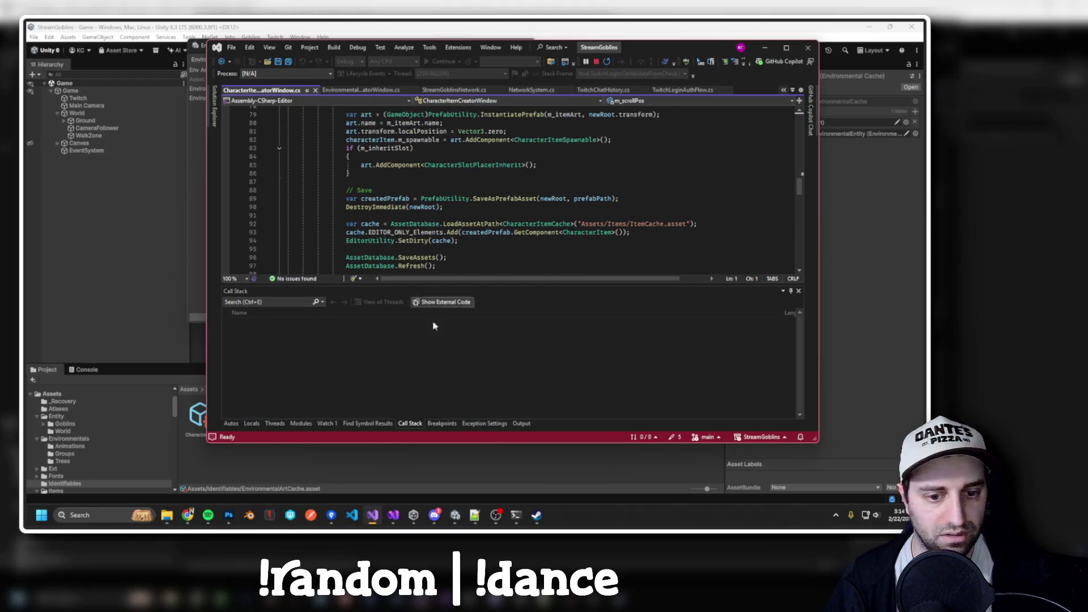
Inspect the Character Item Cache asset in Identifiables, then return to the code.
{"action": "left_click", "coordinate": [308, 459]}
{"action": "left_click", "coordinate": [238, 418]}
{"action": "left_click", "coordinate": [200, 419]}
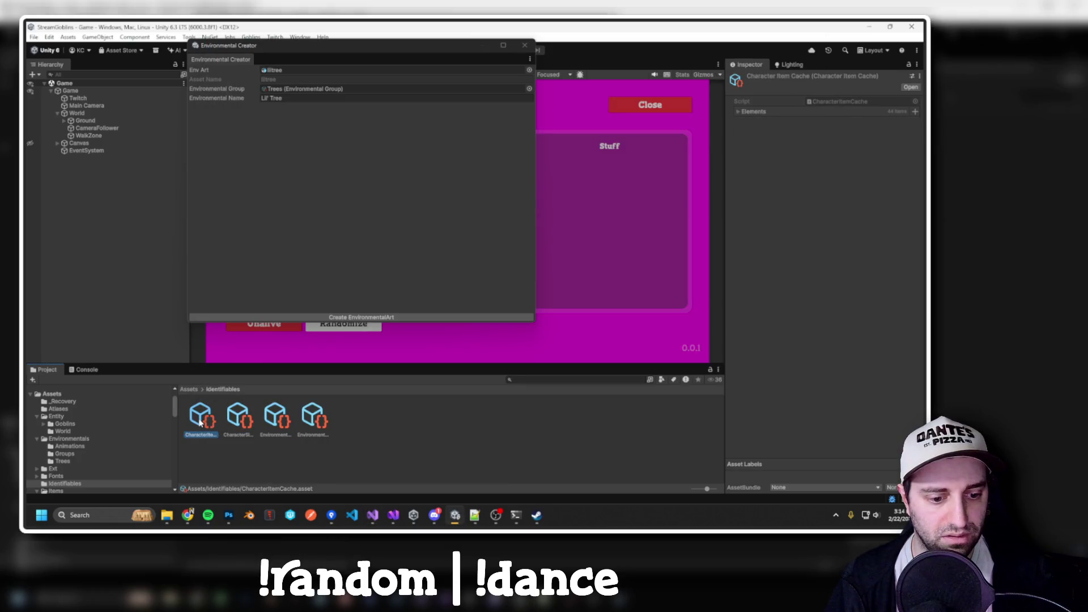
{"action": "key", "text": "alt+Tab"}
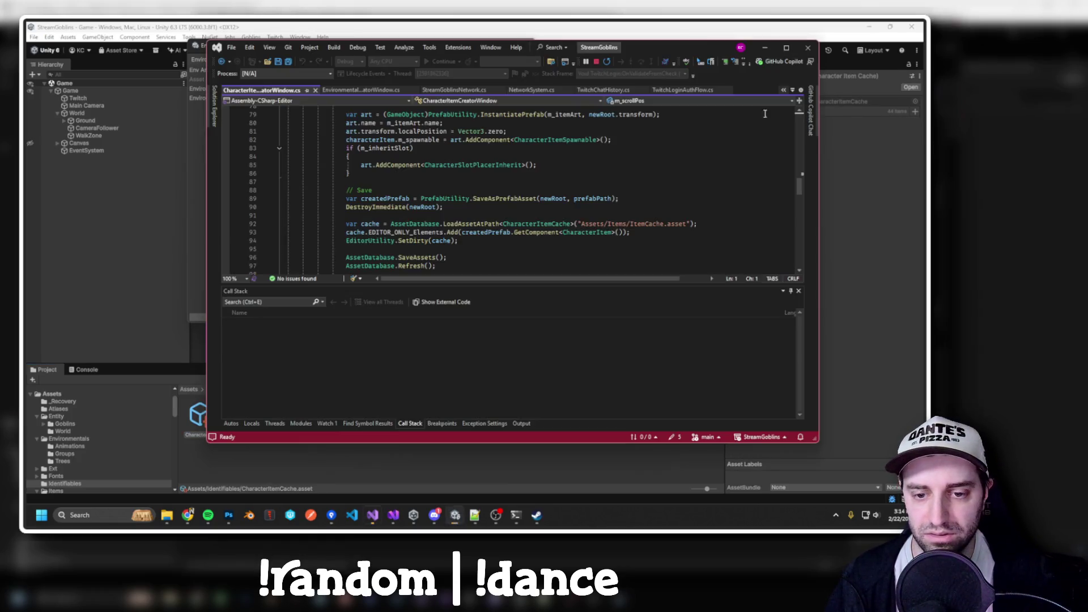
{"action": "scroll", "coordinate": [680, 187], "scroll_direction": "up", "scroll_amount": 7}
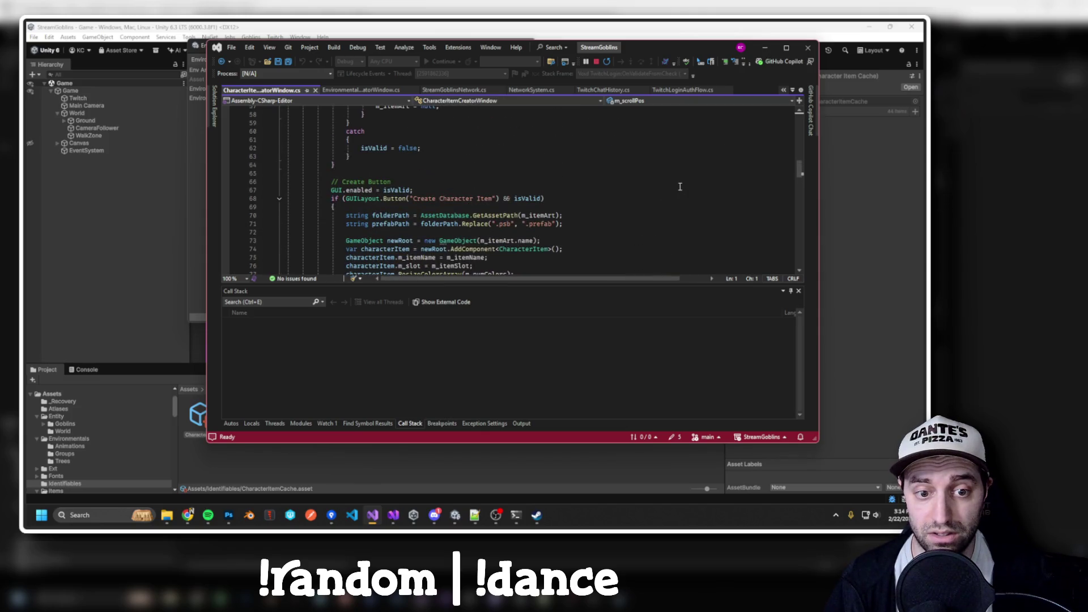
{"action": "scroll", "coordinate": [680, 186], "scroll_direction": "down", "scroll_amount": 7}
{"action": "scroll", "coordinate": [679, 186], "scroll_direction": "down", "scroll_amount": 2}
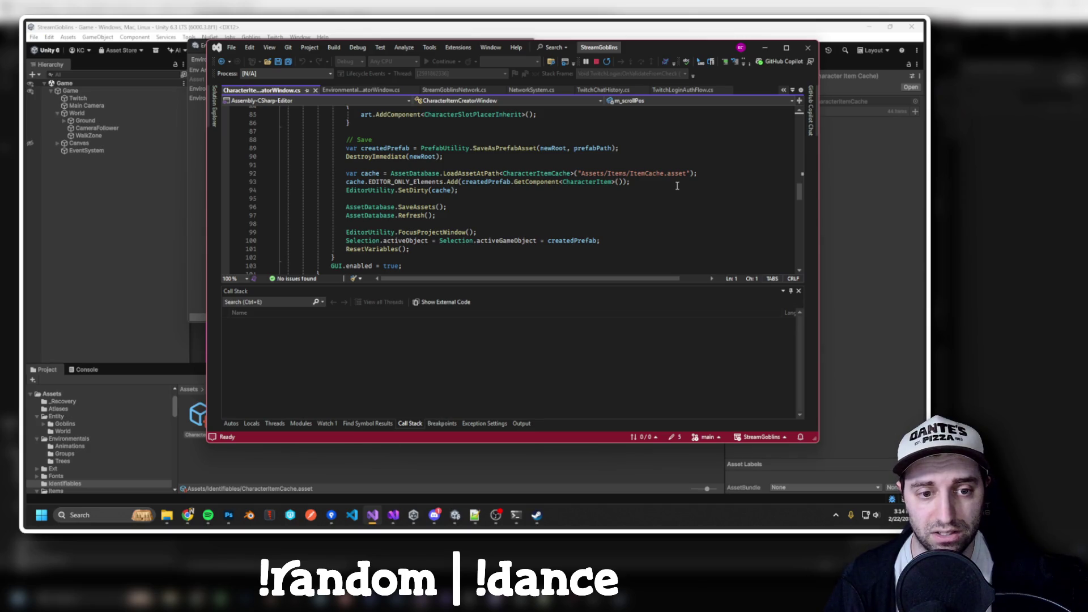
{"action": "scroll", "coordinate": [678, 186], "scroll_direction": "down", "scroll_amount": 4}
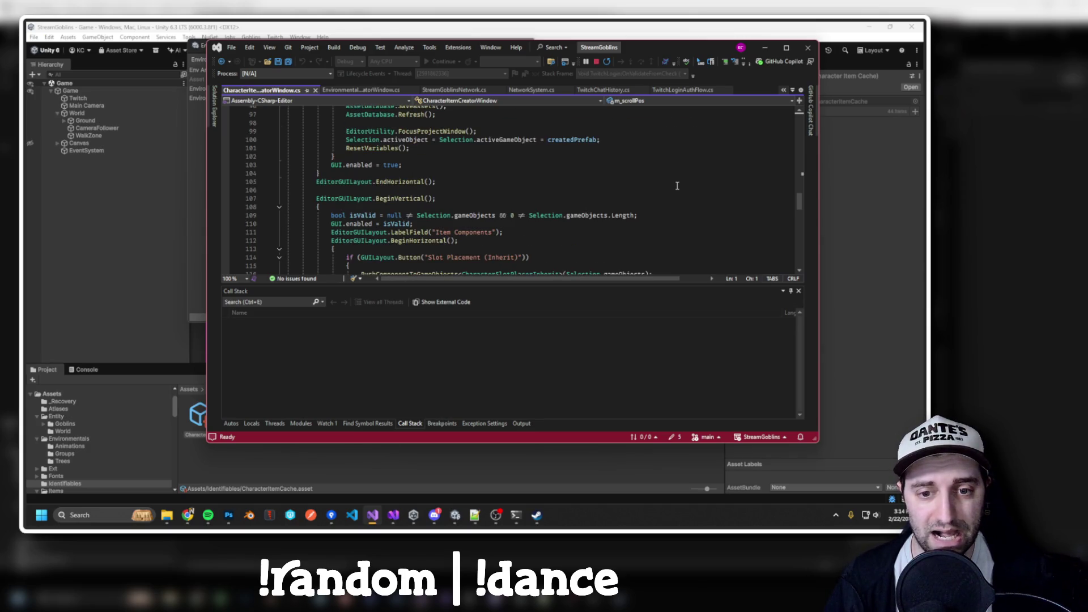
{"action": "scroll", "coordinate": [677, 186], "scroll_direction": "up", "scroll_amount": 14}
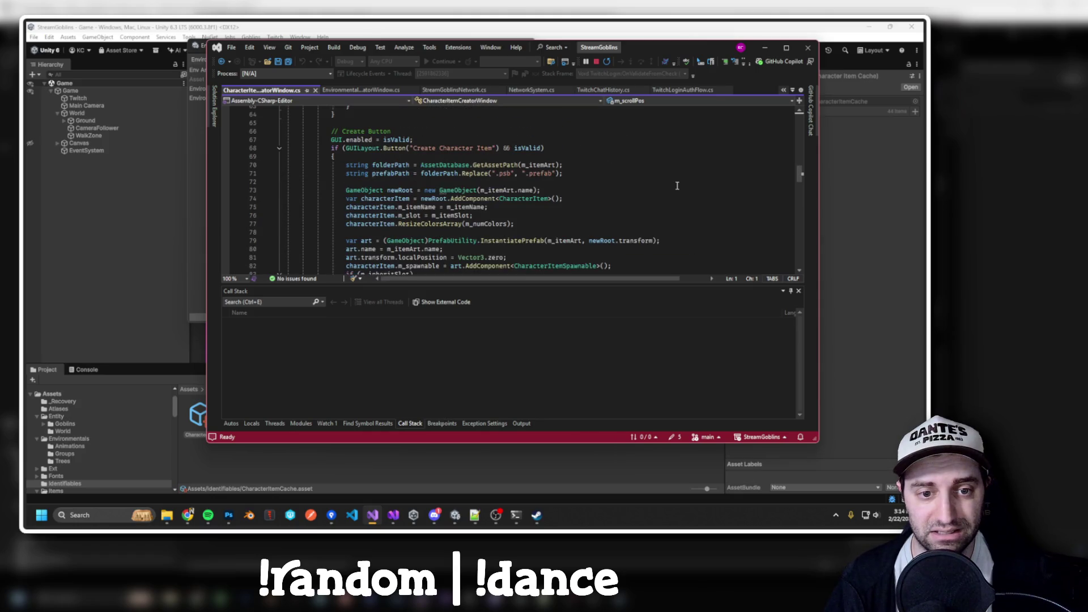
{"action": "scroll", "coordinate": [677, 186], "scroll_direction": "up", "scroll_amount": 5}
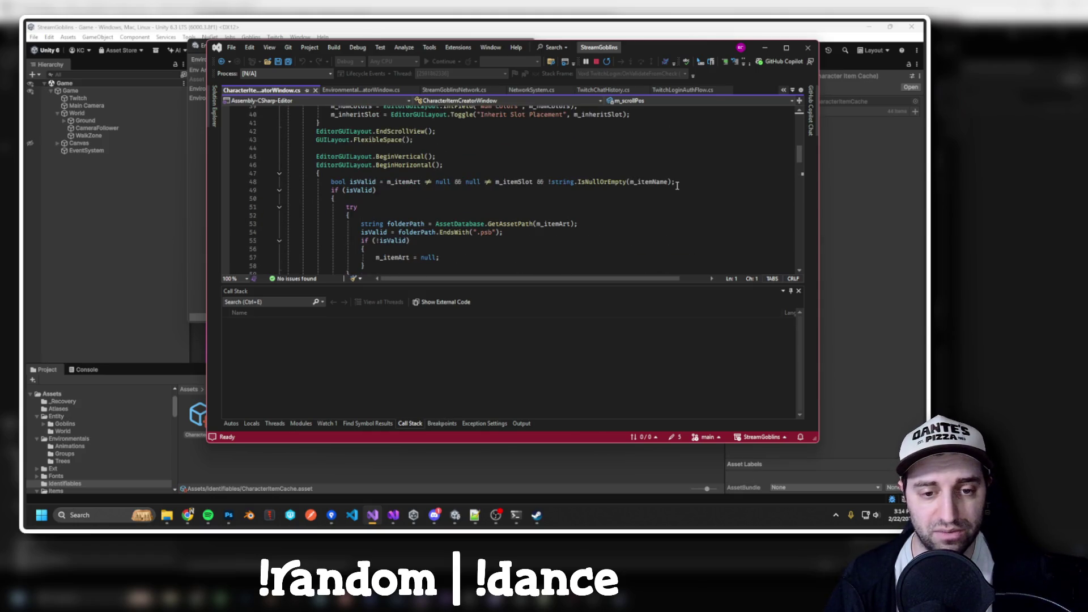
{"action": "scroll", "coordinate": [677, 186], "scroll_direction": "down", "scroll_amount": 12}
{"action": "scroll", "coordinate": [653, 196], "scroll_direction": "down", "scroll_amount": 1}
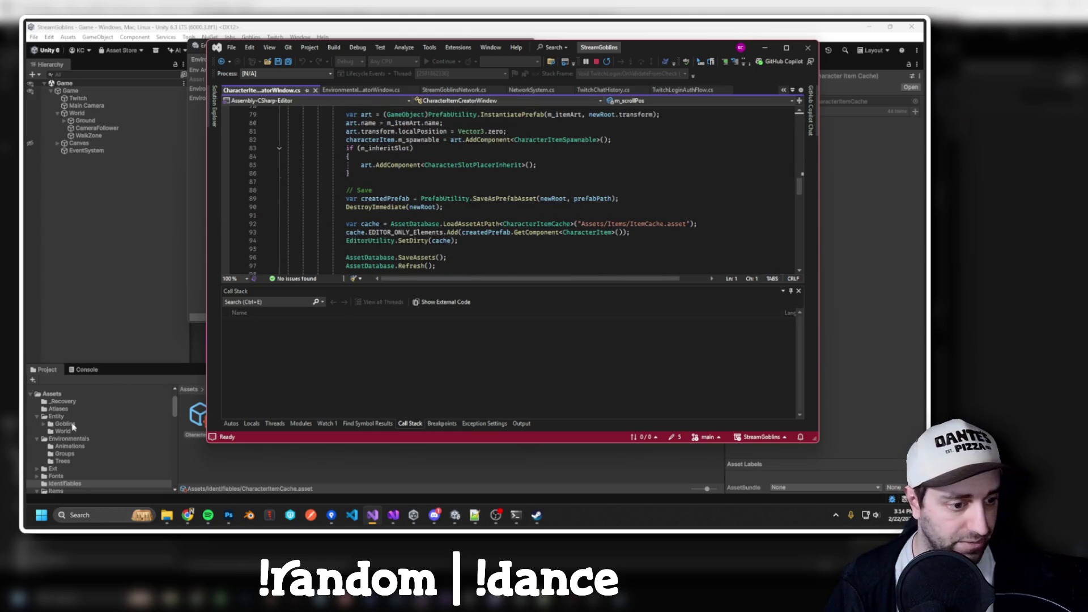
{"action": "scroll", "coordinate": [56, 492], "scroll_direction": "down", "scroll_amount": 2}
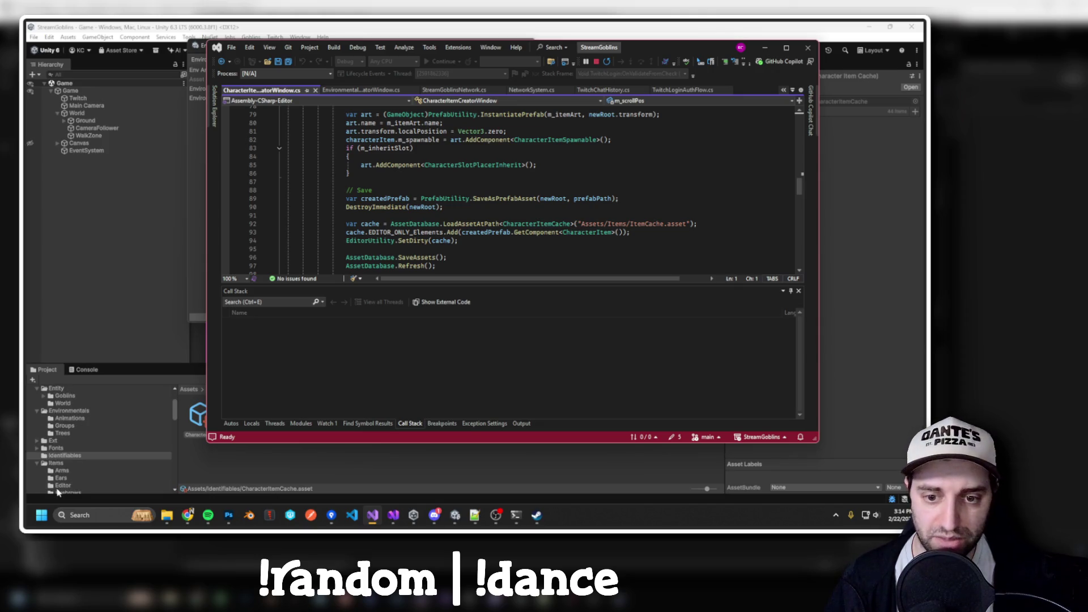
Check the Items and Identifiables folders against the cache path in the code.
{"action": "left_click", "coordinate": [60, 463]}
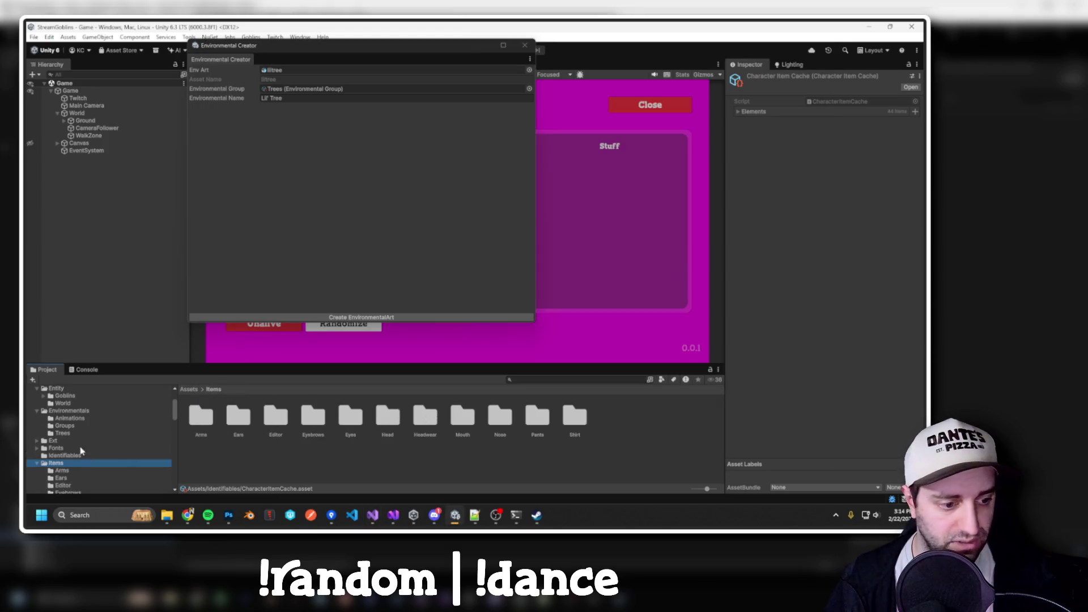
{"action": "left_click", "coordinate": [68, 456]}
{"action": "key", "text": "alt+Tab"}
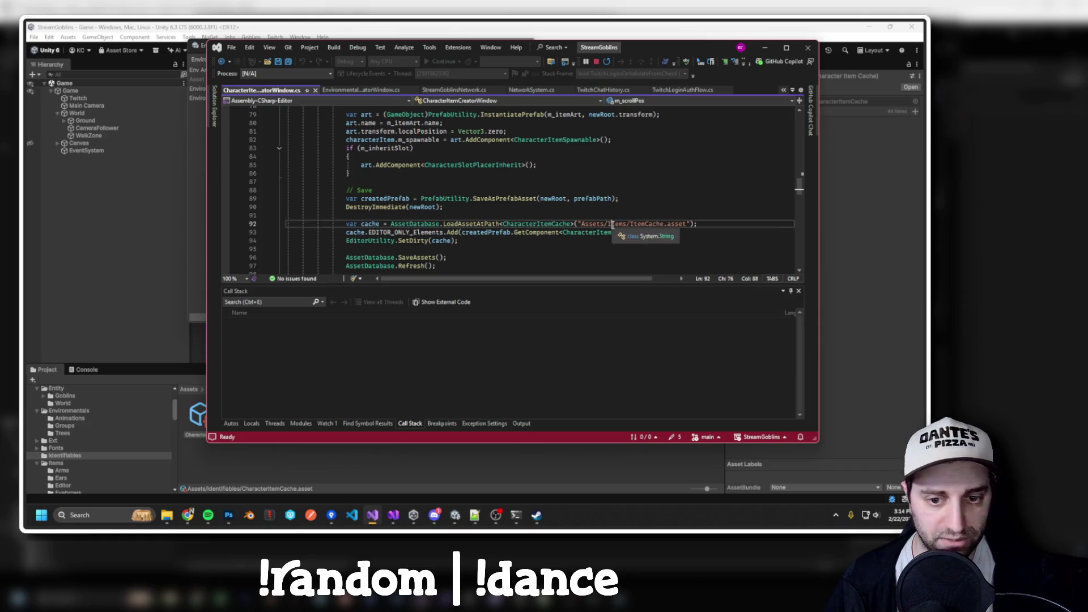
{"action": "left_click", "coordinate": [66, 459]}
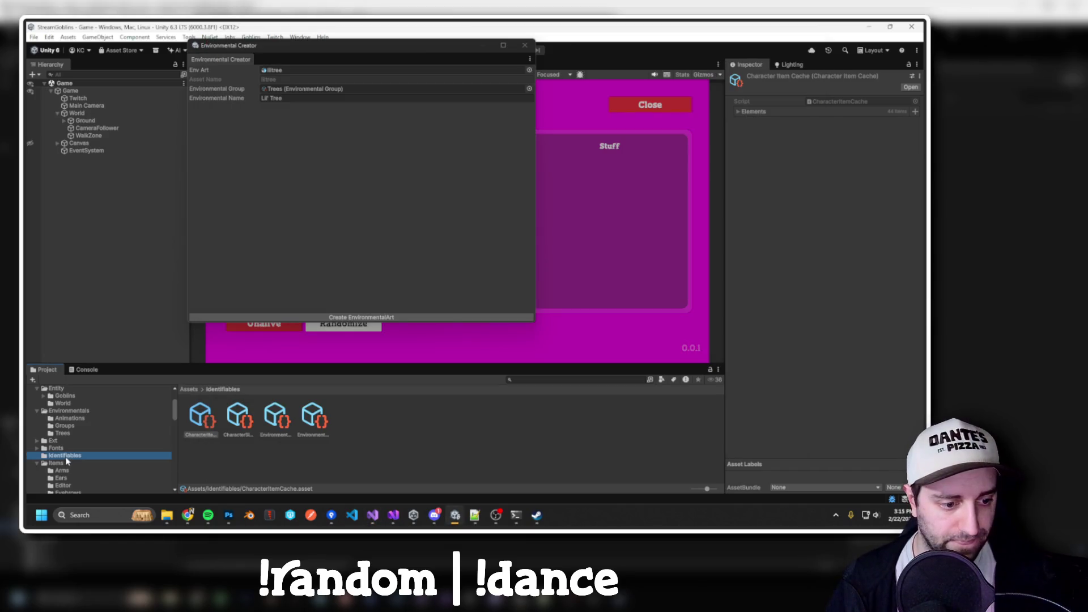
{"action": "key", "text": "alt+Tab"}
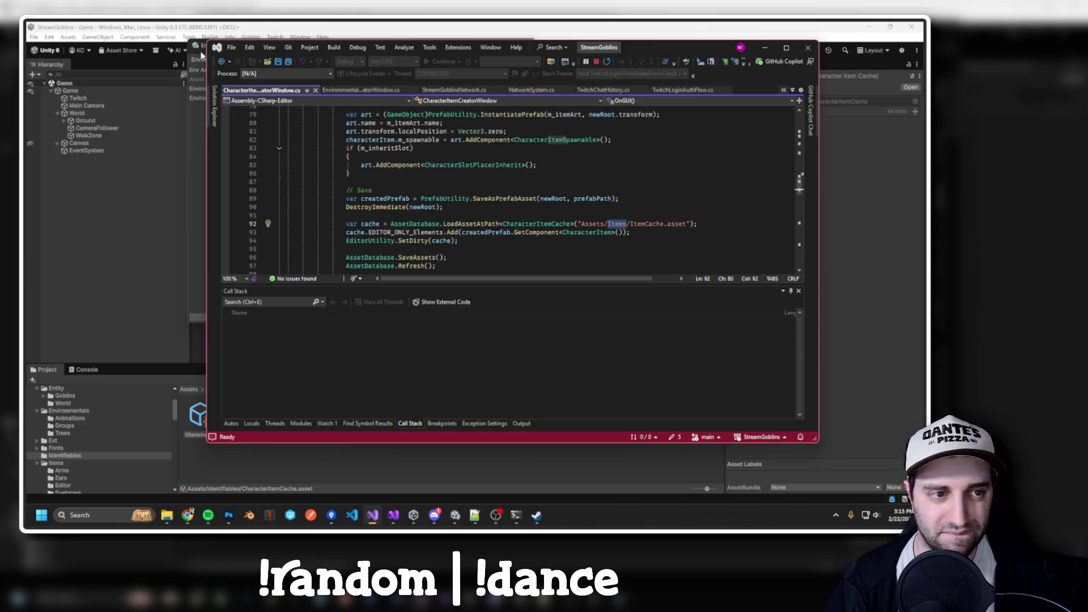
{"action": "key", "text": "alt+Tab"}
Open and close the Identifiable Object Editor from the Goblins menu.
{"action": "left_click", "coordinate": [251, 37]}
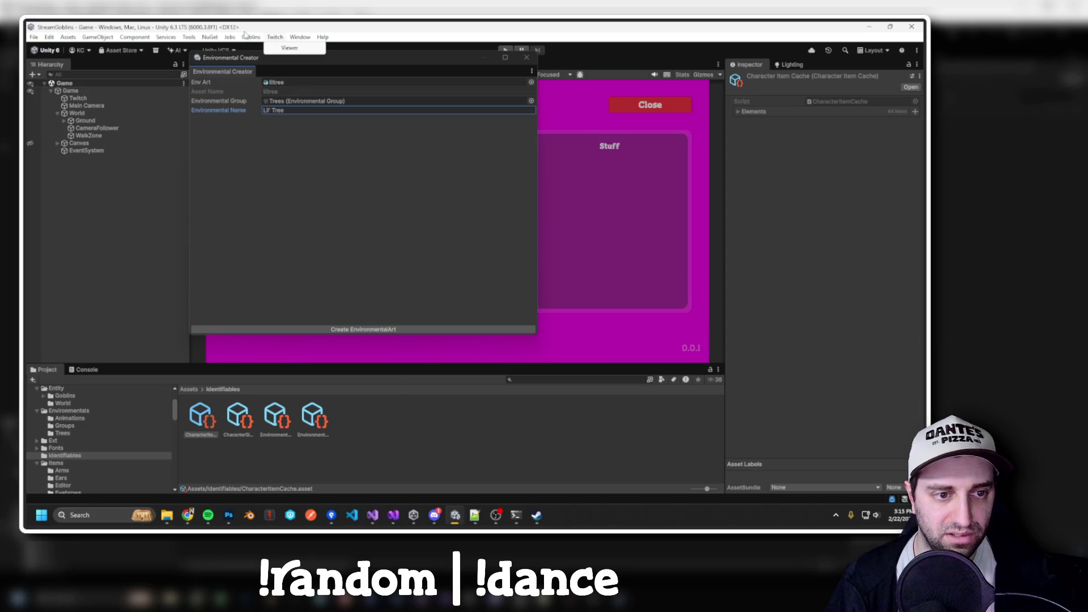
{"action": "mouse_move", "coordinate": [274, 83]}
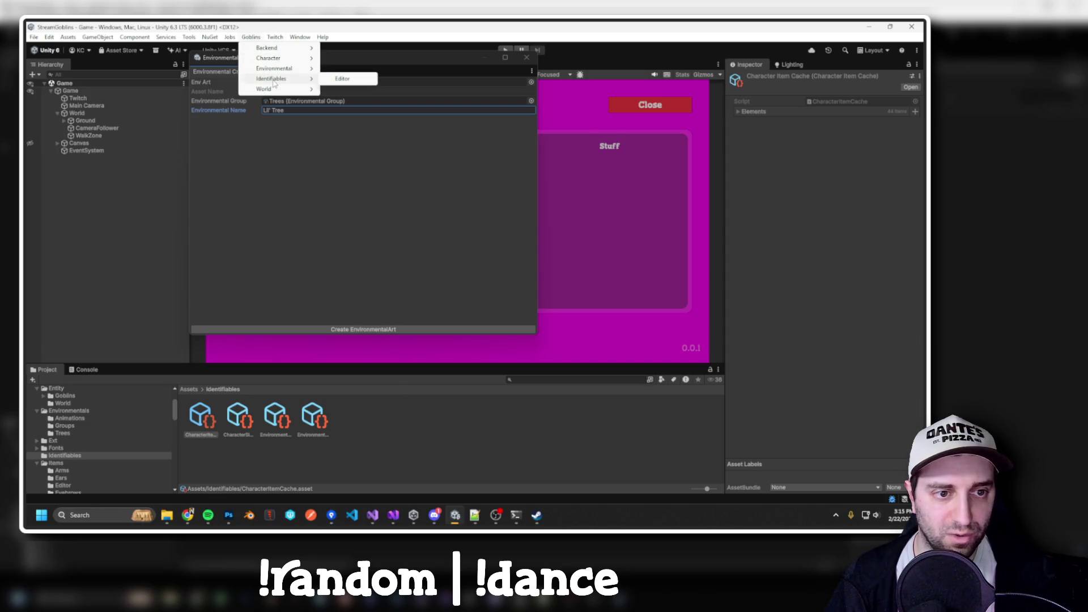
{"action": "left_click", "coordinate": [343, 79]}
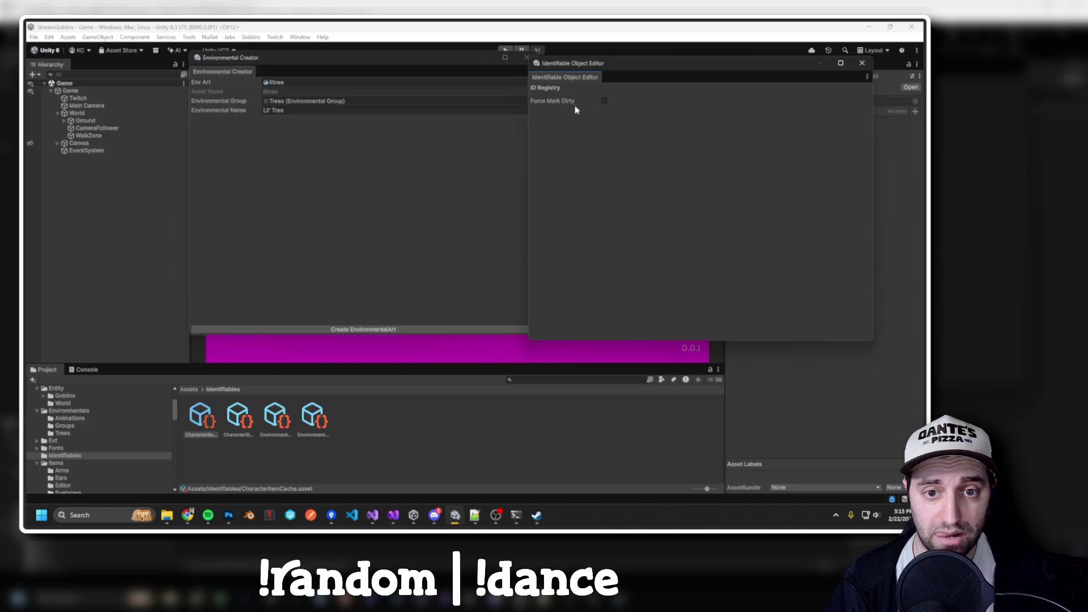
{"action": "left_click", "coordinate": [862, 63]}
{"action": "left_click", "coordinate": [251, 37]}
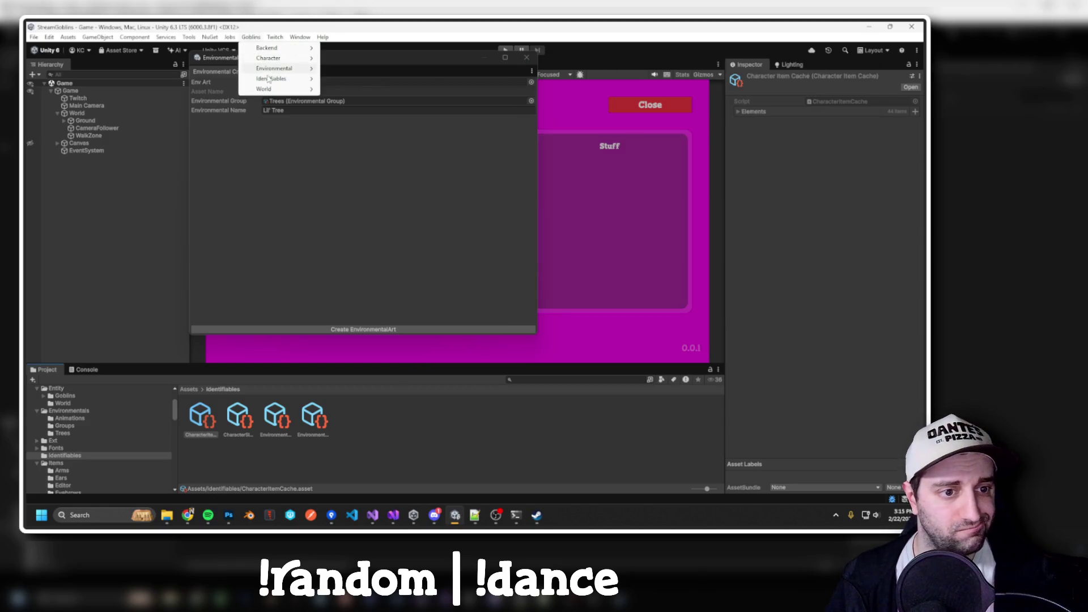
{"action": "left_click", "coordinate": [379, 223]}
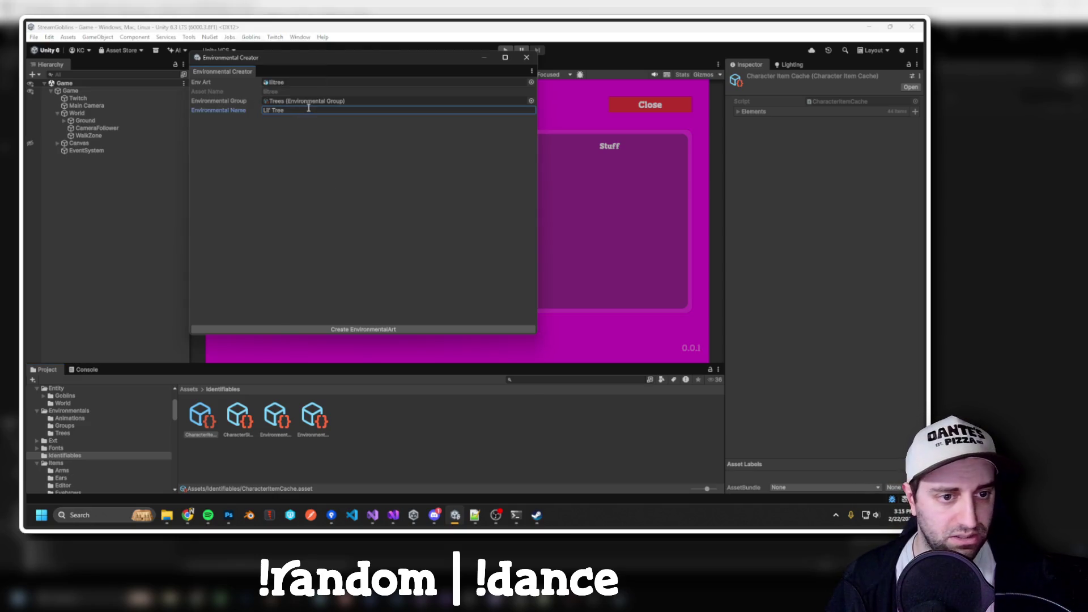
Change Items to Identifiables in the line 92 cache path.
{"action": "key", "text": "alt+Tab"}
{"action": "type", "text": "Identifiables"}
{"action": "key", "text": "alt+Tab"}
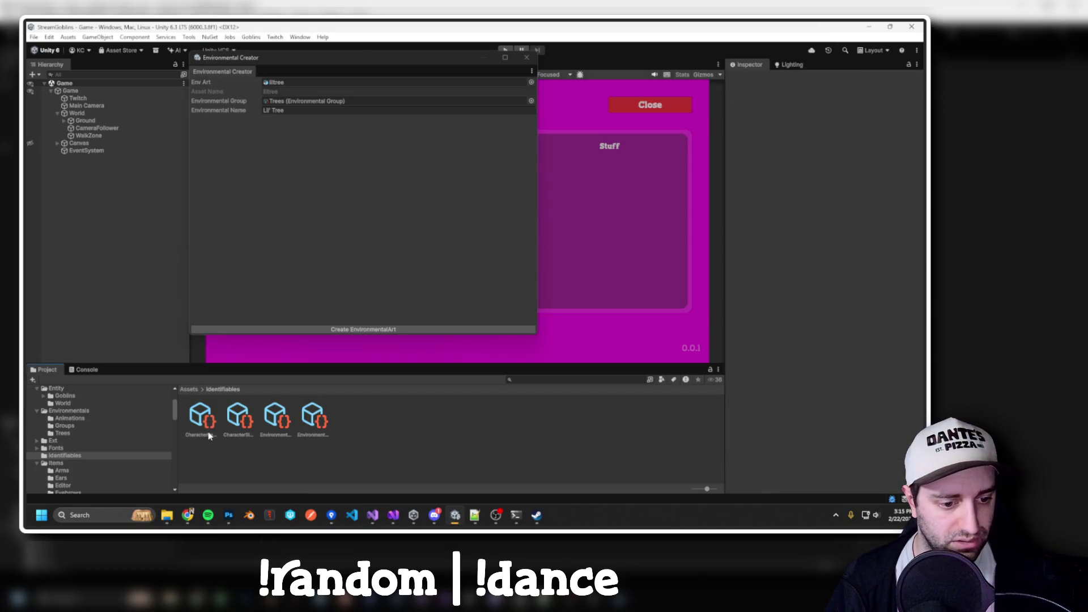
{"action": "key", "text": "alt+Tab"}
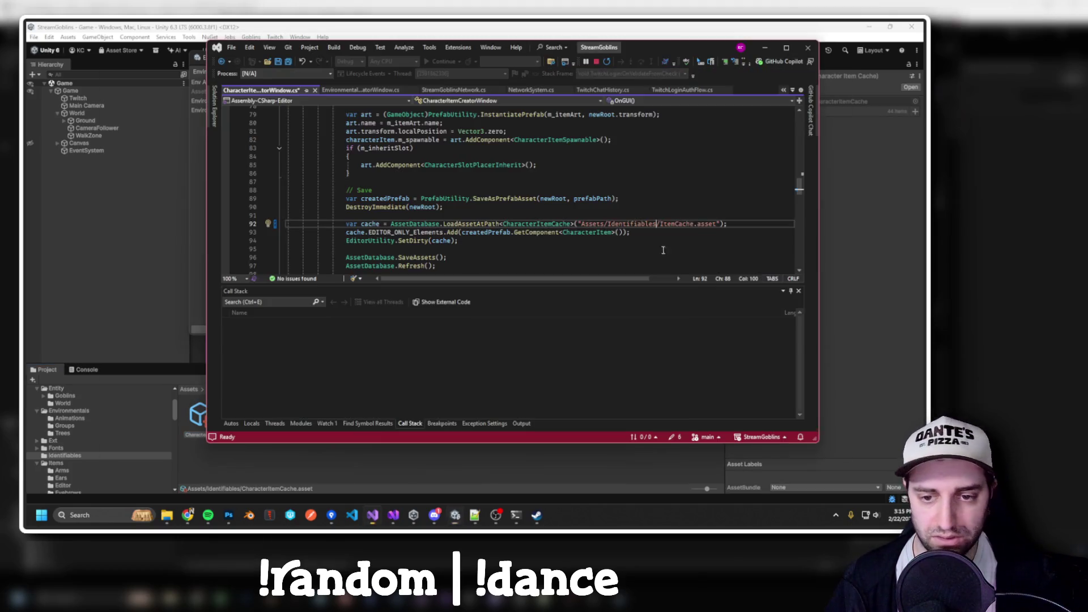
Insert 'Character' so the path reads Assets/Identifiables/CharacterItemCache.asset.
{"action": "type", "text": "Character"}
{"action": "scroll", "coordinate": [634, 218], "scroll_direction": "up", "scroll_amount": 5}
{"action": "scroll", "coordinate": [634, 219], "scroll_direction": "down", "scroll_amount": 9}
{"action": "scroll", "coordinate": [635, 218], "scroll_direction": "down", "scroll_amount": 6}
Search the file for 'cache' and inspect LoadAssetAtPath and EDITOR_ONLY_Elements.
{"action": "key", "text": "ctrl+f"}
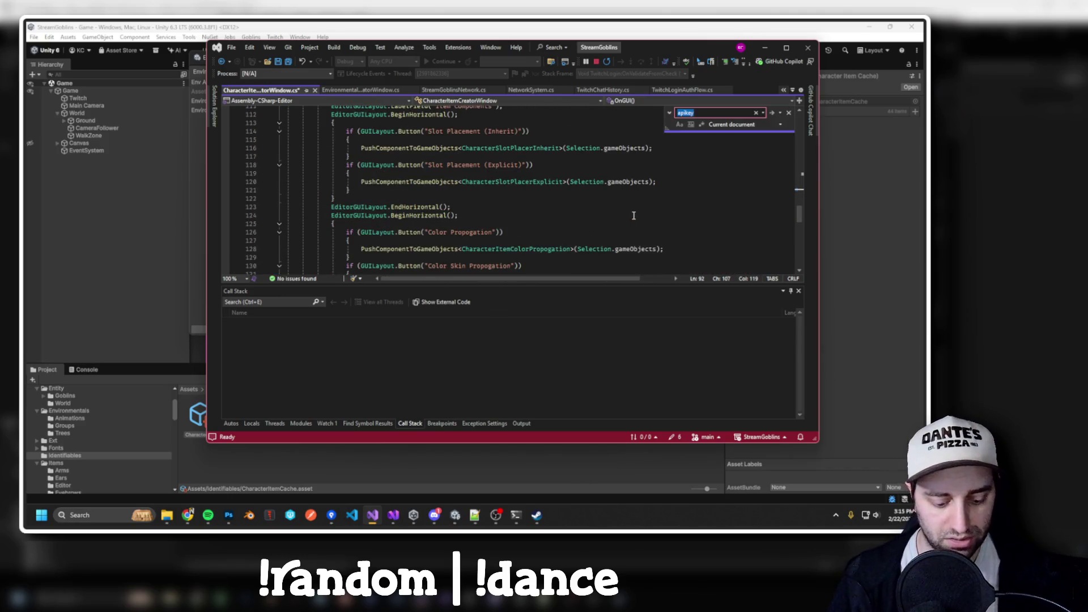
{"action": "type", "text": "cache"}
{"action": "key", "text": "Return"}
{"action": "key", "text": "Return"}
{"action": "key", "text": "Return"}
{"action": "key", "text": "Return"}
{"action": "key", "text": "Return"}
{"action": "key", "text": "ctrl+f"}
{"action": "double_click", "coordinate": [477, 191]}
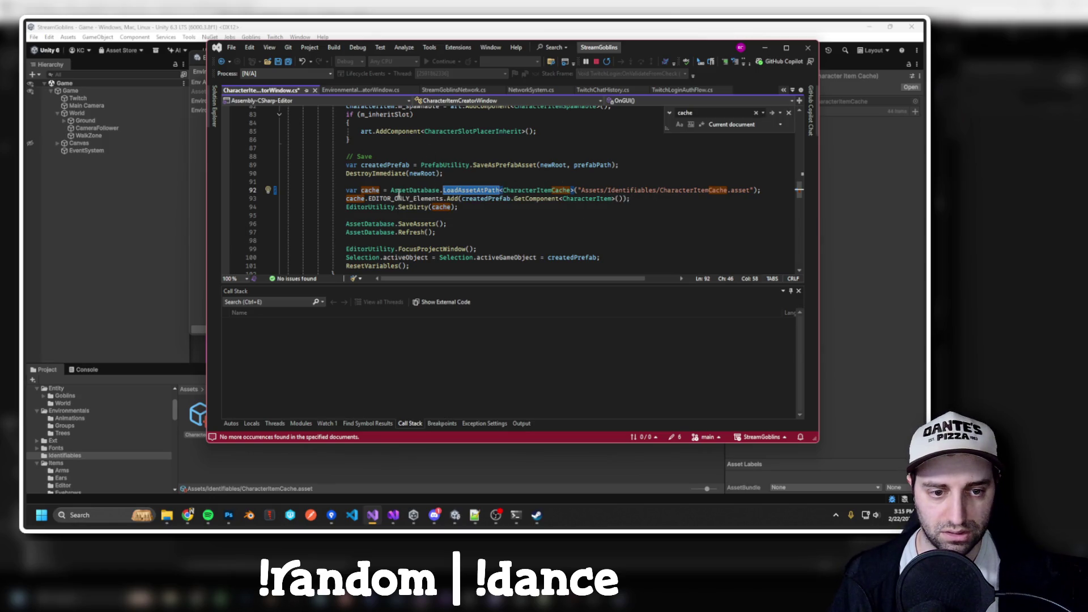
{"action": "double_click", "coordinate": [402, 198]}
{"action": "left_click", "coordinate": [429, 218]}
Find EditorUtility.FocusProjectWindow() from line 99 across the whole solution.
{"action": "scroll", "coordinate": [429, 222], "scroll_direction": "down", "scroll_amount": 3}
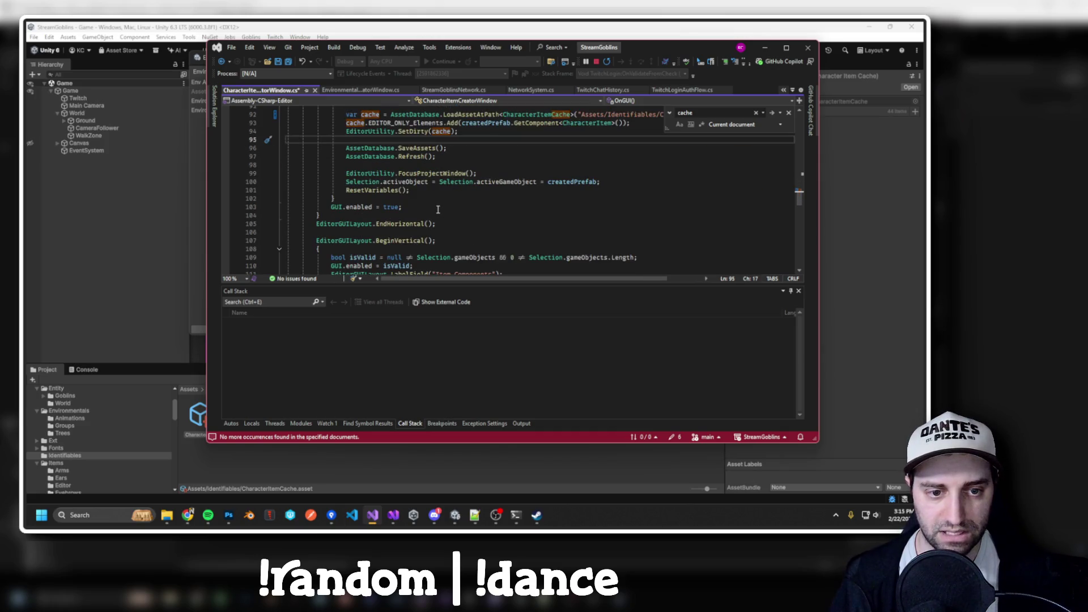
{"action": "left_click_drag", "start_coordinate": [346, 176], "coordinate": [479, 174]}
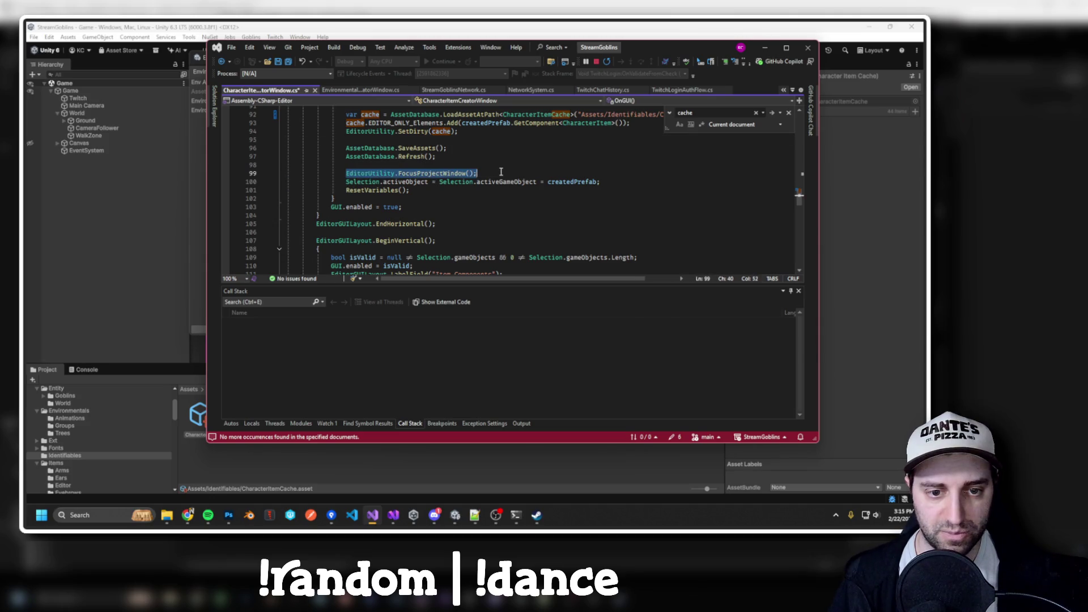
{"action": "key", "text": "ctrl+shift+f"}
{"action": "key", "text": "Return"}
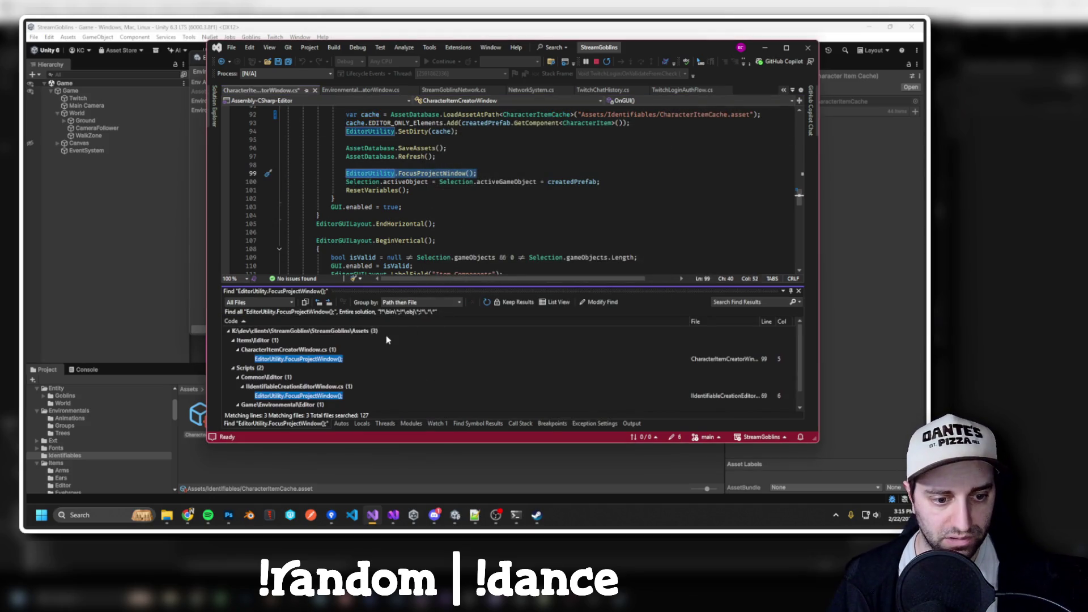
Open the IIdentifiableCreationEditorWindow.cs search result and maximize the code window.
{"action": "scroll", "coordinate": [342, 355], "scroll_direction": "down", "scroll_amount": 1}
{"action": "double_click", "coordinate": [328, 380]}
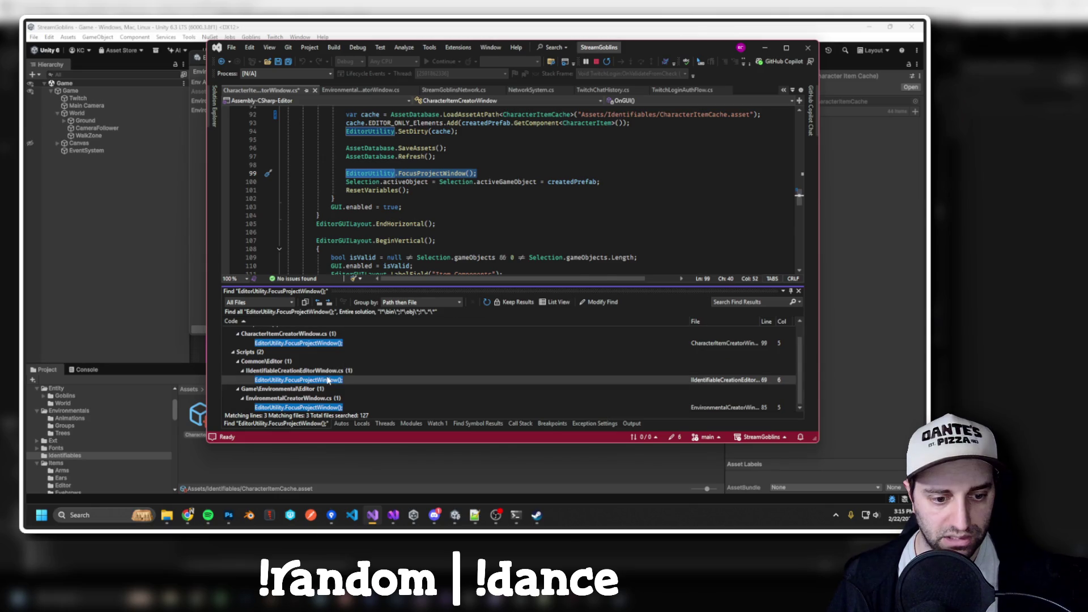
{"action": "scroll", "coordinate": [555, 185], "scroll_direction": "up", "scroll_amount": 4}
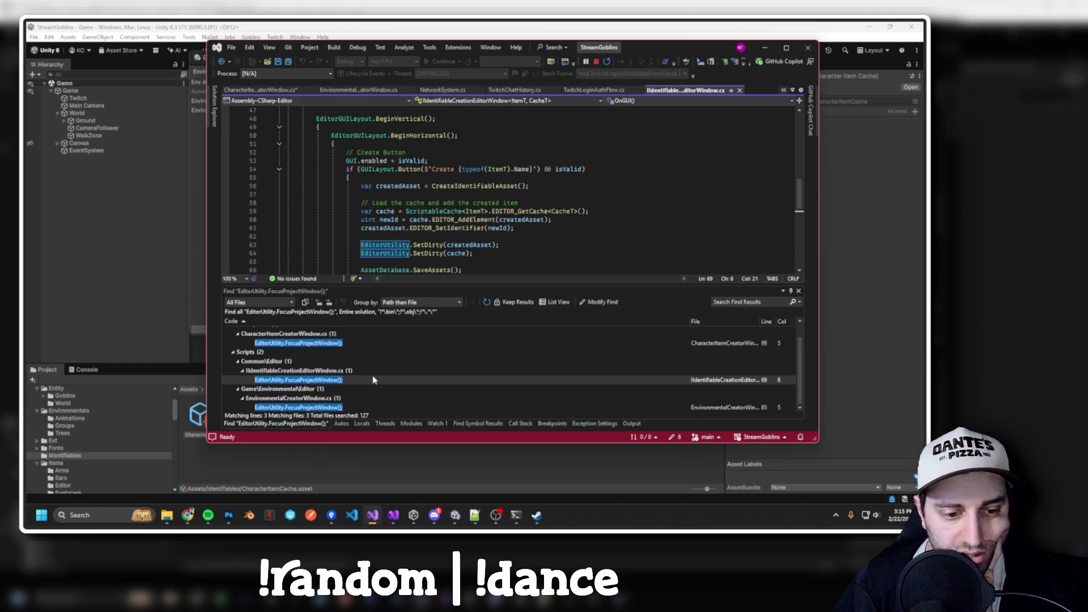
{"action": "scroll", "coordinate": [435, 208], "scroll_direction": "up", "scroll_amount": 15}
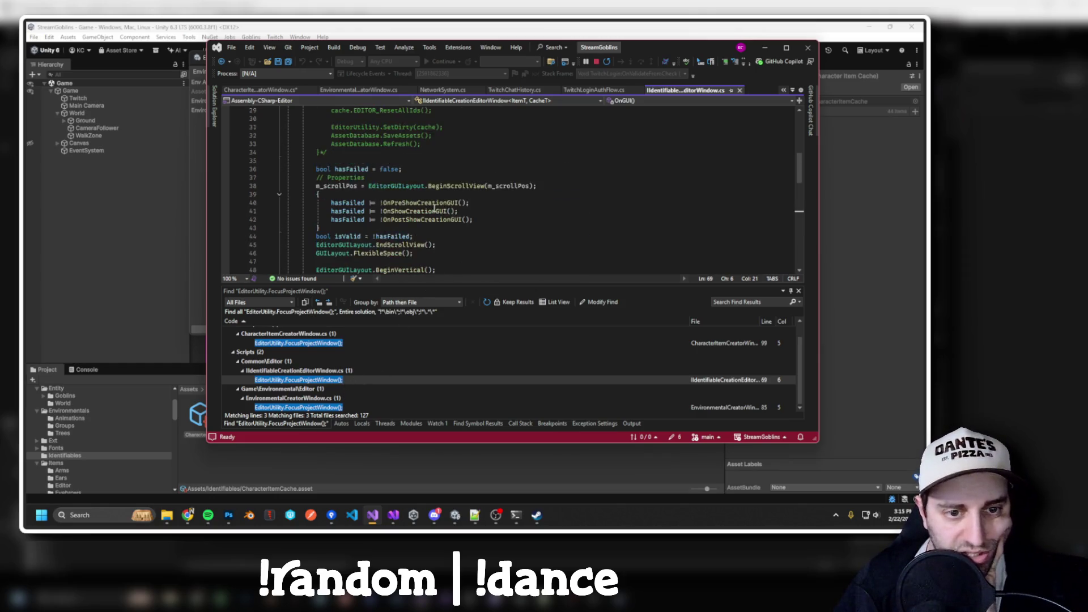
{"action": "scroll", "coordinate": [434, 209], "scroll_direction": "down", "scroll_amount": 5}
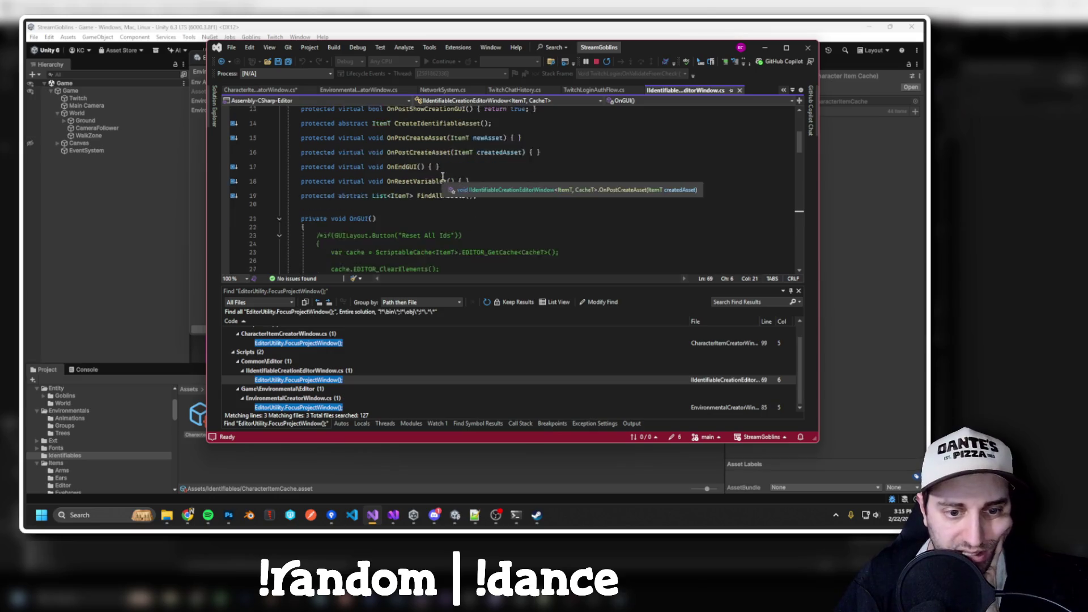
{"action": "left_click_drag", "start_coordinate": [669, 50], "coordinate": [656, 23]}
Copy line 59's ScriptableCache lookup and return to CharacterItemCreatorWindow.cs.
{"action": "scroll", "coordinate": [277, 221], "scroll_direction": "down", "scroll_amount": 12}
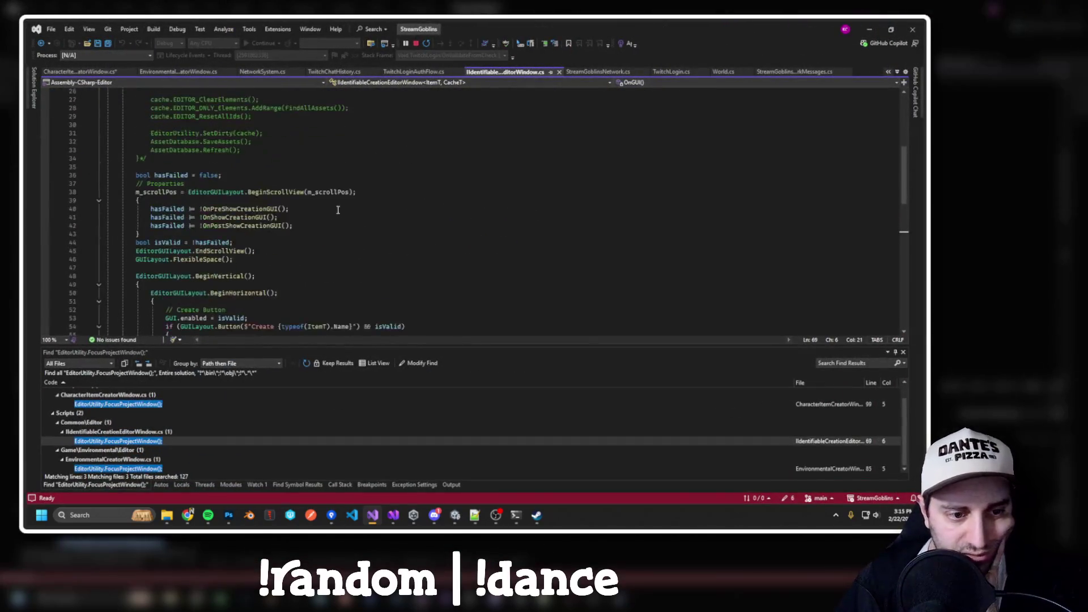
{"action": "scroll", "coordinate": [276, 221], "scroll_direction": "down", "scroll_amount": 4}
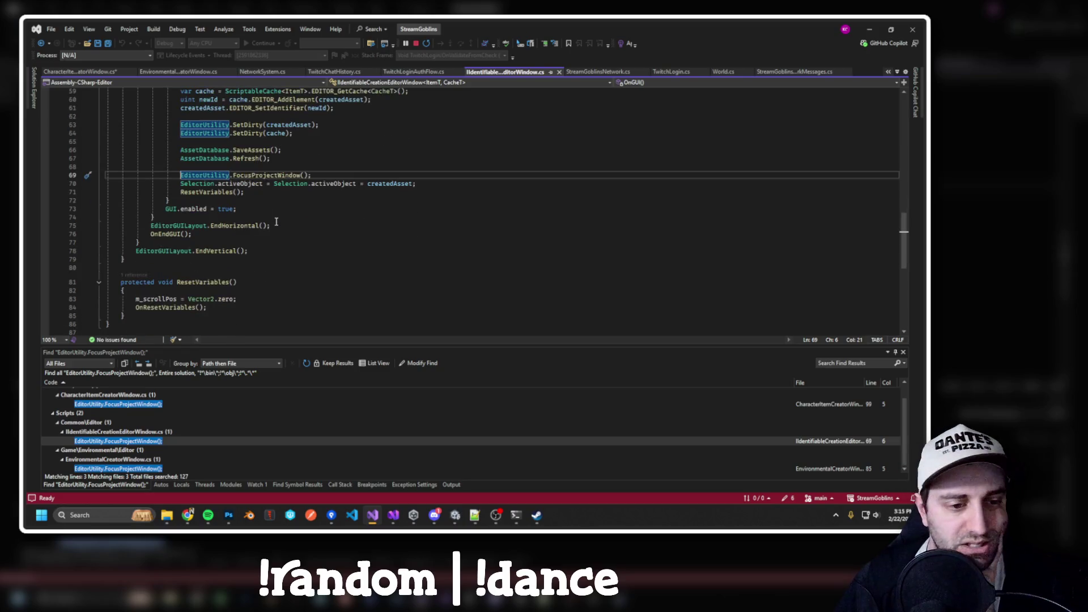
{"action": "scroll", "coordinate": [261, 230], "scroll_direction": "up", "scroll_amount": 5}
{"action": "scroll", "coordinate": [256, 235], "scroll_direction": "up", "scroll_amount": 1}
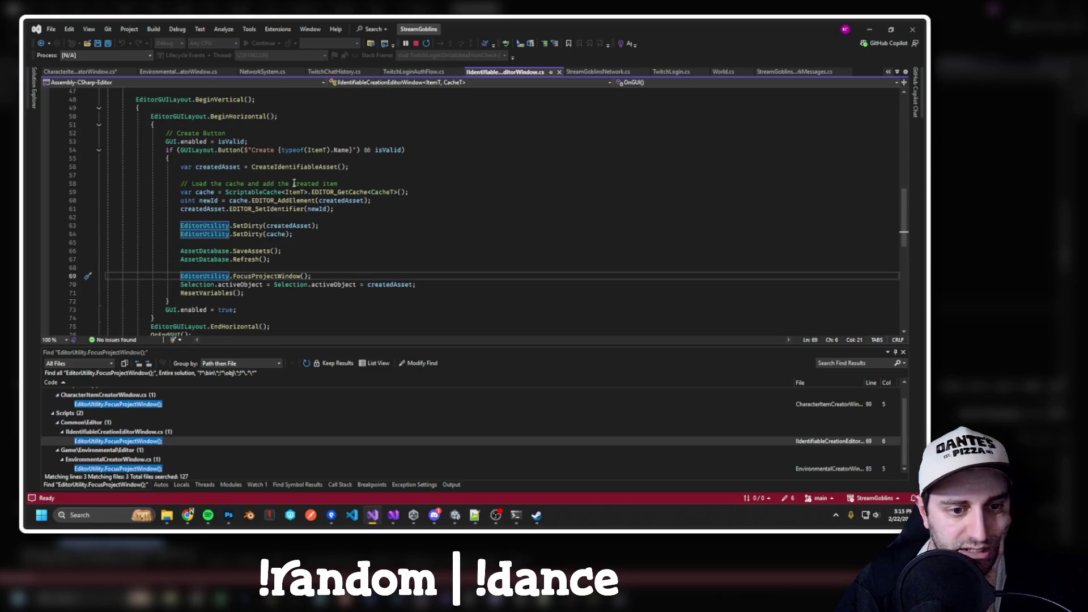
{"action": "left_click", "coordinate": [284, 192]}
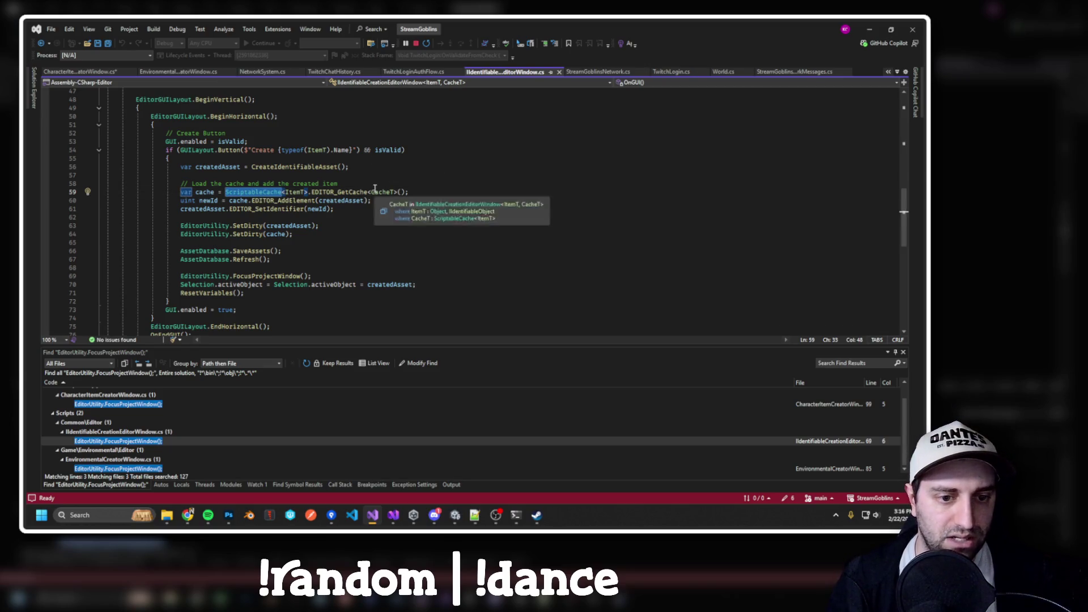
{"action": "left_click_drag", "start_coordinate": [410, 192], "coordinate": [183, 192]}
{"action": "key", "text": "ctrl+c"}
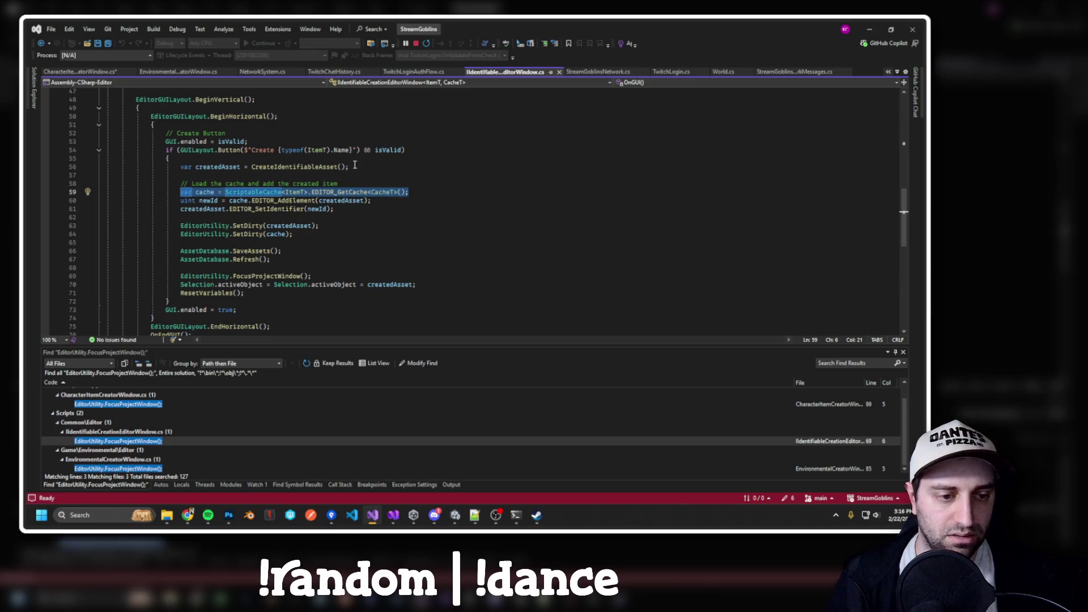
{"action": "key", "text": "ctrl+Tab"}
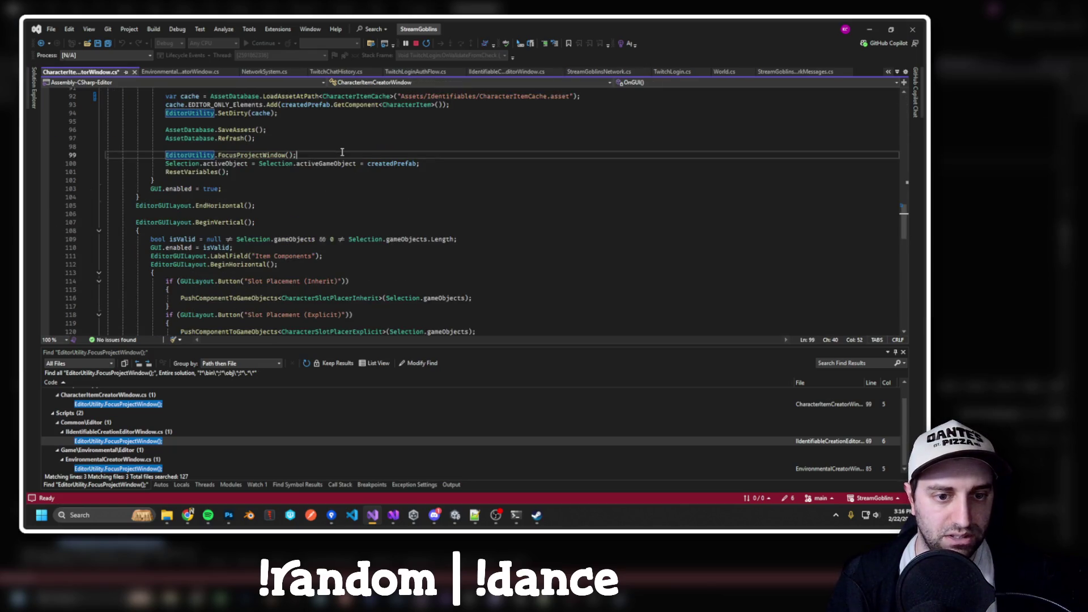
Add ScriptableCache<CharacterItem>.EDITOR_GetCache<CharacterItemCache>() above the old line 92 cache load.
{"action": "left_click", "coordinate": [394, 216]}
{"action": "key", "text": "Return"}
{"action": "key", "text": "ctrl+v"}
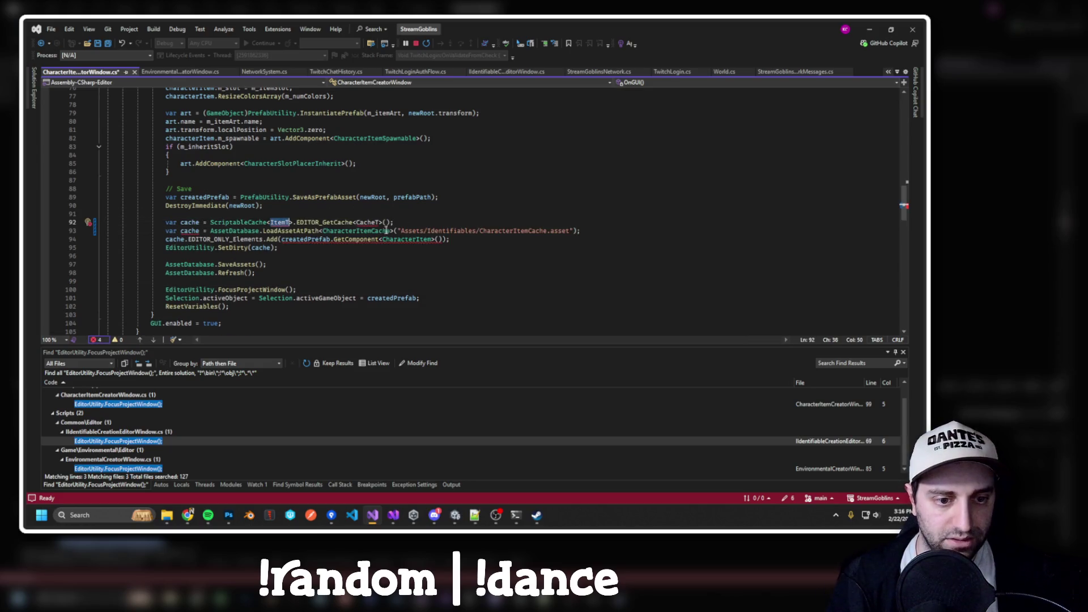
{"action": "left_click", "coordinate": [285, 222]}
{"action": "double_click", "coordinate": [285, 222]}
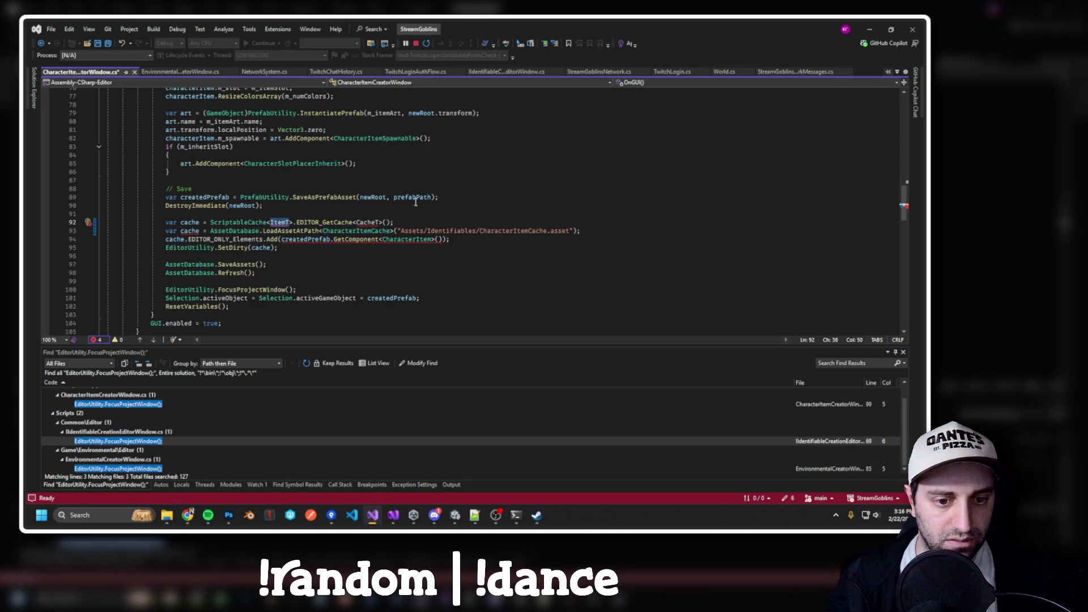
{"action": "type", "text": "CharacterItem"}
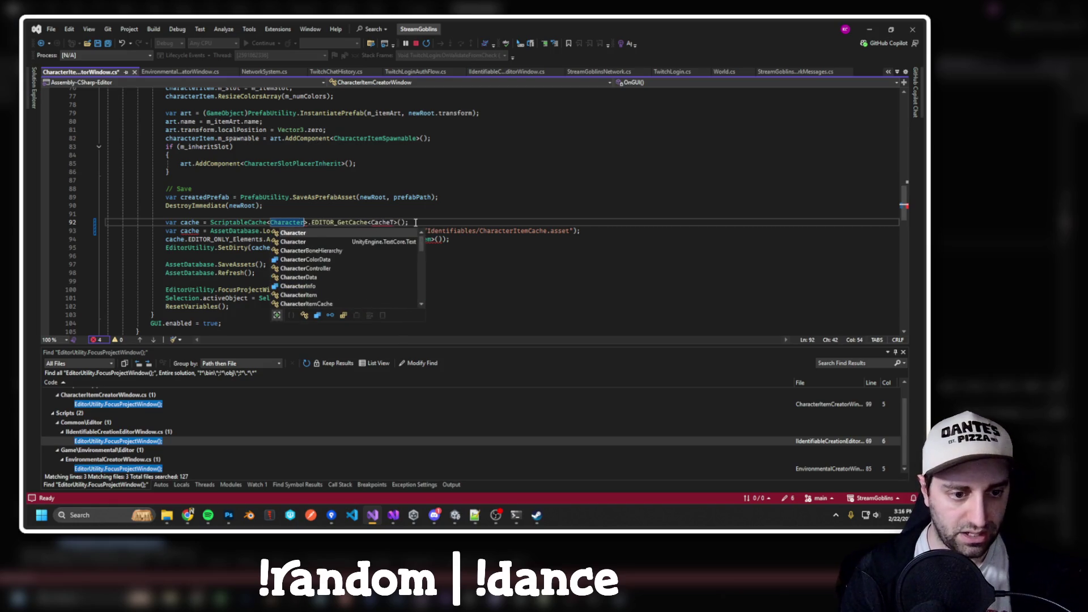
{"action": "double_click", "coordinate": [397, 222]}
{"action": "type", "text": "CharacterItemCache"}
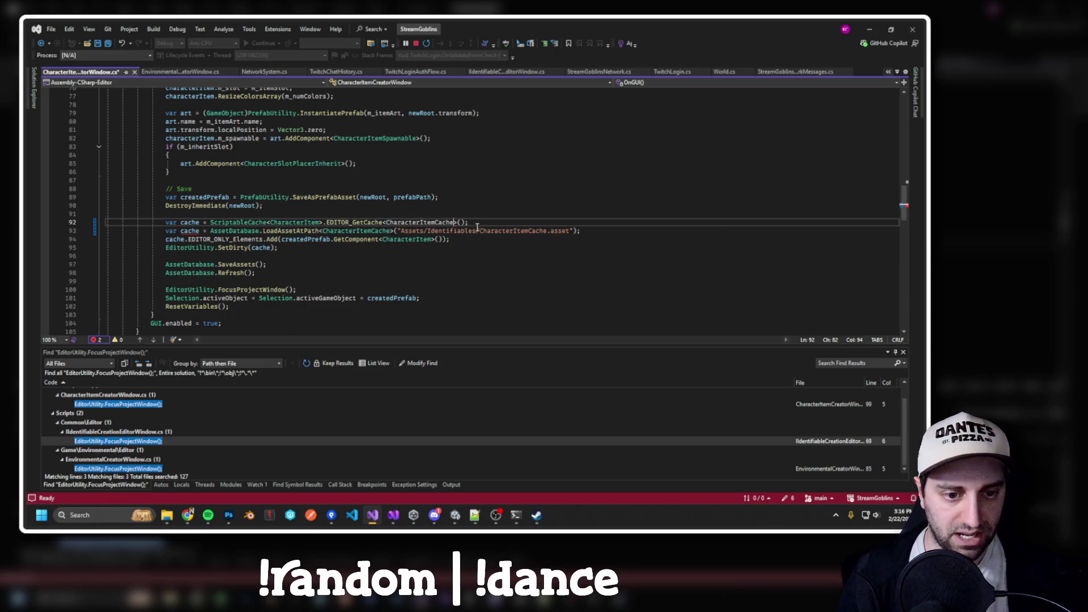
Comment out the old path-loading line, then go to EnvironmentalCreatorWindow's line 78.
{"action": "left_click", "coordinate": [163, 232]}
{"action": "type", "text": "//"}
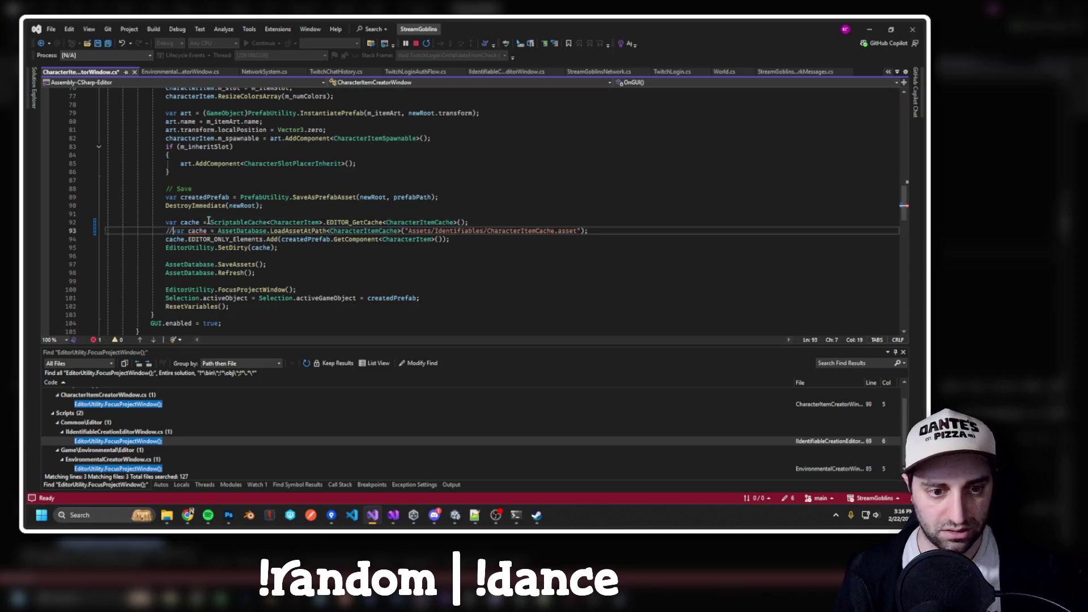
{"action": "left_click_drag", "start_coordinate": [606, 231], "coordinate": [606, 225]}
{"action": "left_click", "coordinate": [597, 224]}
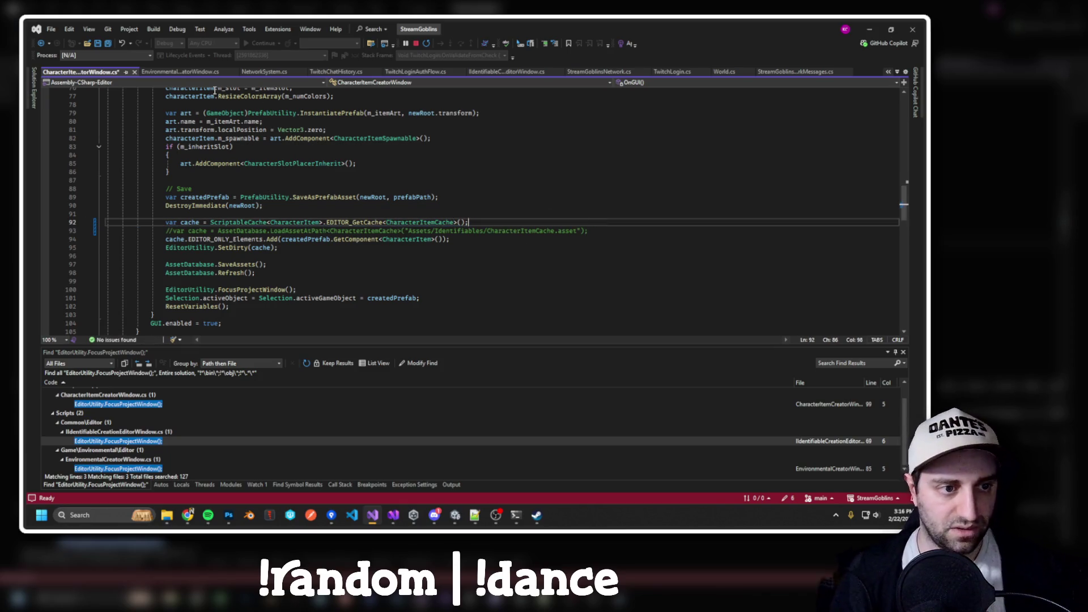
{"action": "left_click", "coordinate": [177, 73]}
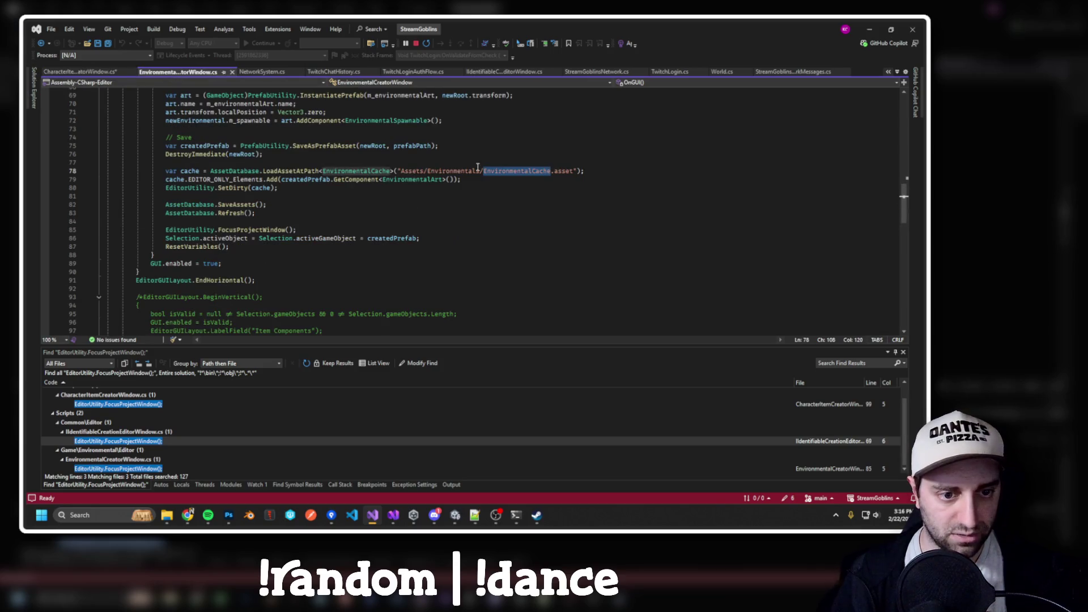
Paste the ScriptableCache lookup from CharacterItemCreatorWindow line 92 onto a new line 78.
{"action": "left_click", "coordinate": [212, 170]}
{"action": "key", "text": "Home"}
{"action": "key", "text": "Return"}
{"action": "key", "text": "Up"}
{"action": "type", "text": "CharacterItemCache"}
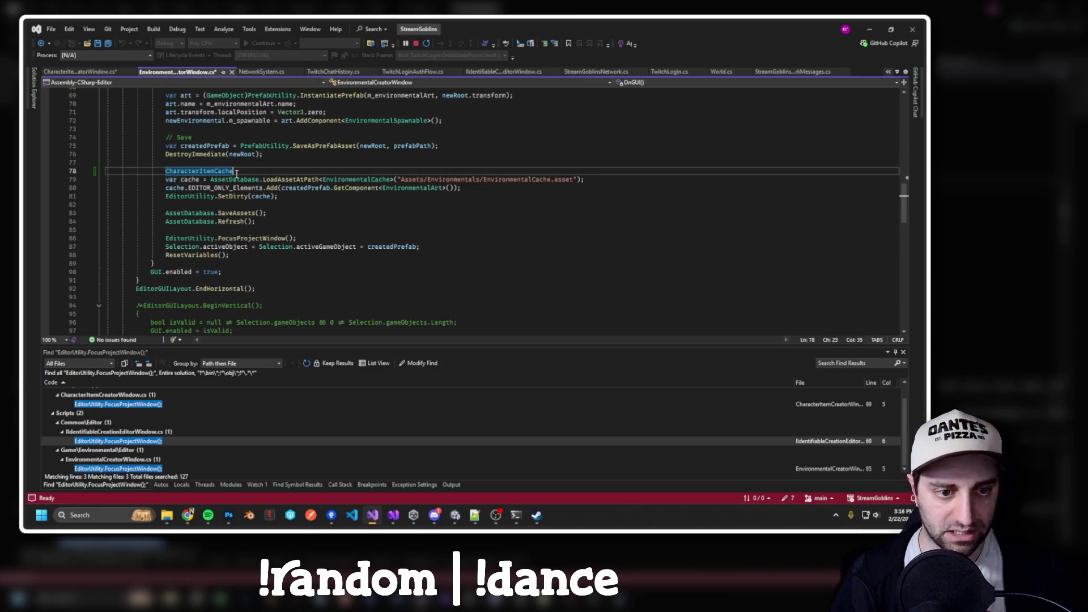
{"action": "left_click", "coordinate": [91, 73]}
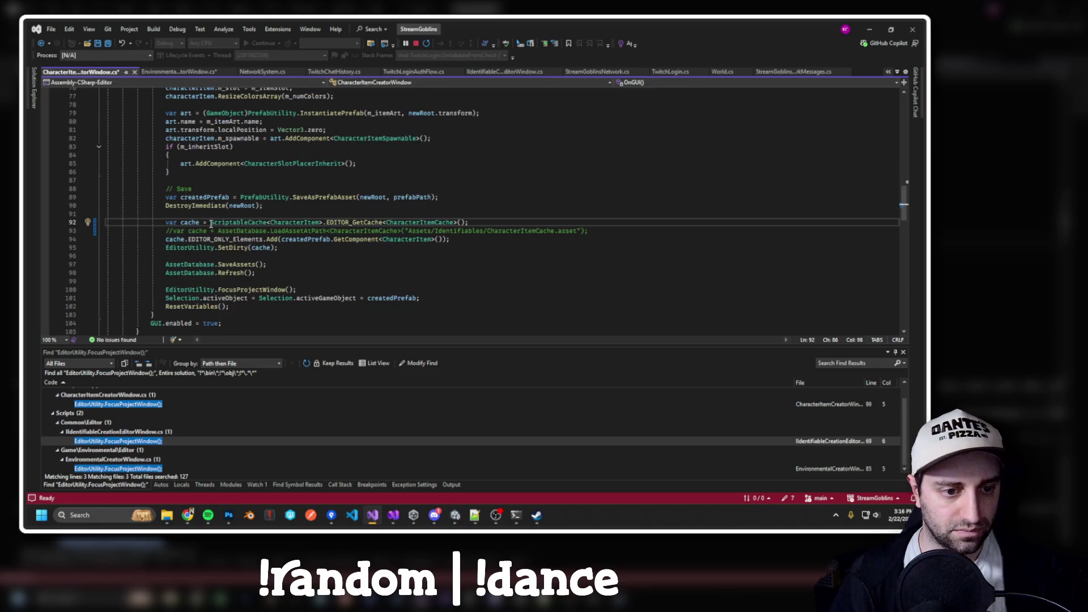
{"action": "left_click_drag", "start_coordinate": [211, 223], "coordinate": [470, 224]}
{"action": "key", "text": "ctrl+c"}
{"action": "key", "text": "ctrl+Tab"}
{"action": "left_click", "coordinate": [212, 173]}
{"action": "key", "text": "ctrl+v"}
Make line 78 read var cache = ScriptableCache<EnvironmentalArt>.EDITOR_GetCache<EnvironmentalCache>().
{"action": "double_click", "coordinate": [208, 172]}
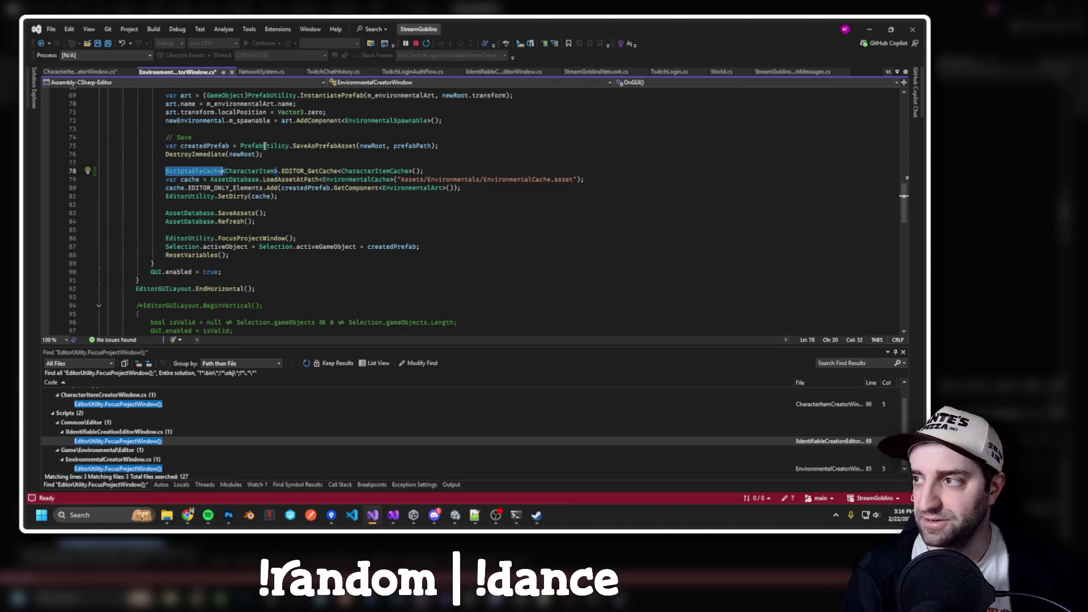
{"action": "key", "text": "Home"}
{"action": "type", "text": "var c"}
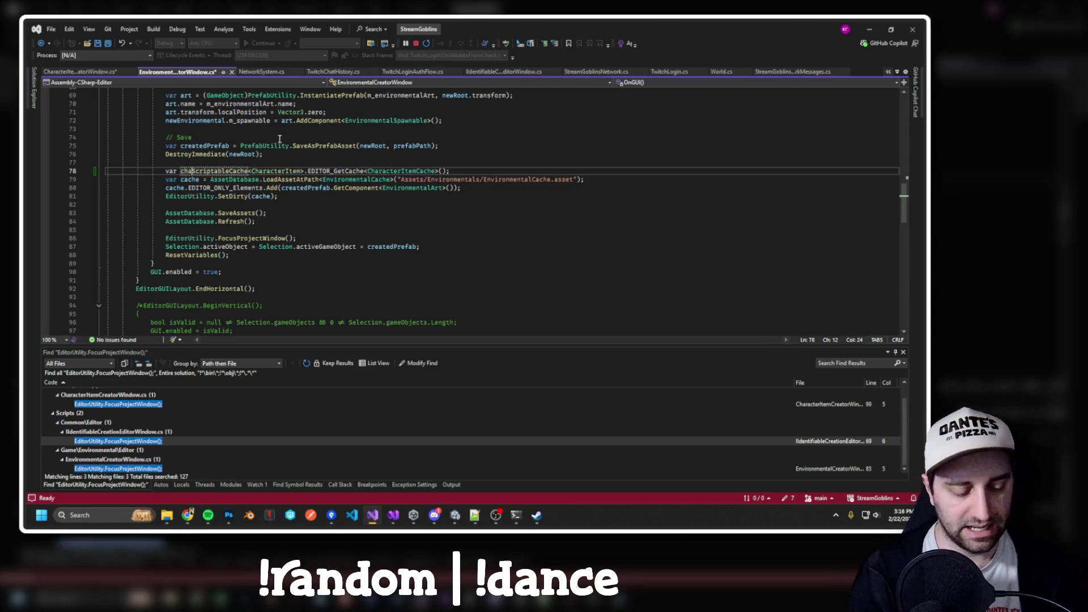
{"action": "type", "text": "ache ="}
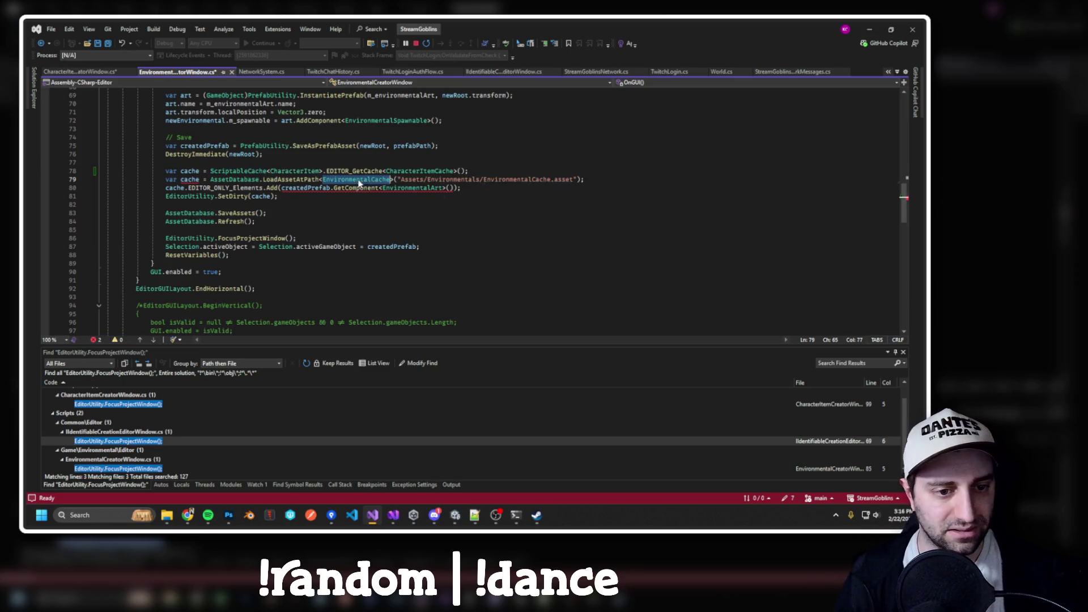
{"action": "double_click", "coordinate": [420, 171]}
{"action": "type", "text": "EnvironmentalCache"}
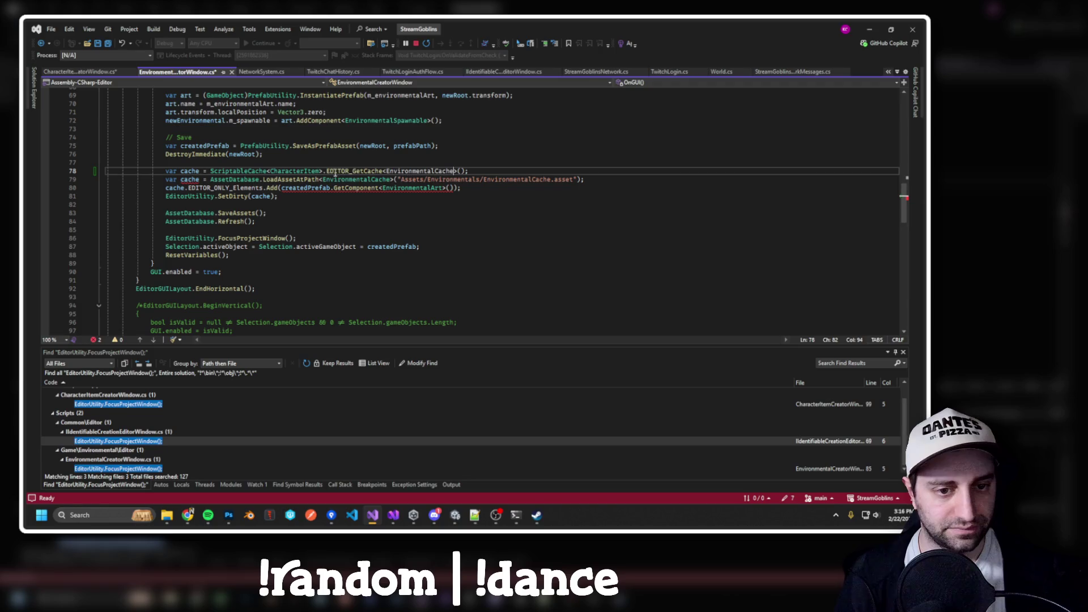
{"action": "double_click", "coordinate": [305, 171]}
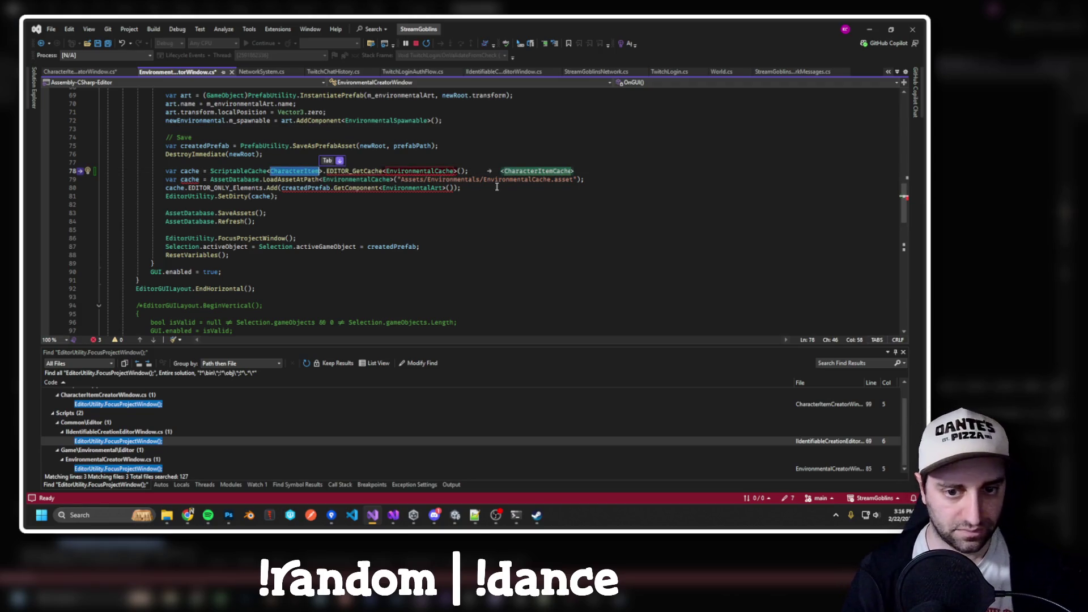
{"action": "key", "text": "Tab"}
{"action": "type", "text": "EnvironmentalArt"}
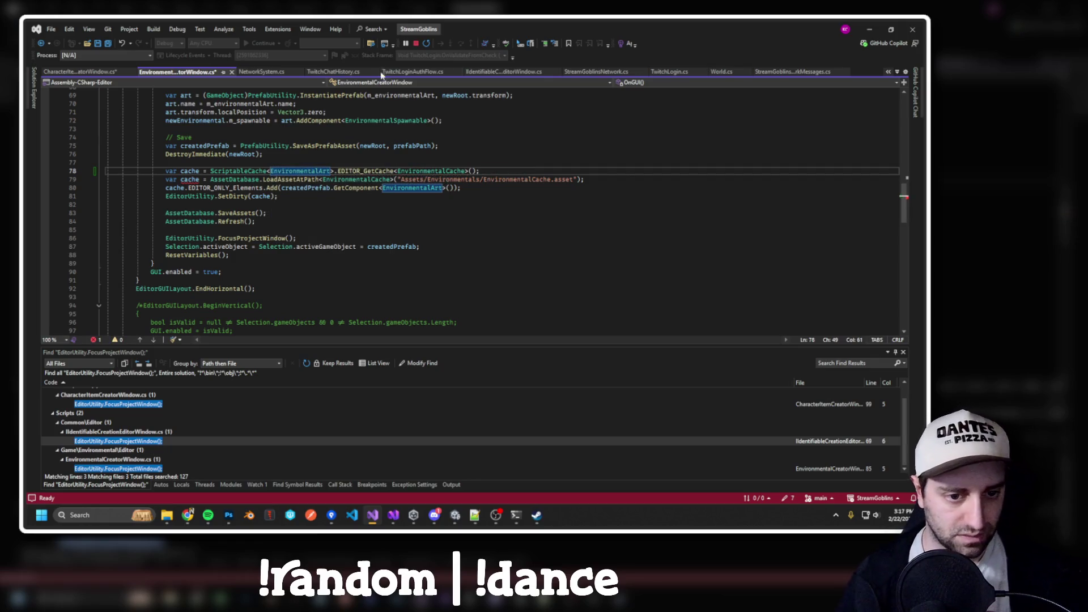
Comment out the old LoadAssetAtPath cache line with // and stop the debugging session.
{"action": "left_click", "coordinate": [374, 196]}
{"action": "left_click", "coordinate": [167, 177]}
{"action": "type", "text": "//"}
{"action": "key", "text": "Return"}
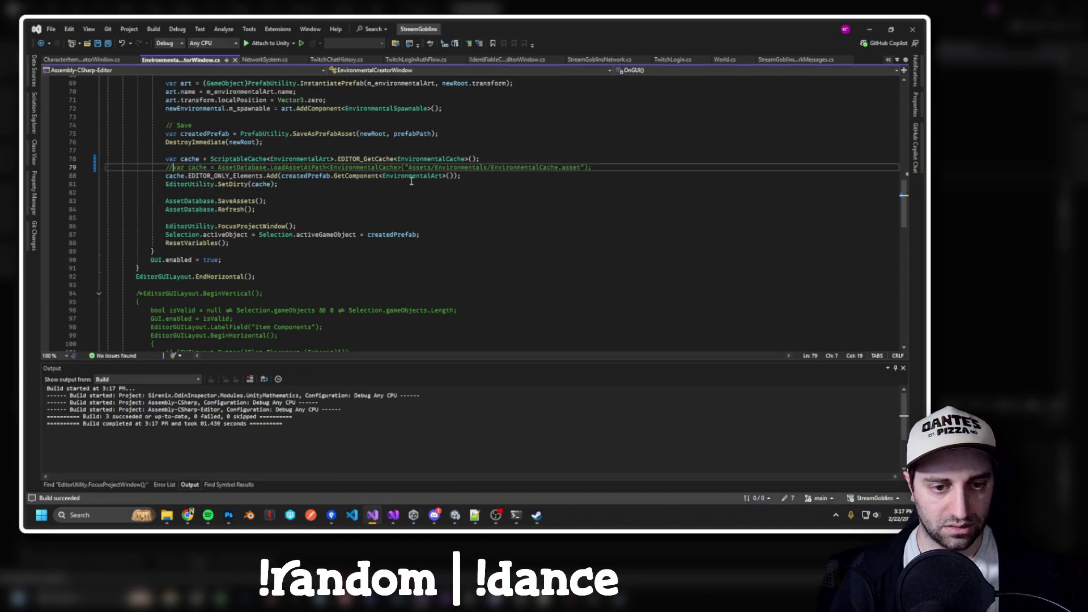
Bring Unity's Environmental Creator window back to the front.
{"action": "left_click", "coordinate": [532, 179]}
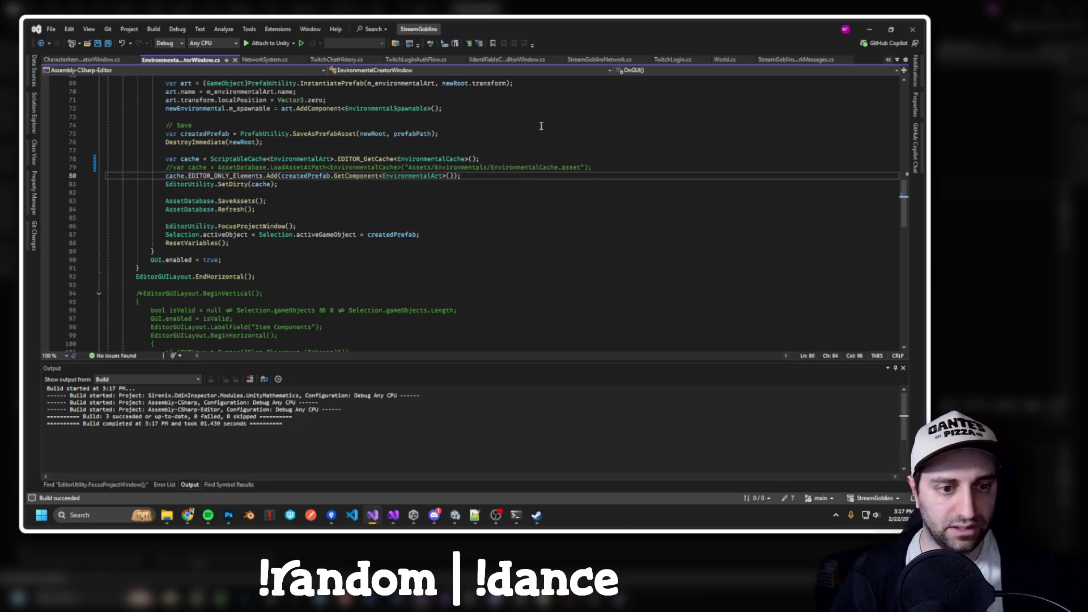
{"action": "key", "text": "alt+Tab"}
{"action": "key", "text": "Escape"}
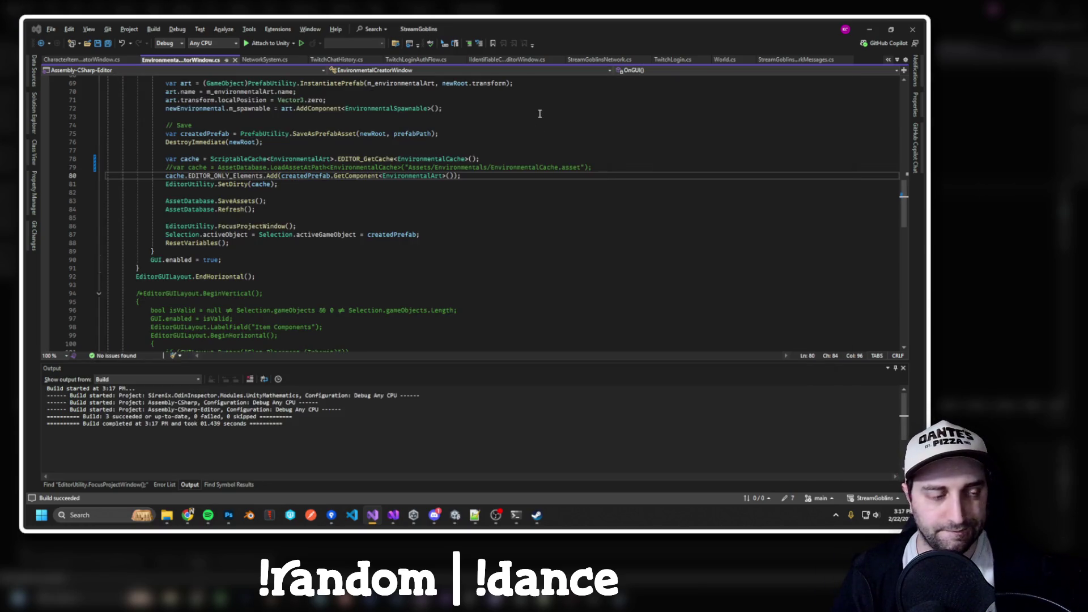
{"action": "key", "text": "alt+Tab"}
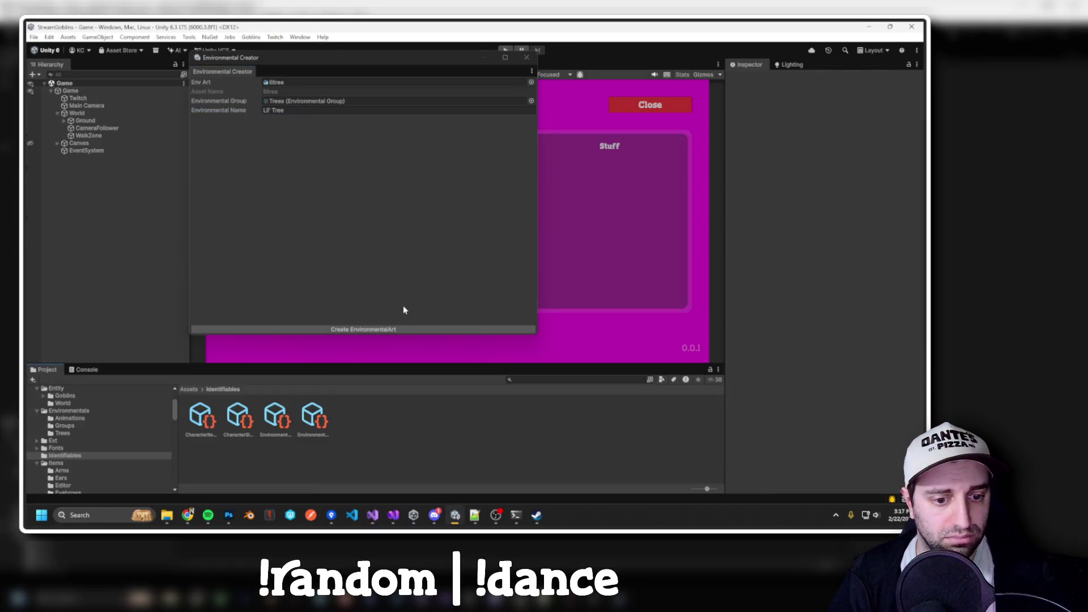
Create the Lil' Tree prefab and read the MissingReferenceException stack trace in the Console.
{"action": "left_click", "coordinate": [376, 329]}
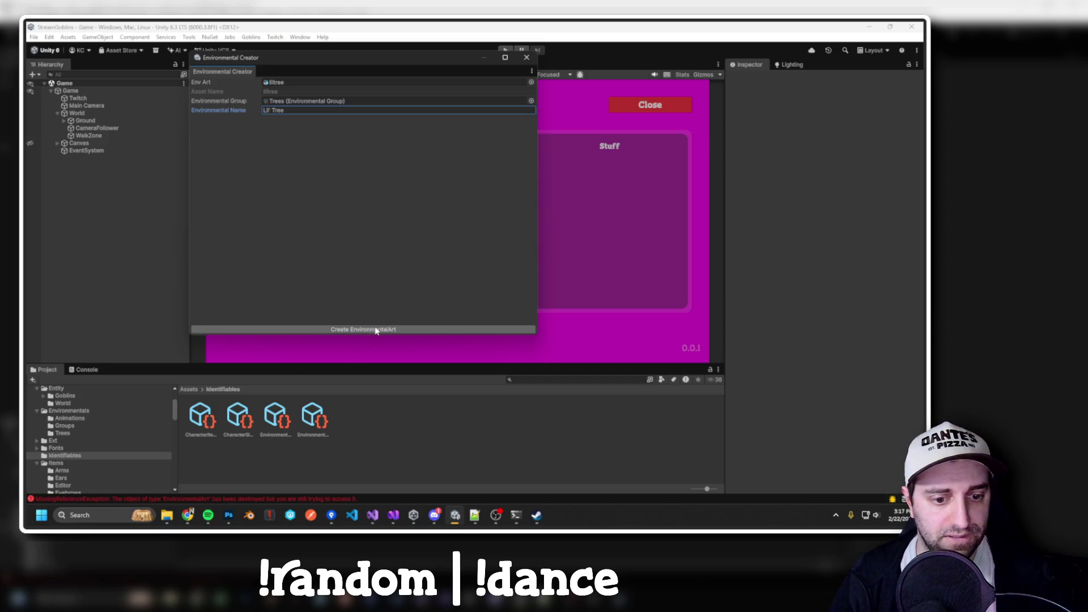
{"action": "left_click", "coordinate": [241, 502]}
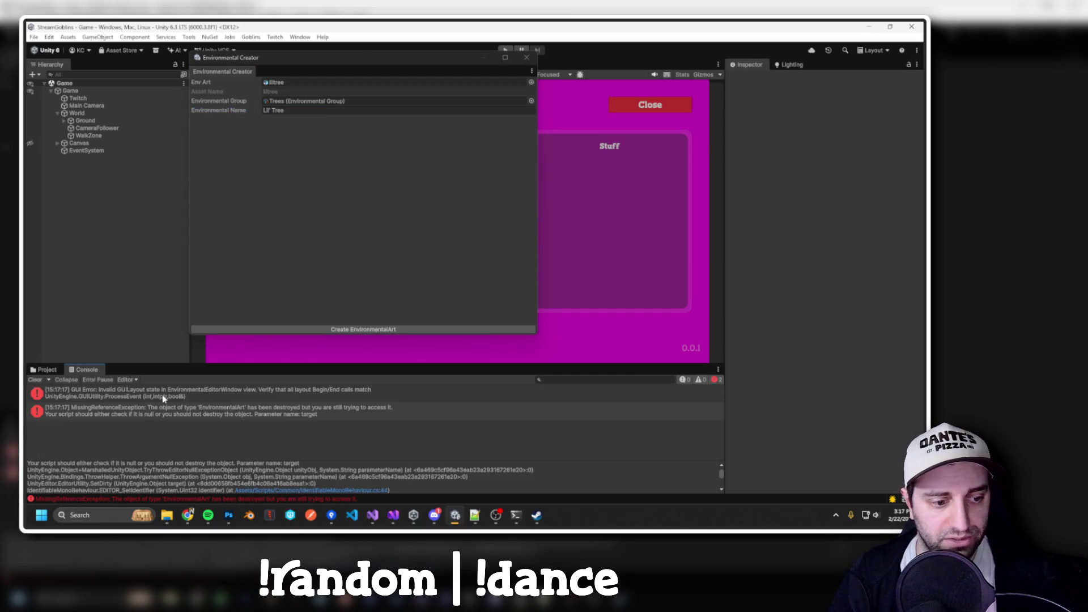
{"action": "left_click", "coordinate": [176, 416]}
{"action": "key", "text": "alt+Tab"}
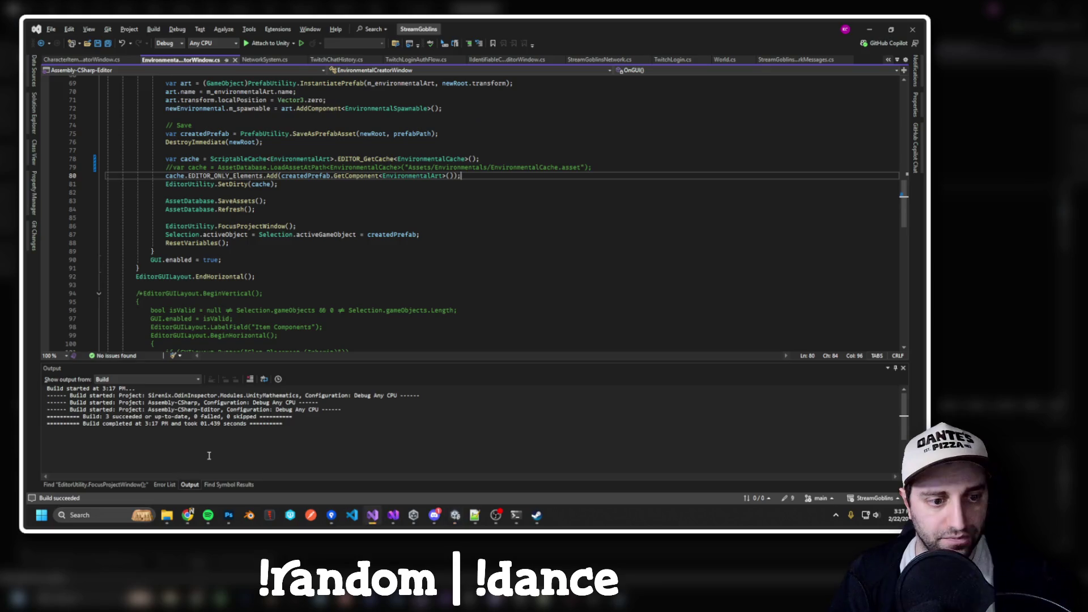
{"action": "key", "text": "alt+Tab"}
Inspect the EnvironmentalArtCache asset in the Identifiables project assets.
{"action": "left_click", "coordinate": [45, 369]}
{"action": "left_click", "coordinate": [276, 418]}
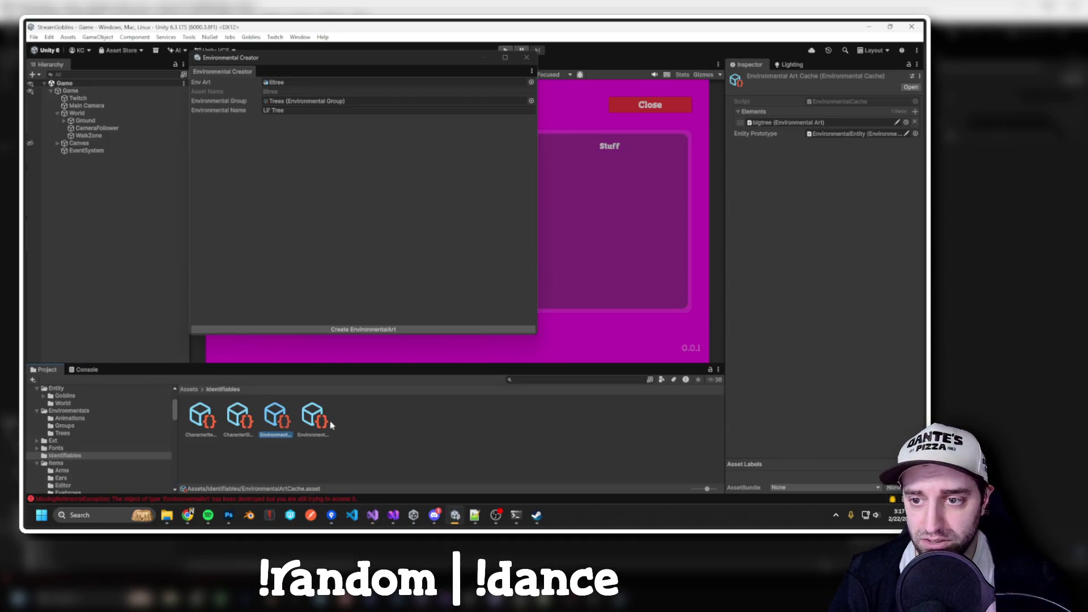
{"action": "key", "text": "alt+Tab"}
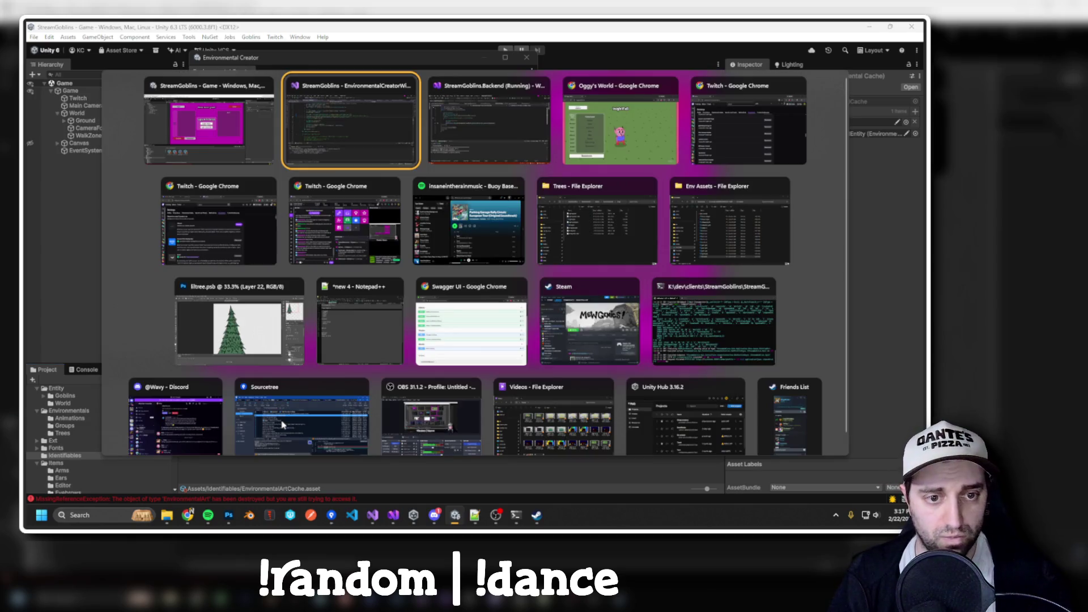
Delete the generated liltree prefab from Environmentals/Trees and return to Visual Studio's creator script.
{"action": "scroll", "coordinate": [88, 445], "scroll_direction": "up", "scroll_amount": 2}
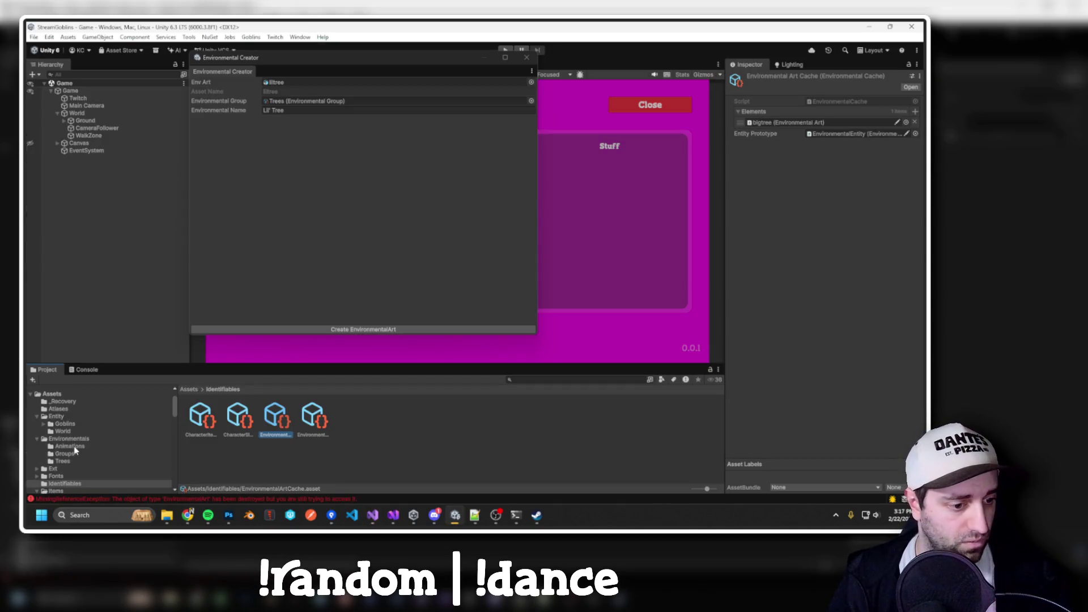
{"action": "left_click", "coordinate": [70, 446]}
{"action": "left_click", "coordinate": [65, 454]}
{"action": "left_click", "coordinate": [63, 461]}
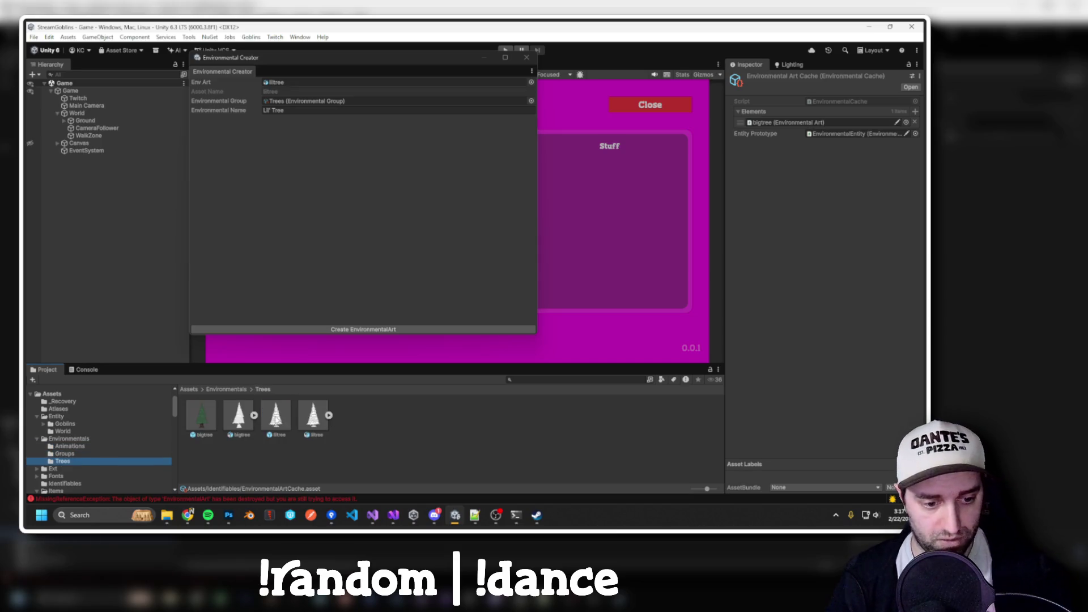
{"action": "left_click", "coordinate": [276, 417]}
{"action": "key", "text": "Delete"}
{"action": "key", "text": "Return"}
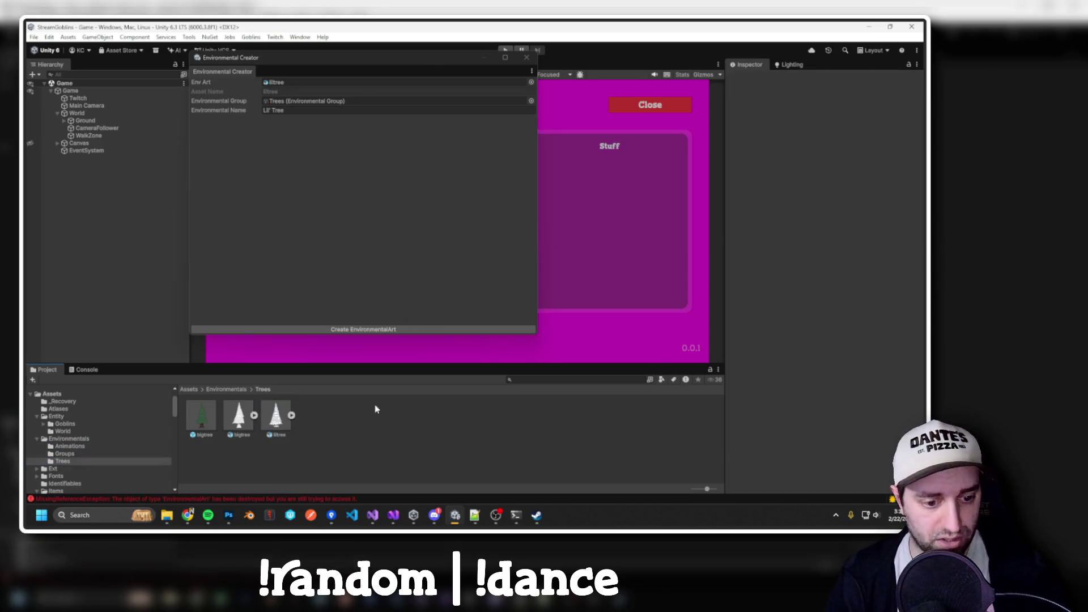
{"action": "key", "text": "alt+Tab"}
{"action": "left_click", "coordinate": [475, 216]}
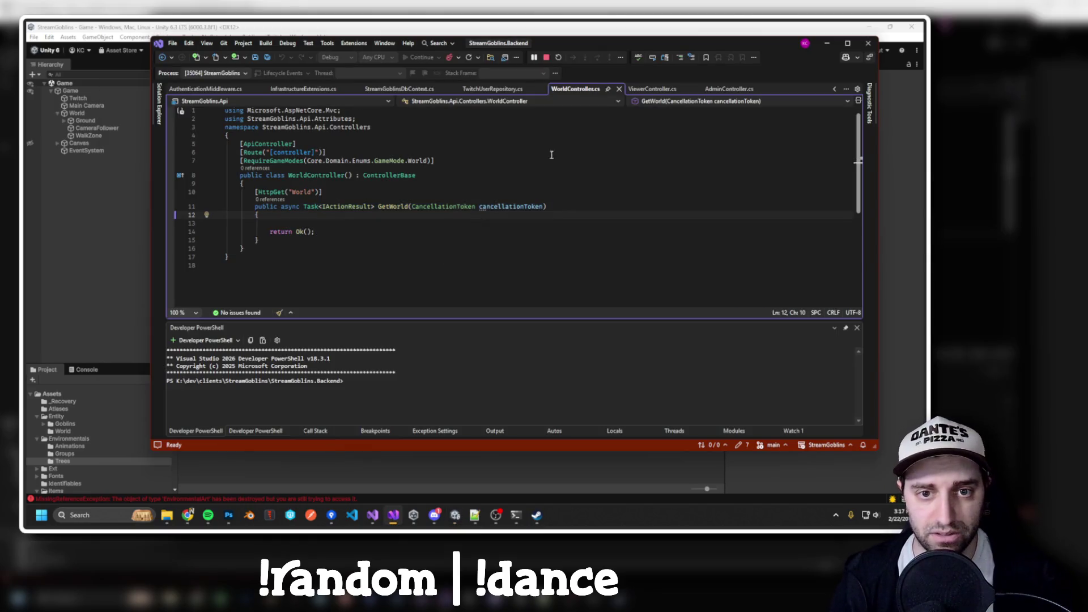
{"action": "key", "text": "alt+Tab"}
{"action": "key", "text": "alt+Tab"}
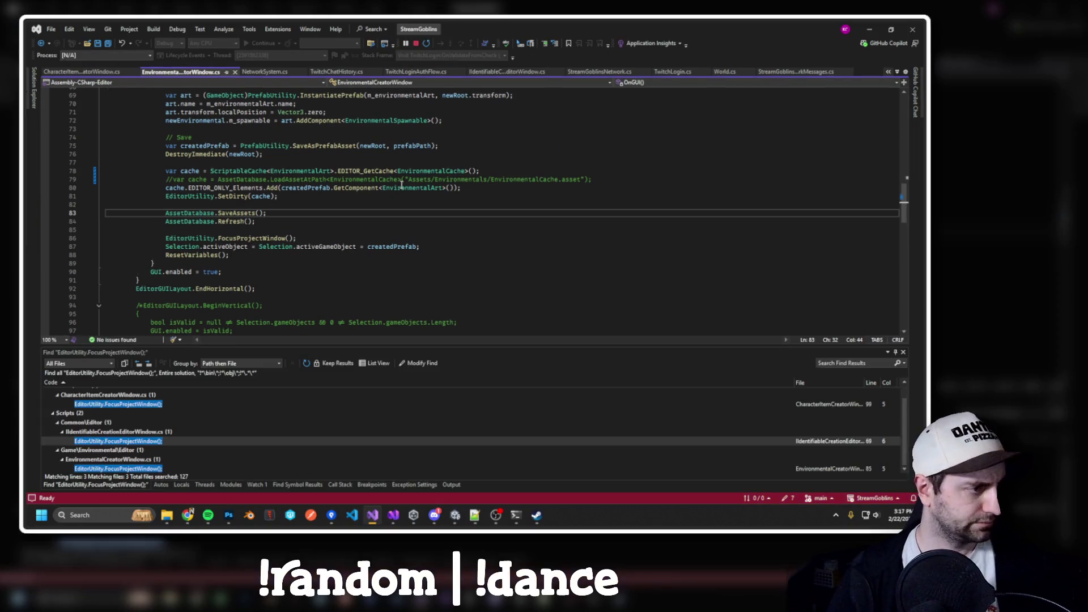
Break on line 64's newRoot creation and dock EnvironmentalCreatorWindow.cs as a right-hand split.
{"action": "scroll", "coordinate": [388, 208], "scroll_direction": "up", "scroll_amount": 1}
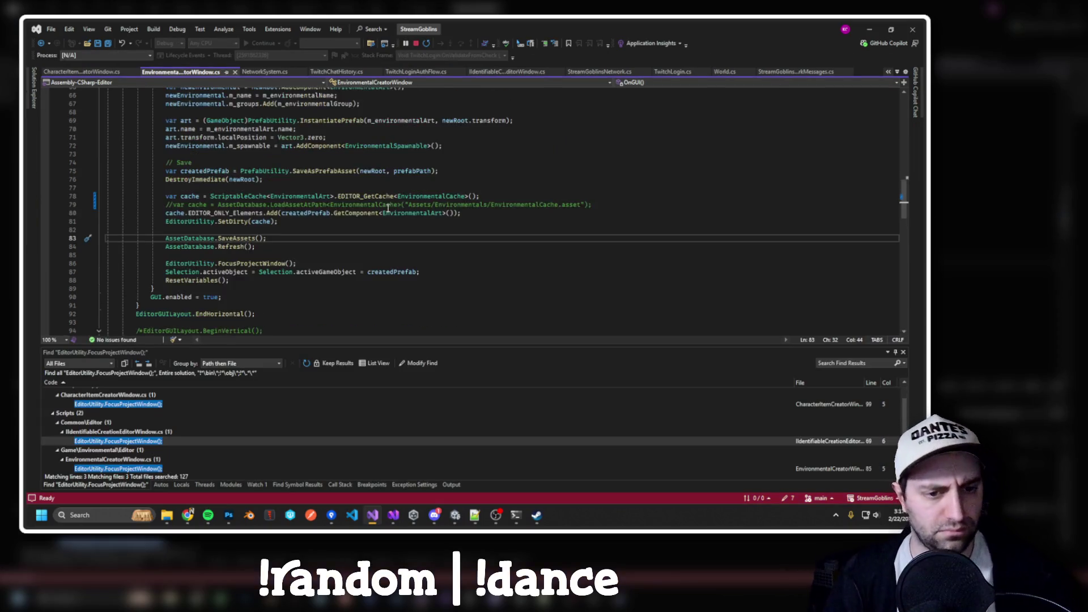
{"action": "scroll", "coordinate": [388, 209], "scroll_direction": "up", "scroll_amount": 3}
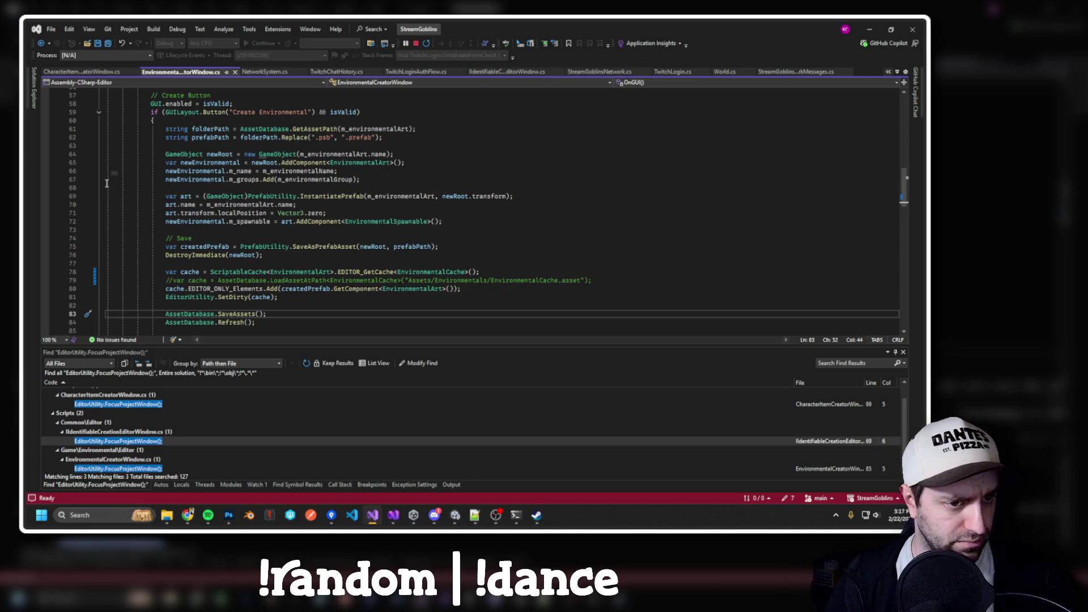
{"action": "left_click", "coordinate": [46, 154]}
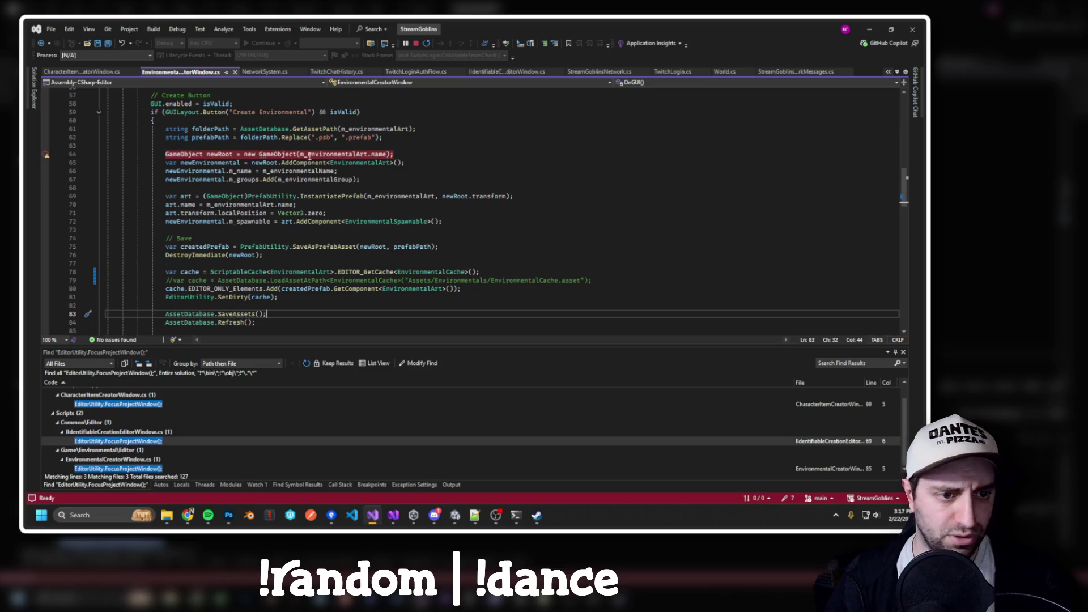
{"action": "mouse_move", "coordinate": [199, 79]}
{"action": "left_mouse_down"}
{"action": "mouse_move", "coordinate": [266, 161]}
{"action": "mouse_move", "coordinate": [455, 212]}
{"action": "mouse_move", "coordinate": [491, 205]}
{"action": "left_mouse_up"}
{"action": "scroll", "coordinate": [374, 192], "scroll_direction": "up", "scroll_amount": 6}
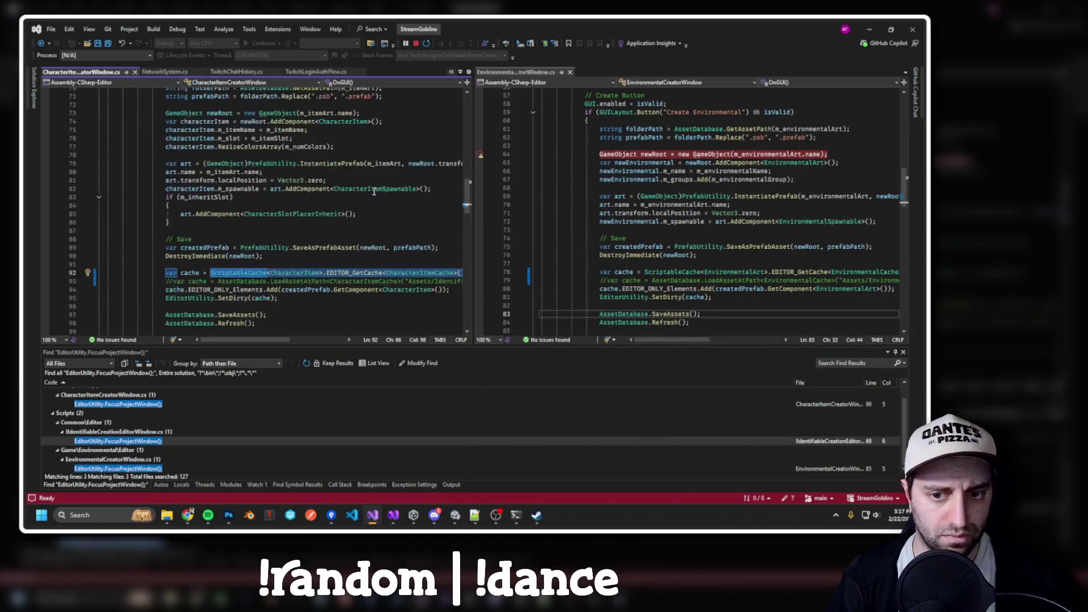
{"action": "left_click", "coordinate": [601, 179]}
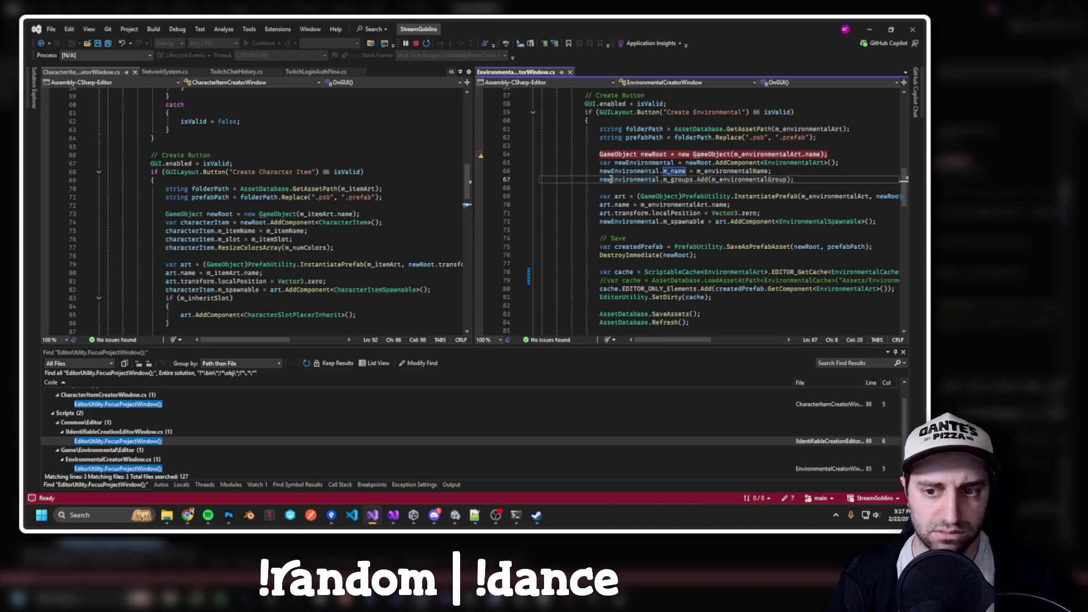
{"action": "key", "text": "alt+Tab"}
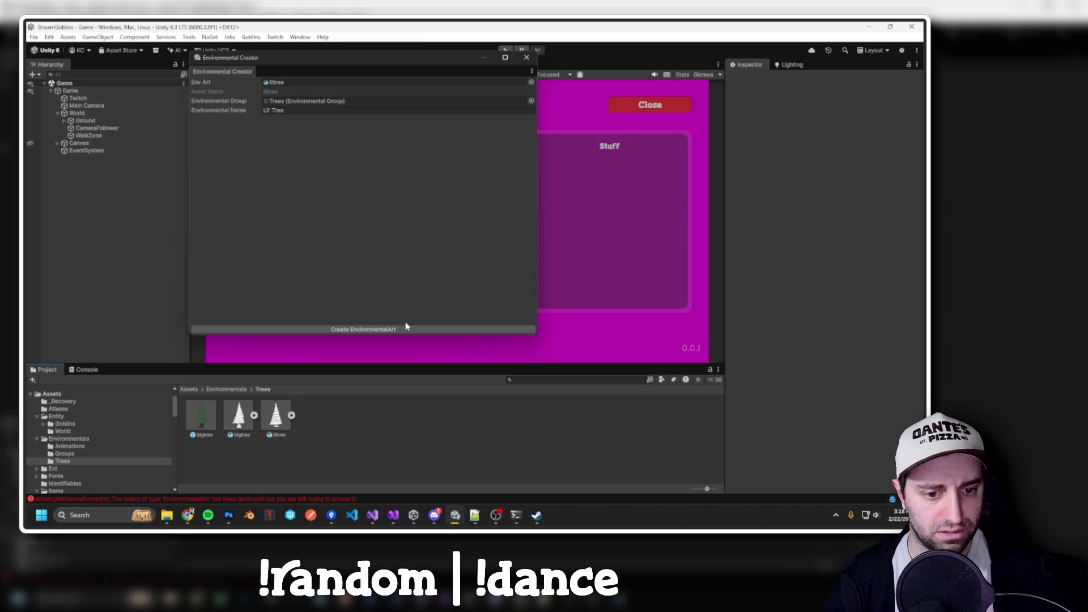
Retry creating Lil' Tree, then stop, rebuild and reattach the debugger before returning to Unity.
{"action": "left_click", "coordinate": [409, 328]}
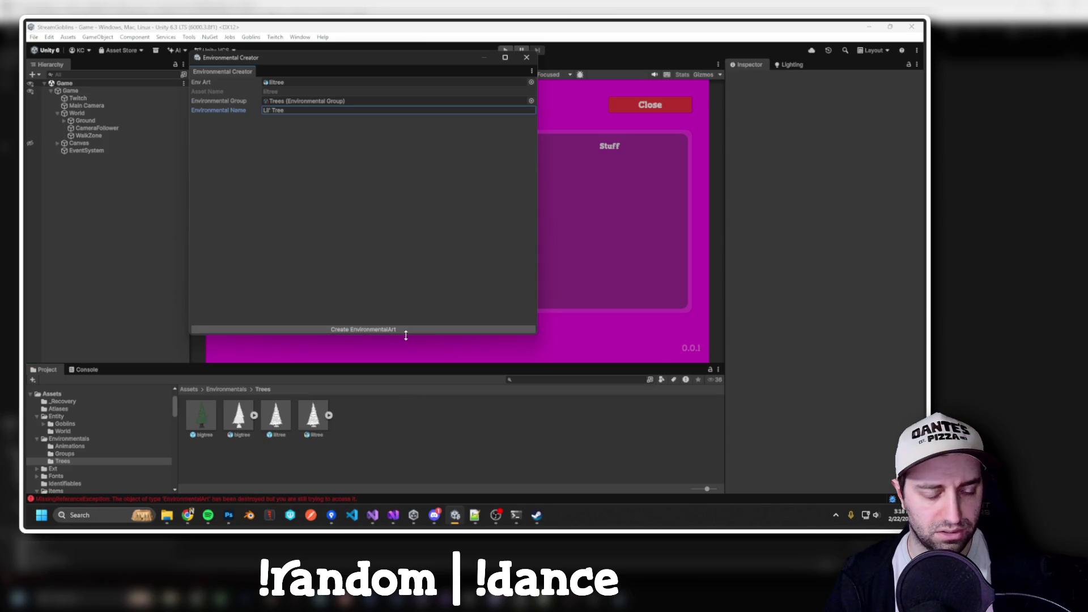
{"action": "key", "text": "alt+Tab"}
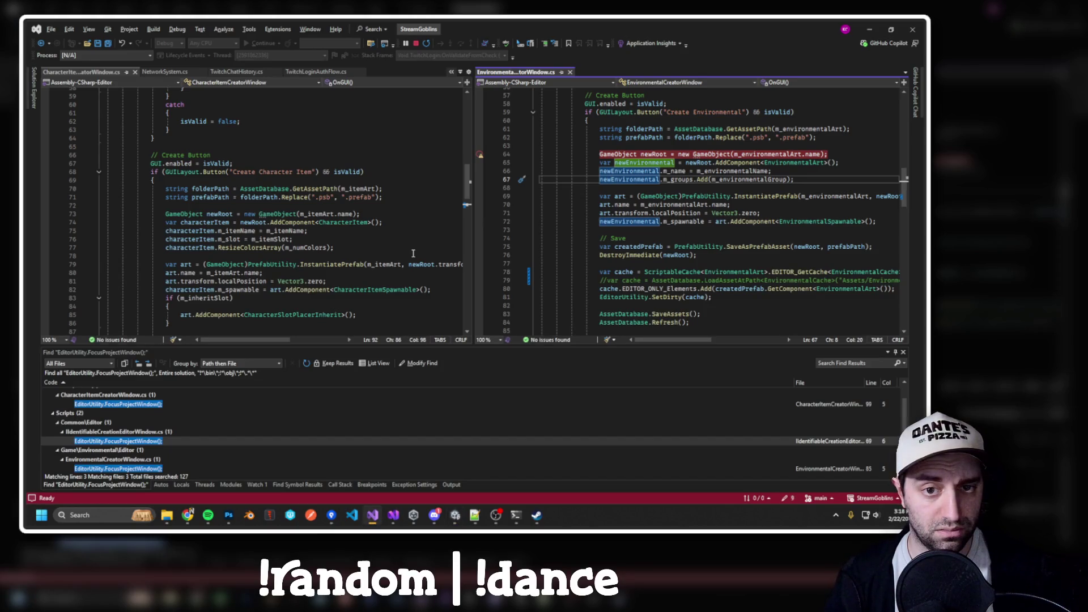
{"action": "key", "text": "shift+F5"}
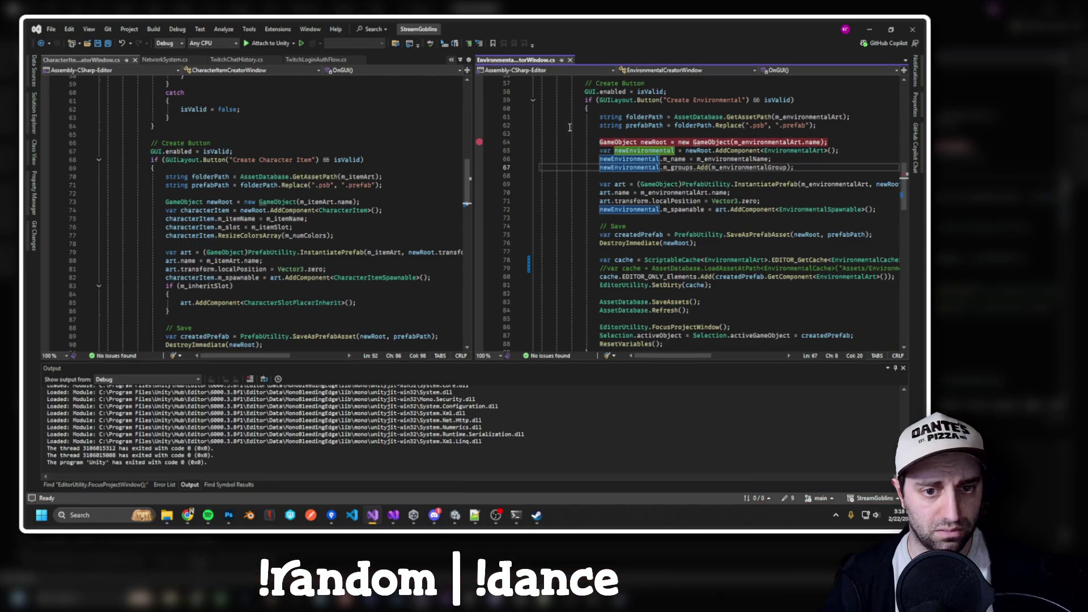
{"action": "left_click", "coordinate": [660, 137]}
{"action": "key", "text": "F5"}
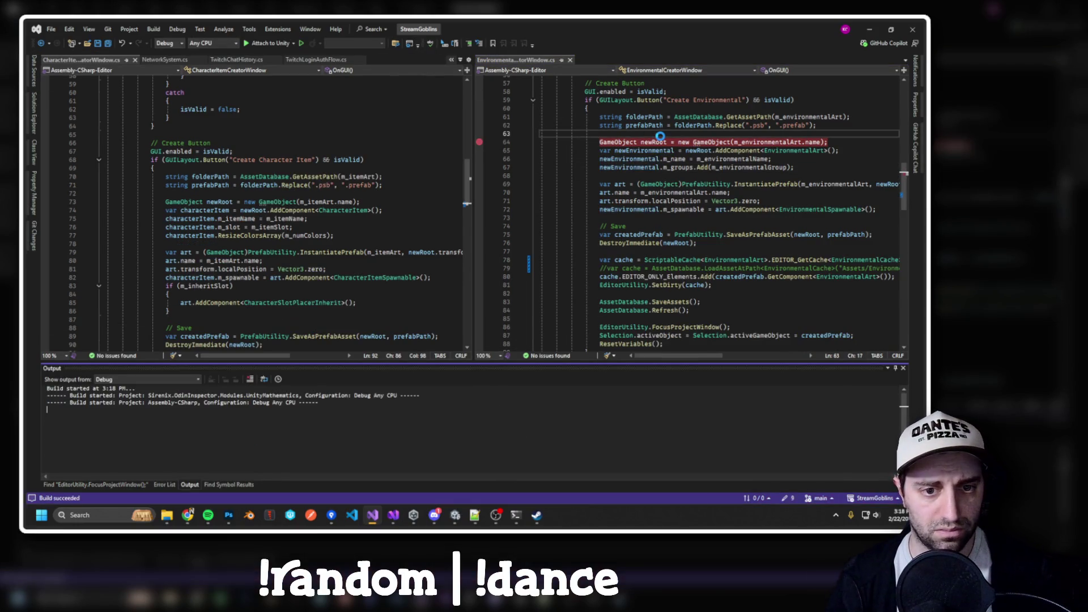
{"action": "mouse_move", "coordinate": [481, 158]}
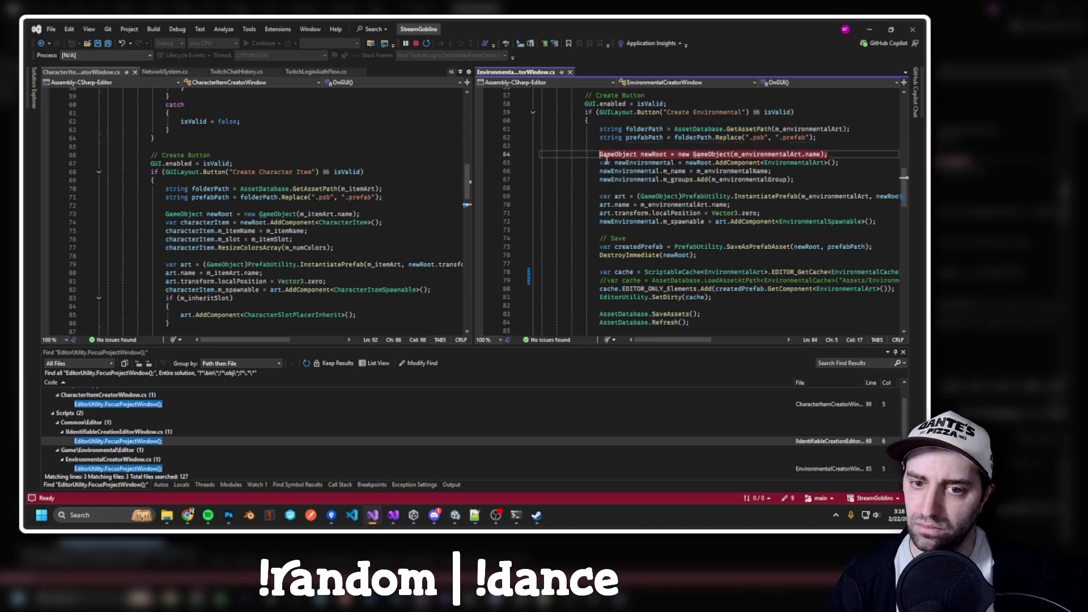
{"action": "key", "text": "Return"}
{"action": "key", "text": "alt+Tab"}
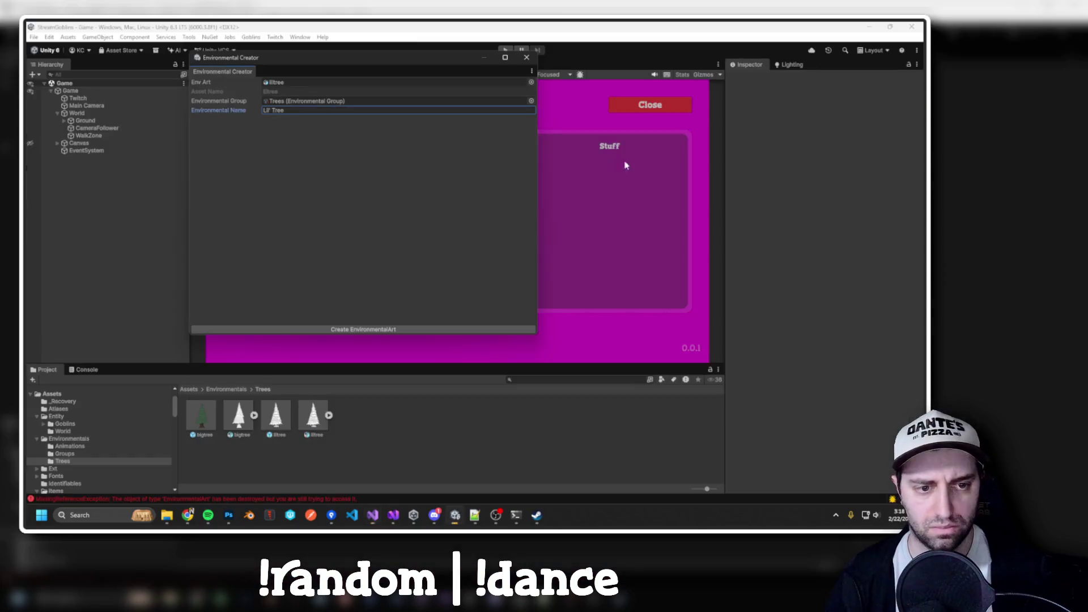
Delete the extra liltree prefab from the Trees folder, glance through the main menus, and return to Visual Studio.
{"action": "left_click", "coordinate": [785, 470]}
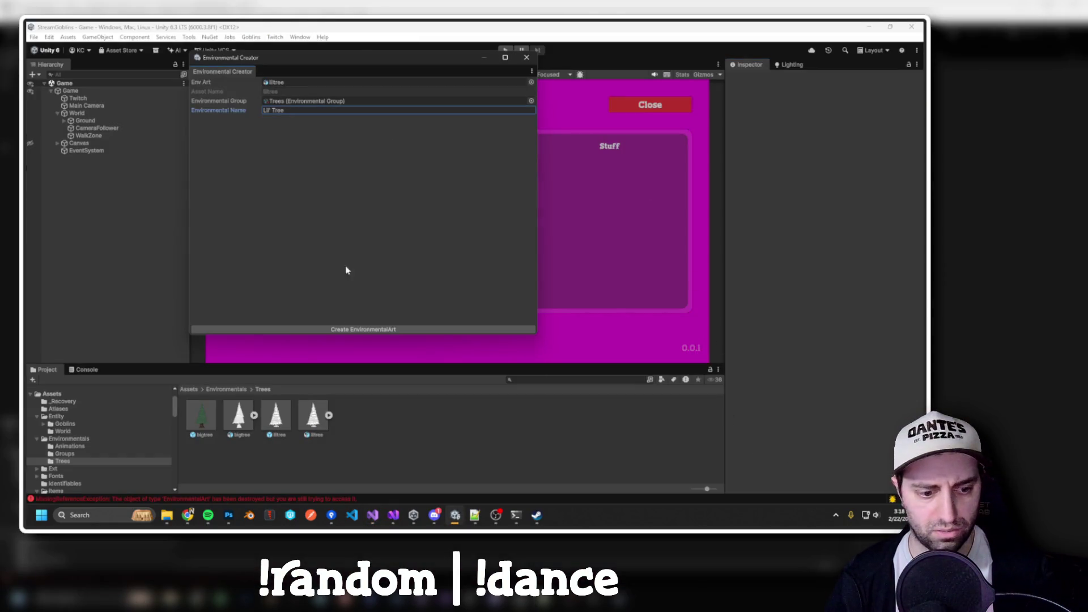
{"action": "left_click", "coordinate": [276, 424]}
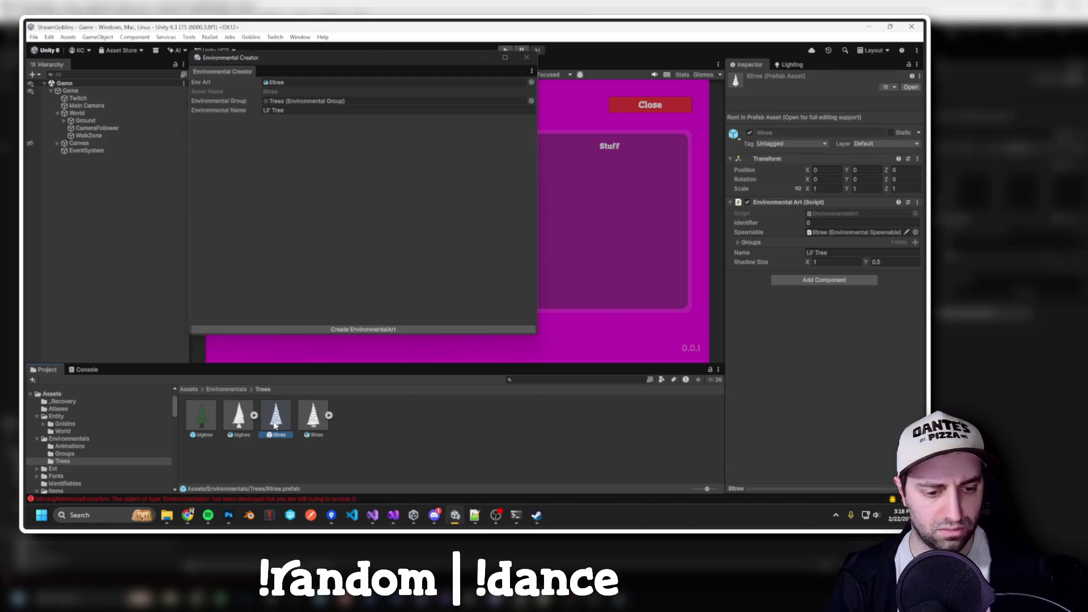
{"action": "key", "text": "Delete"}
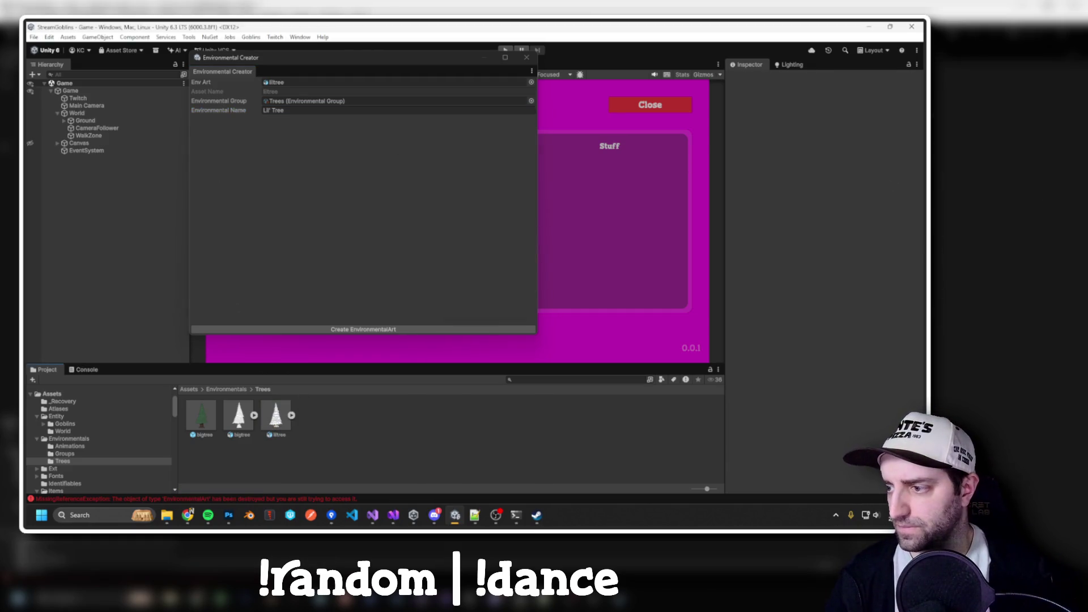
{"action": "left_click", "coordinate": [99, 37]}
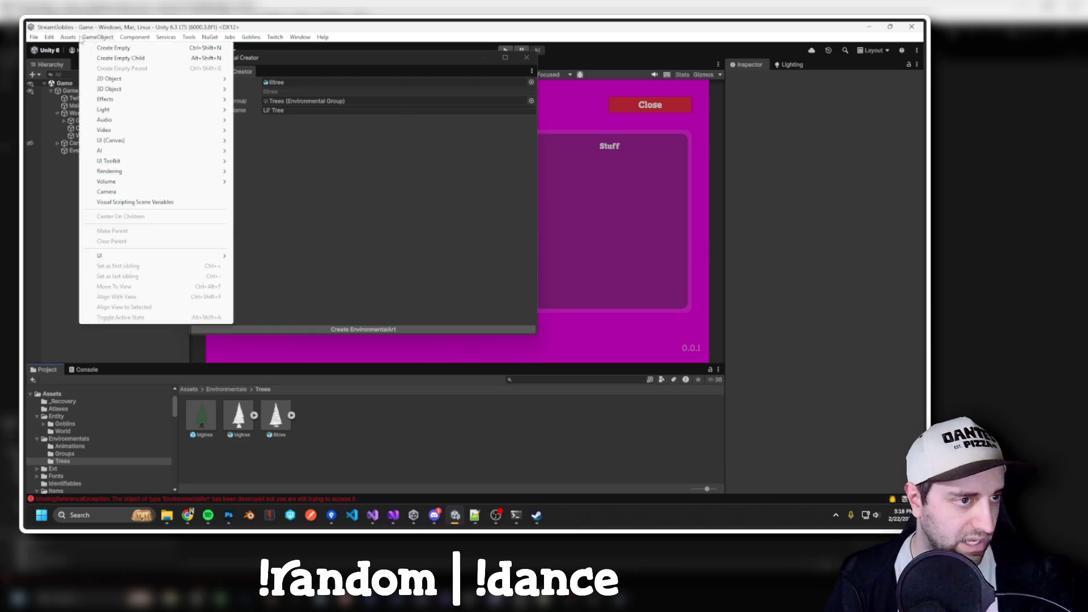
{"action": "mouse_move", "coordinate": [57, 38]}
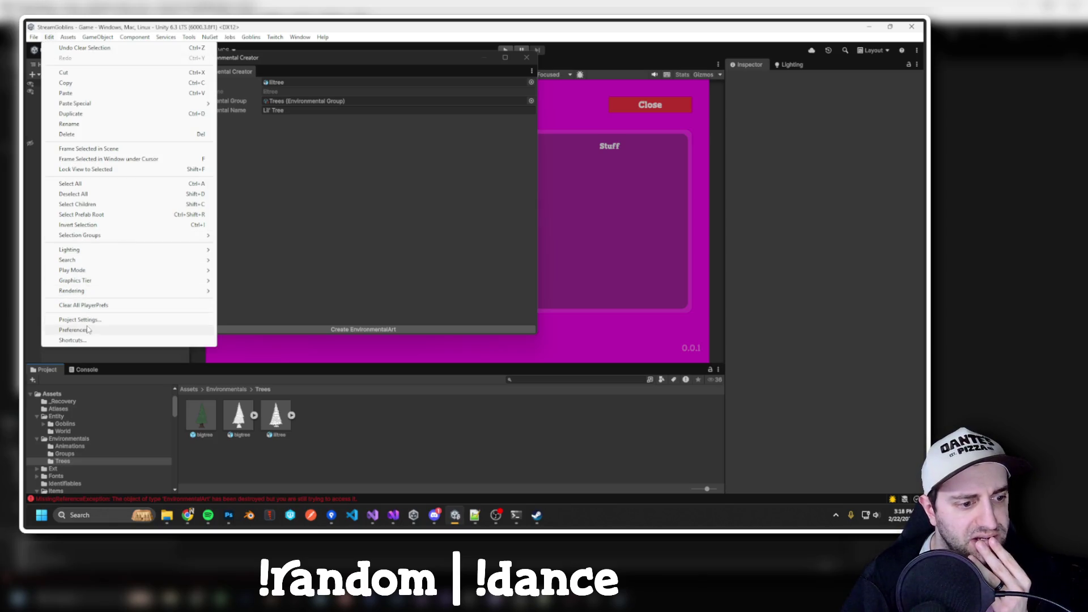
{"action": "left_click", "coordinate": [170, 328]}
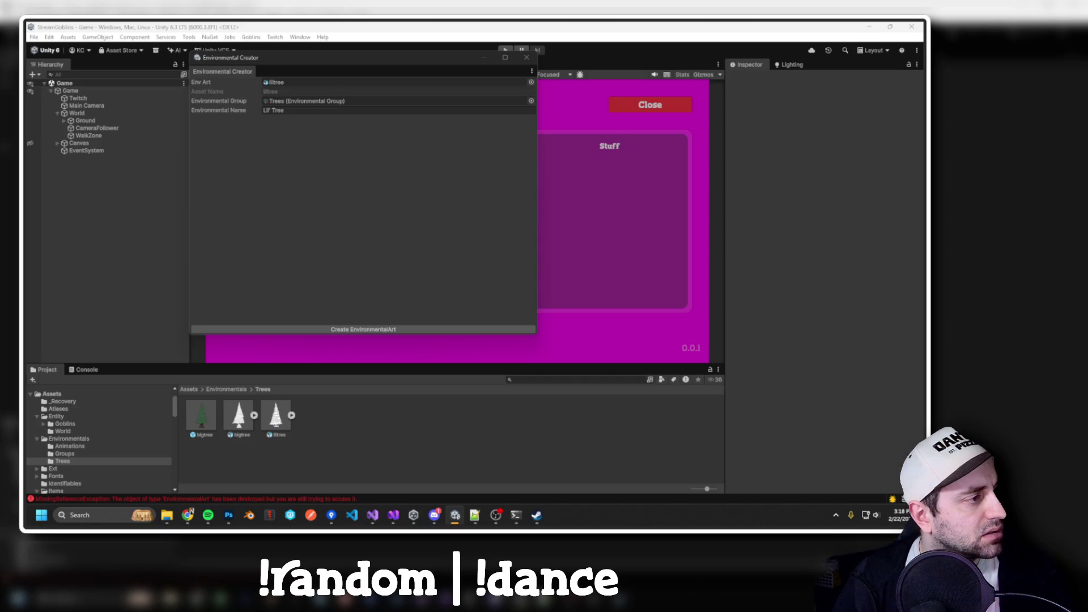
{"action": "key", "text": "alt+Tab"}
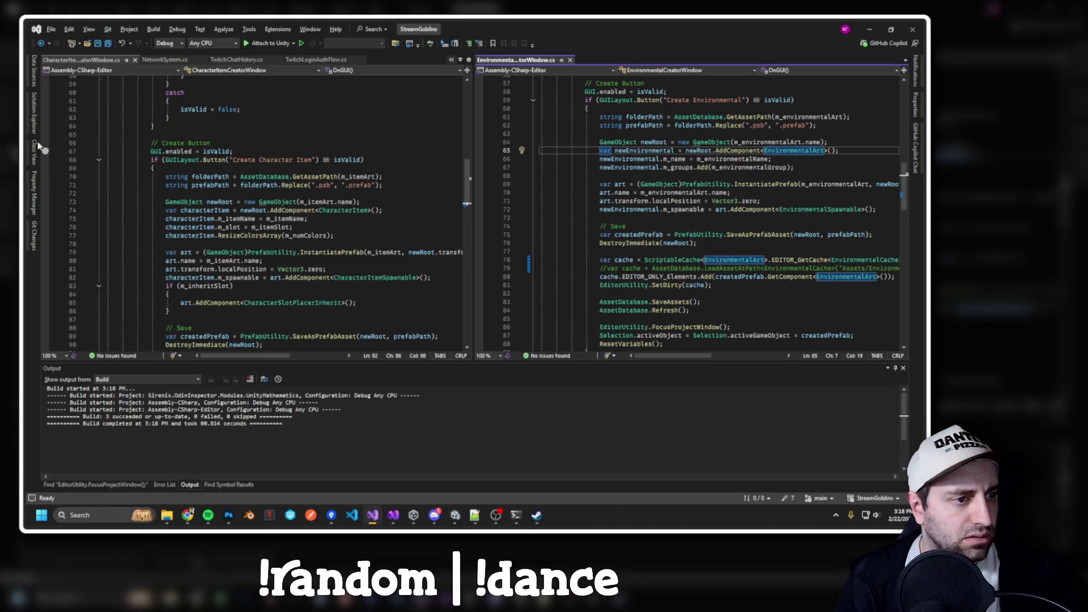
Open EnvironmentalCreatorWindow.cs's containing folder in File Explorer.
{"action": "left_click", "coordinate": [34, 116]}
{"action": "scroll", "coordinate": [129, 328], "scroll_direction": "down", "scroll_amount": 1}
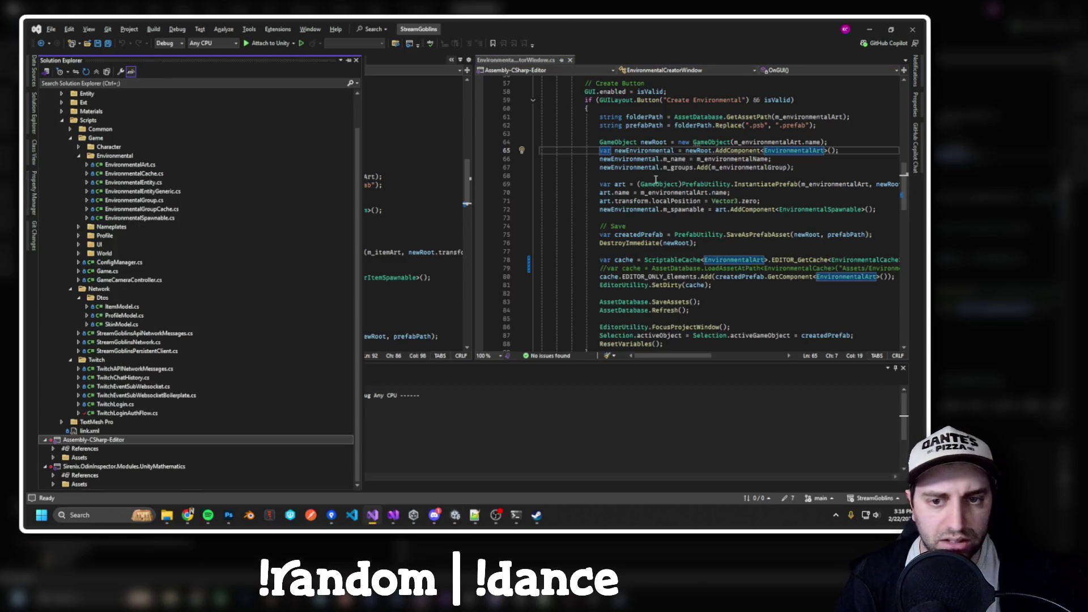
{"action": "right_click", "coordinate": [517, 63]}
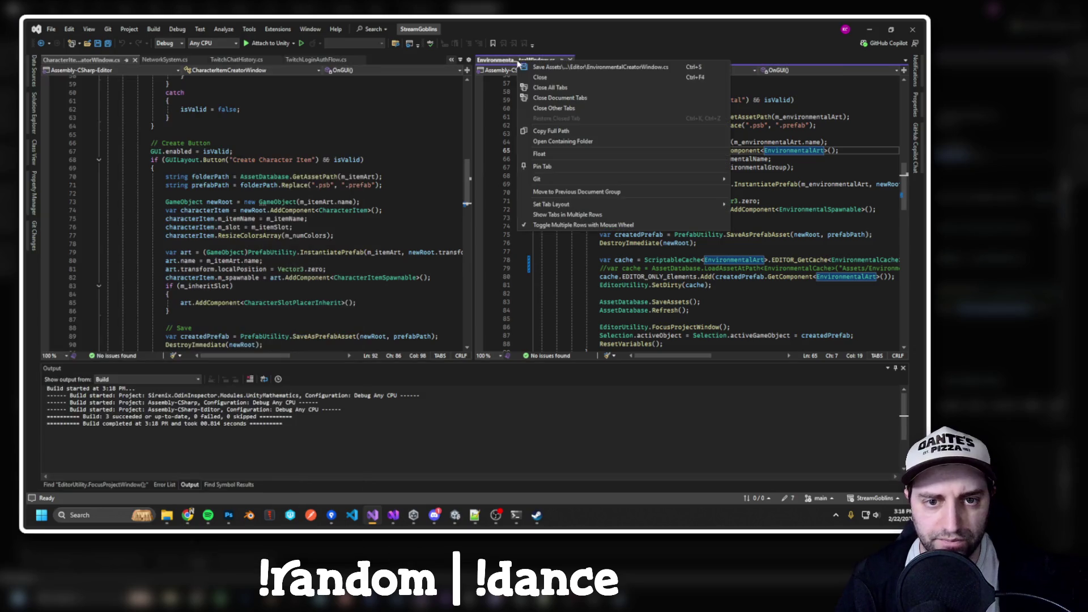
{"action": "left_click", "coordinate": [563, 141]}
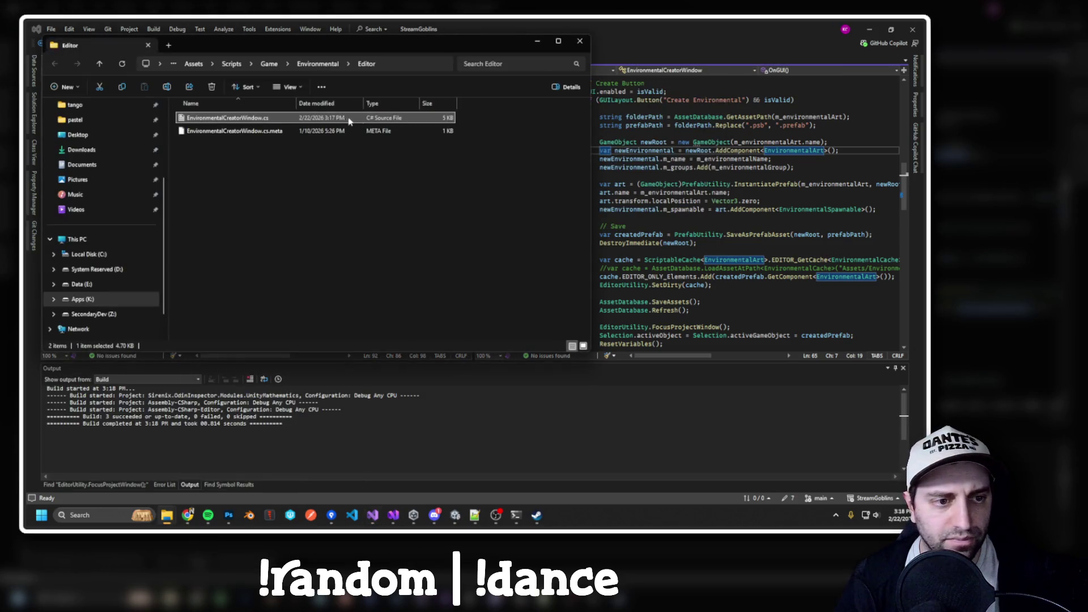
Add and then remove a blank line after line 65, saving the script unchanged.
{"action": "left_click", "coordinate": [841, 151]}
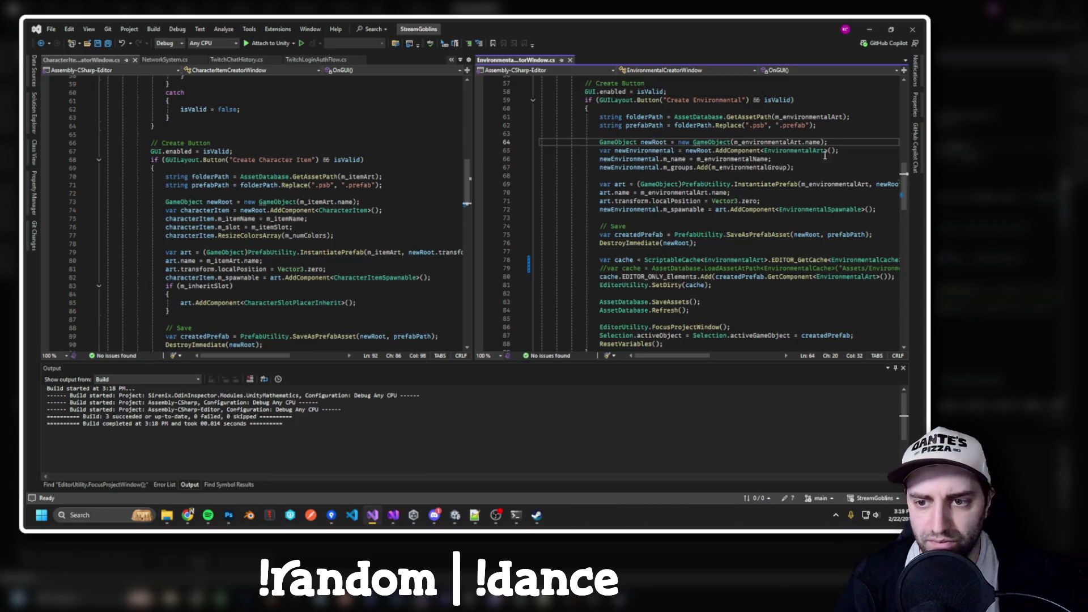
{"action": "key", "text": "Return"}
{"action": "key", "text": "ctrl+s"}
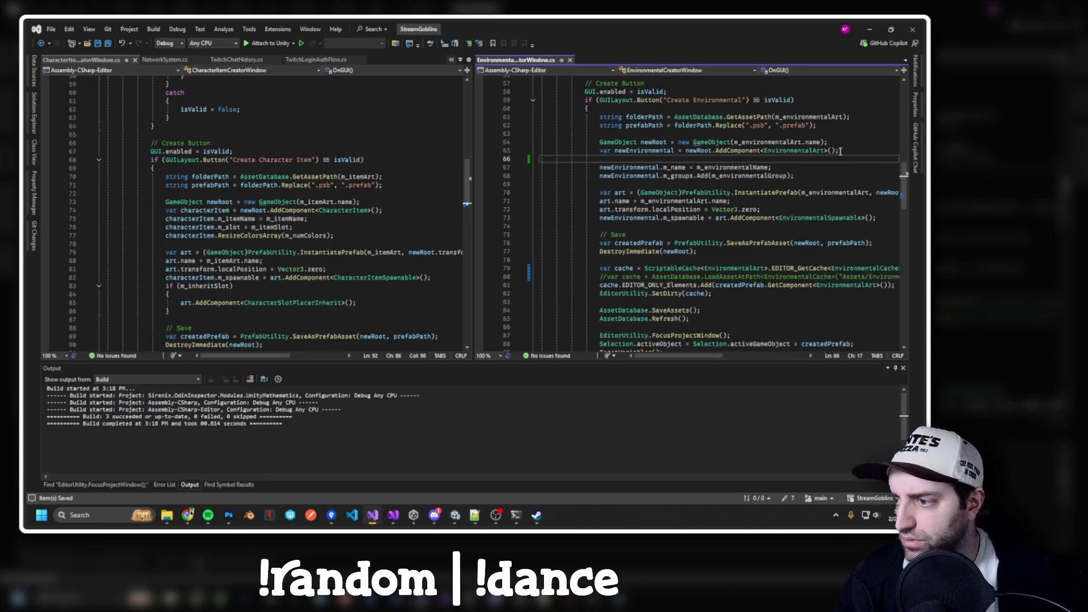
{"action": "key", "text": "alt+Tab"}
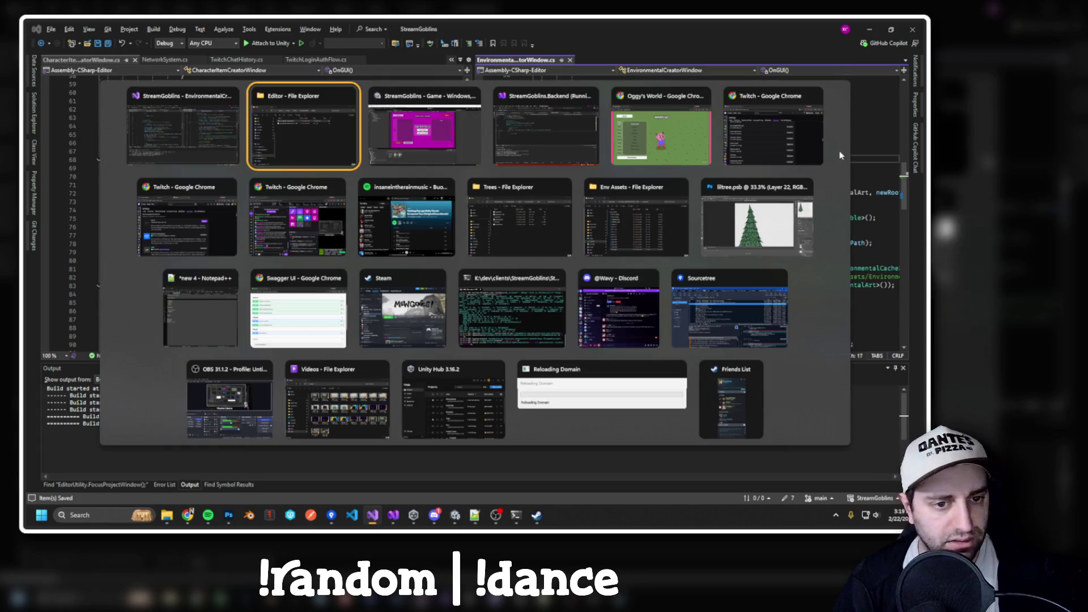
{"action": "mouse_move", "coordinate": [627, 44]}
{"action": "left_mouse_down"}
{"action": "mouse_move", "coordinate": [666, 116]}
{"action": "mouse_move", "coordinate": [639, 113]}
{"action": "mouse_move", "coordinate": [575, 43]}
{"action": "mouse_move", "coordinate": [567, 1]}
{"action": "left_mouse_up"}
{"action": "left_click", "coordinate": [641, 150]}
{"action": "key", "text": "End"}
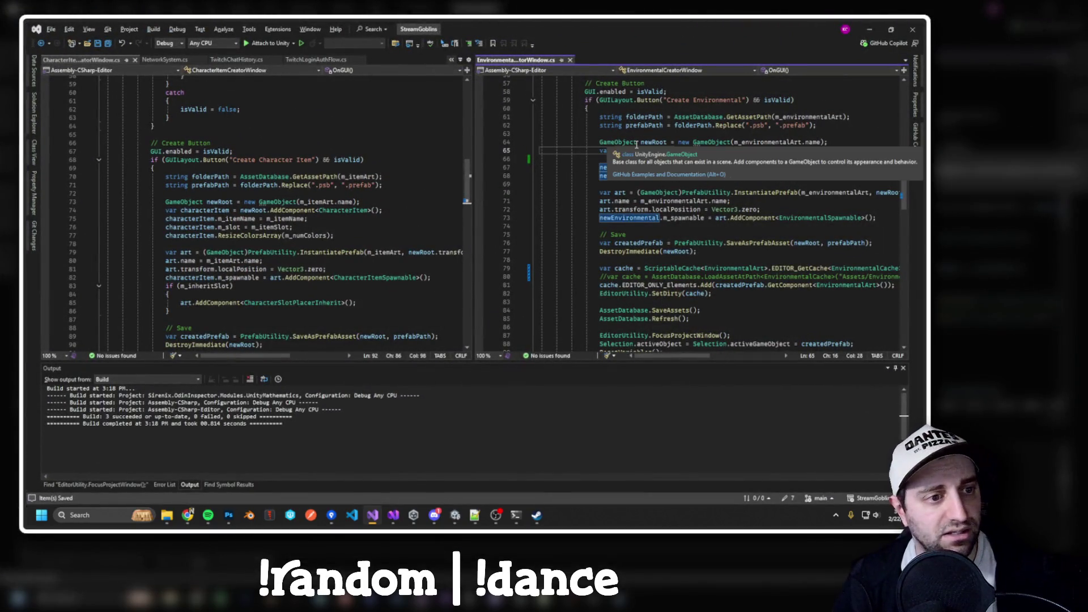
{"action": "key", "text": "Delete"}
{"action": "key", "text": "ctrl+s"}
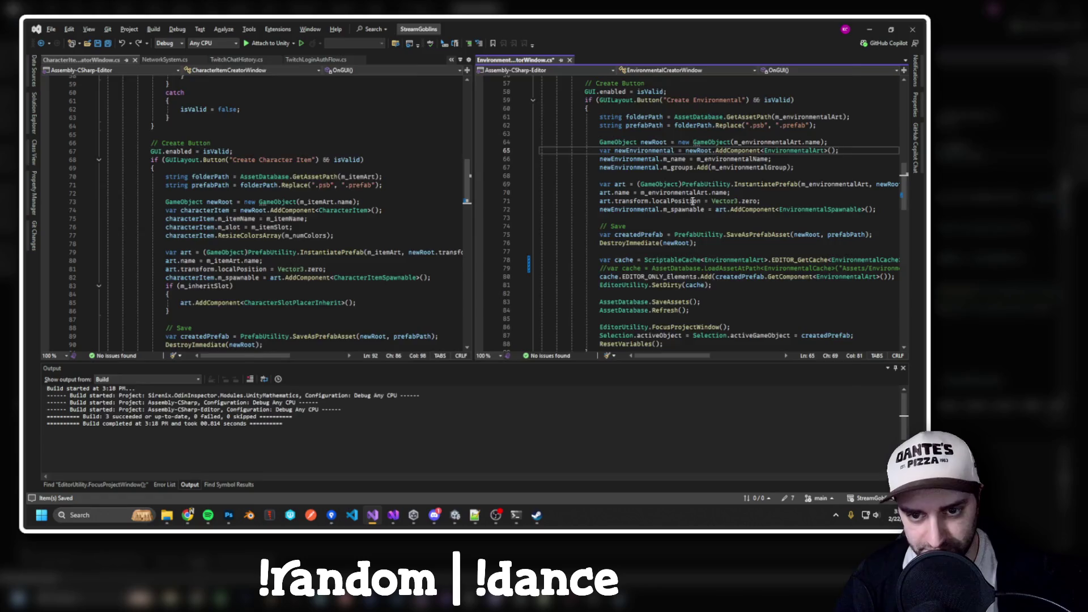
Rebuild the solution with Ctrl+Shift+B and attach the debugger again.
{"action": "key", "text": "ctrl+shift+b"}
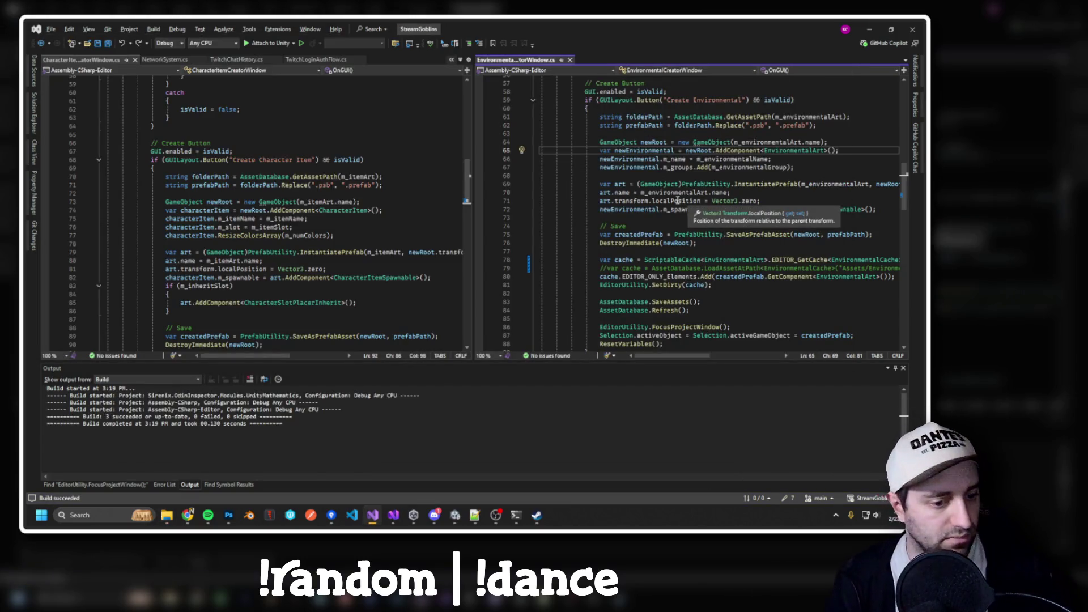
{"action": "key", "text": "alt+Tab"}
{"action": "key", "text": "alt+shift+Tab"}
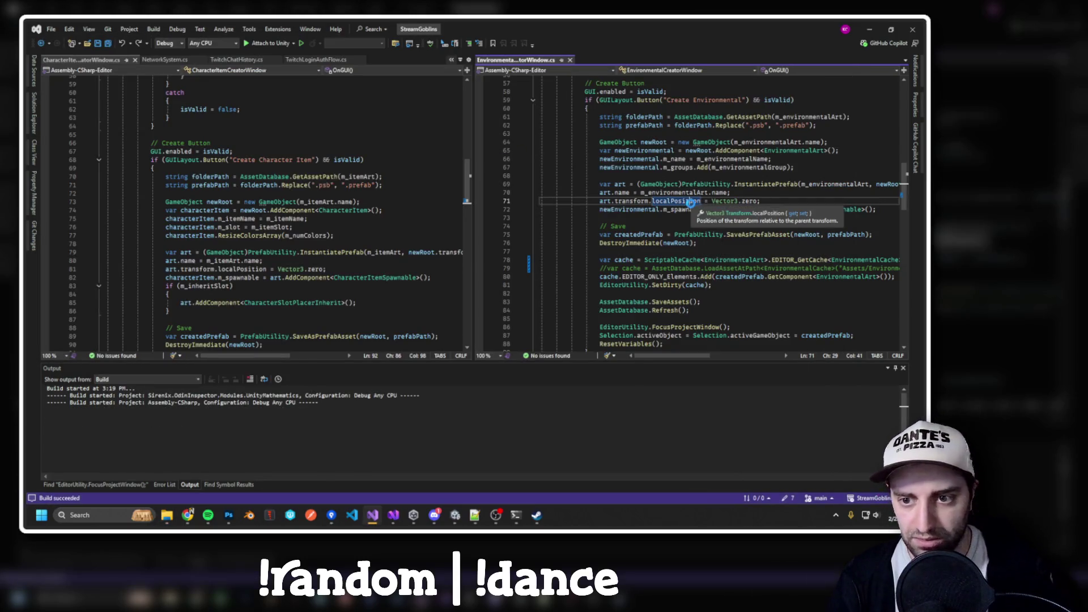
{"action": "key", "text": "alt+Tab"}
{"action": "key", "text": "Tab"}
{"action": "key", "text": "Tab"}
{"action": "key", "text": "shift+Tab"}
{"action": "key", "text": "shift+Tab"}
{"action": "key", "text": "shift+Tab"}
{"action": "key", "text": "alt+Tab"}
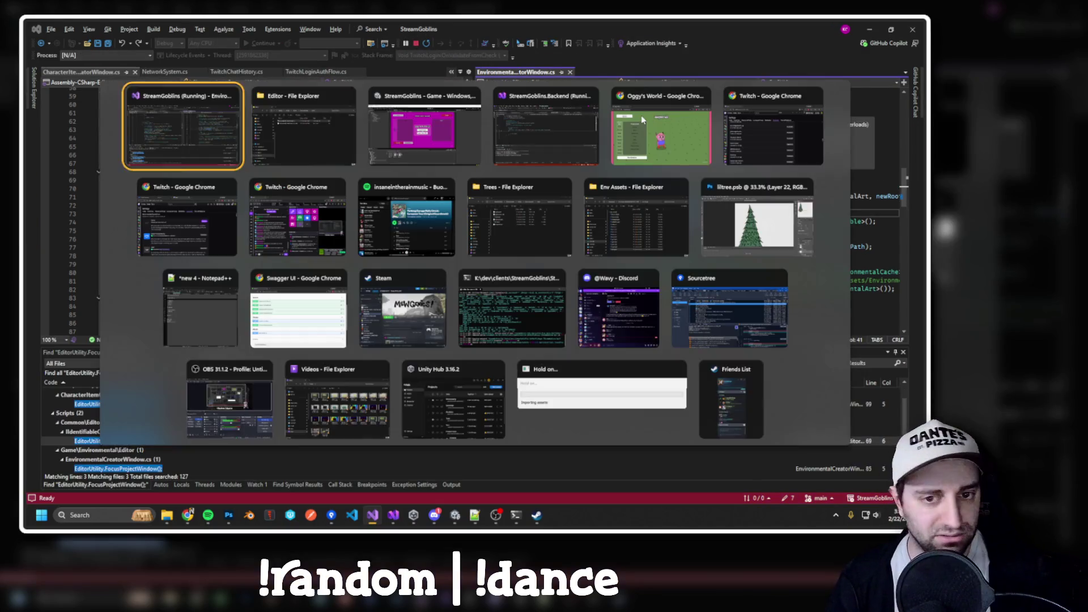
Set a breakpoint on line 58's Create Environmental button check.
{"action": "key", "text": "Tab"}
{"action": "key", "text": "Tab"}
{"action": "key", "text": "shift+Tab"}
{"action": "key", "text": "shift+Tab"}
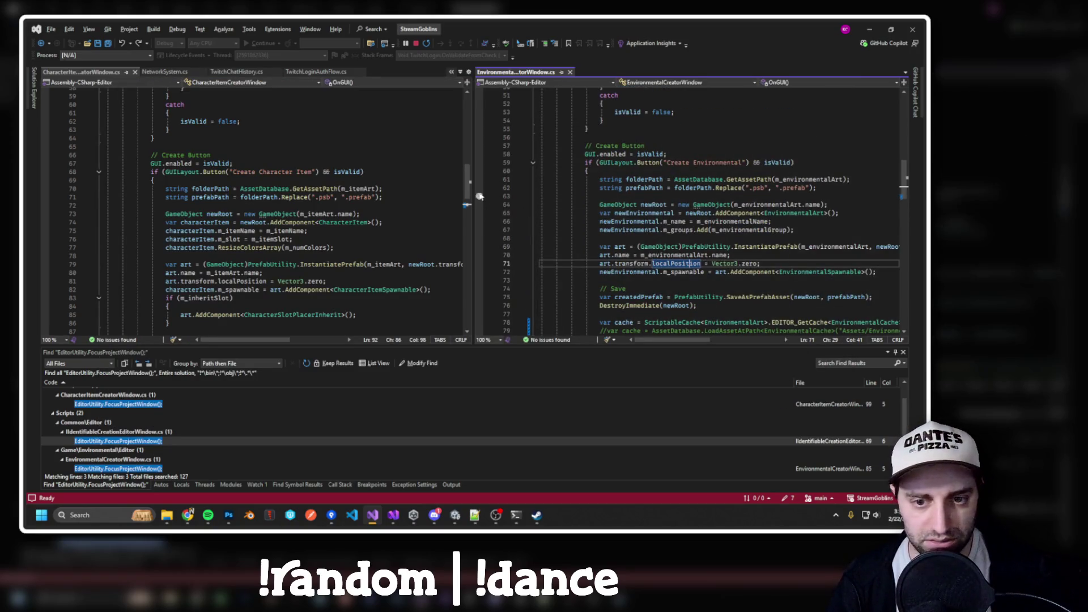
{"action": "left_click", "coordinate": [481, 163]}
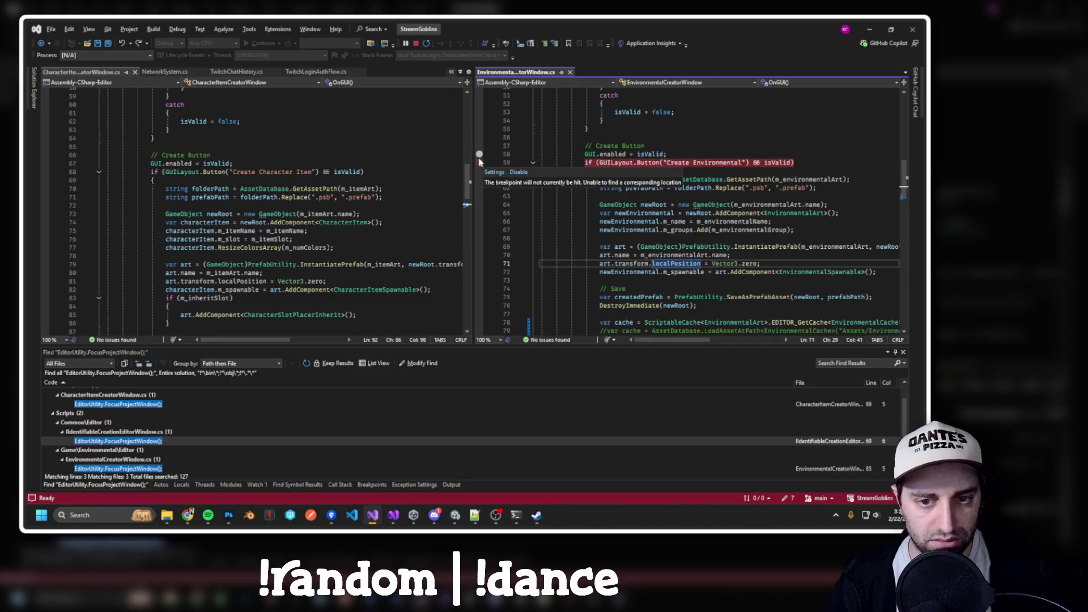
{"action": "left_click", "coordinate": [480, 163]}
{"action": "left_click", "coordinate": [481, 154]}
Scroll the right pane to the top and bring Unity's Environmental Creator to the front.
{"action": "scroll", "coordinate": [634, 241], "scroll_direction": "up", "scroll_amount": 7}
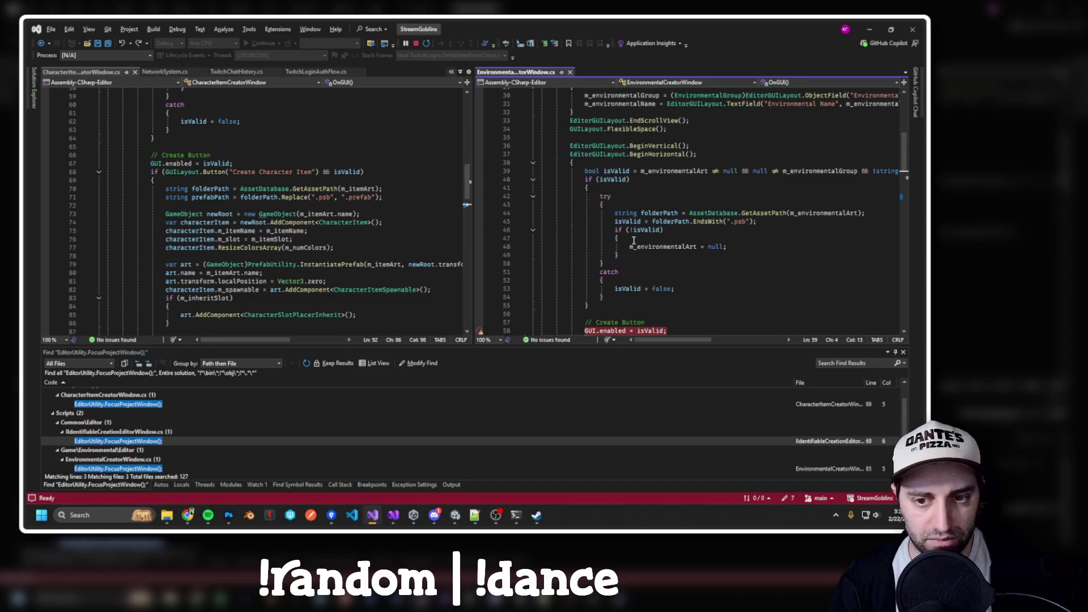
{"action": "scroll", "coordinate": [633, 241], "scroll_direction": "up", "scroll_amount": 5}
{"action": "scroll", "coordinate": [613, 231], "scroll_direction": "up", "scroll_amount": 5}
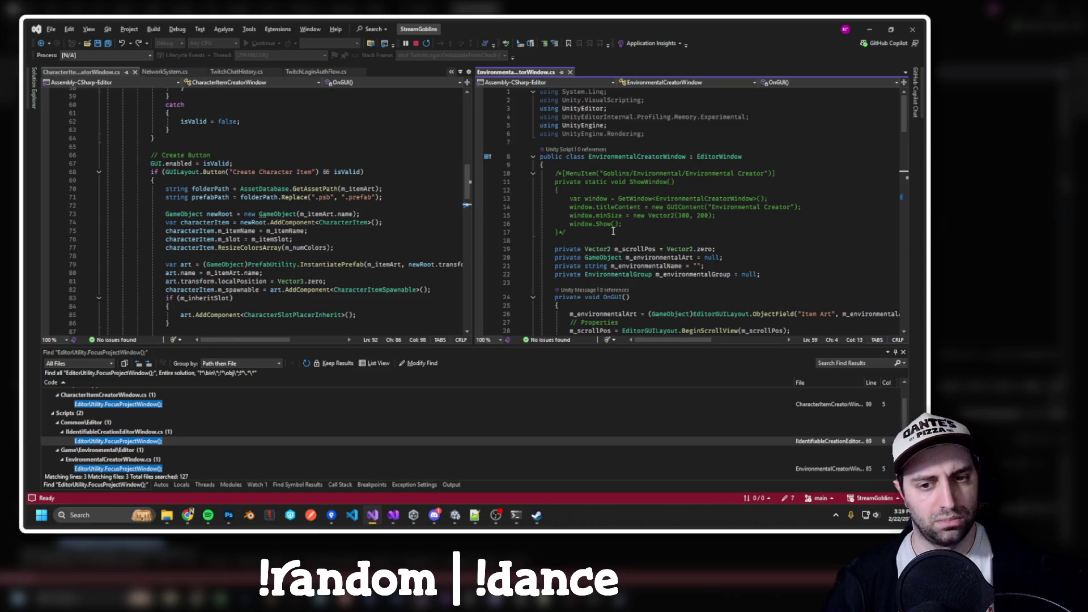
{"action": "scroll", "coordinate": [393, 211], "scroll_direction": "up", "scroll_amount": 15}
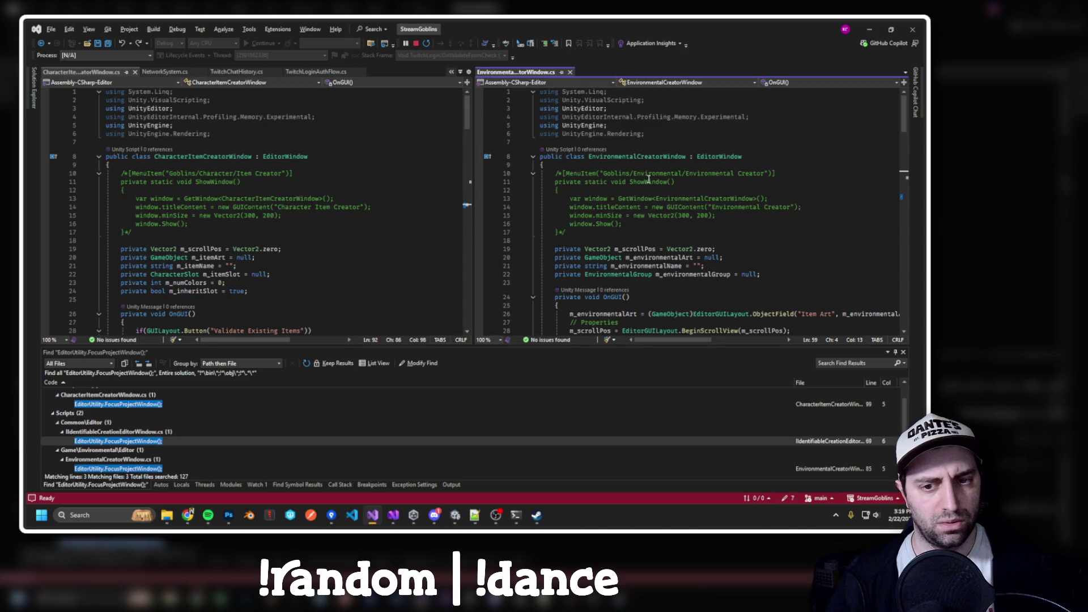
{"action": "key", "text": "alt+Tab"}
{"action": "key", "text": "Tab"}
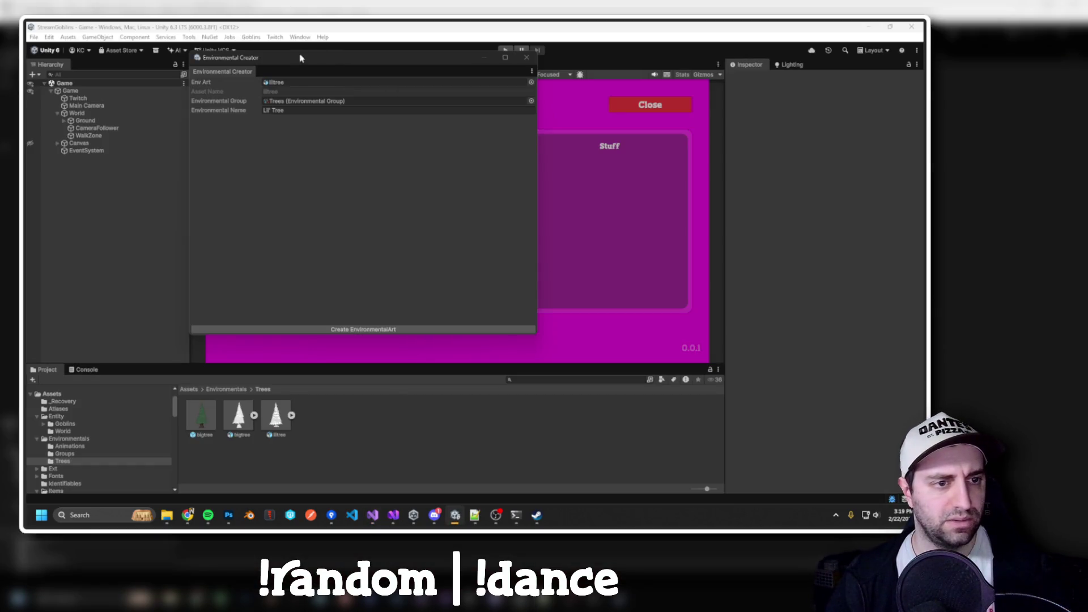
Search the solution for "Environmental Creator" and open EnvironmentalEditorWindow.cs at its menu line.
{"action": "key", "text": "alt+Tab"}
{"action": "left_click_drag", "start_coordinate": [686, 174], "coordinate": [766, 174]}
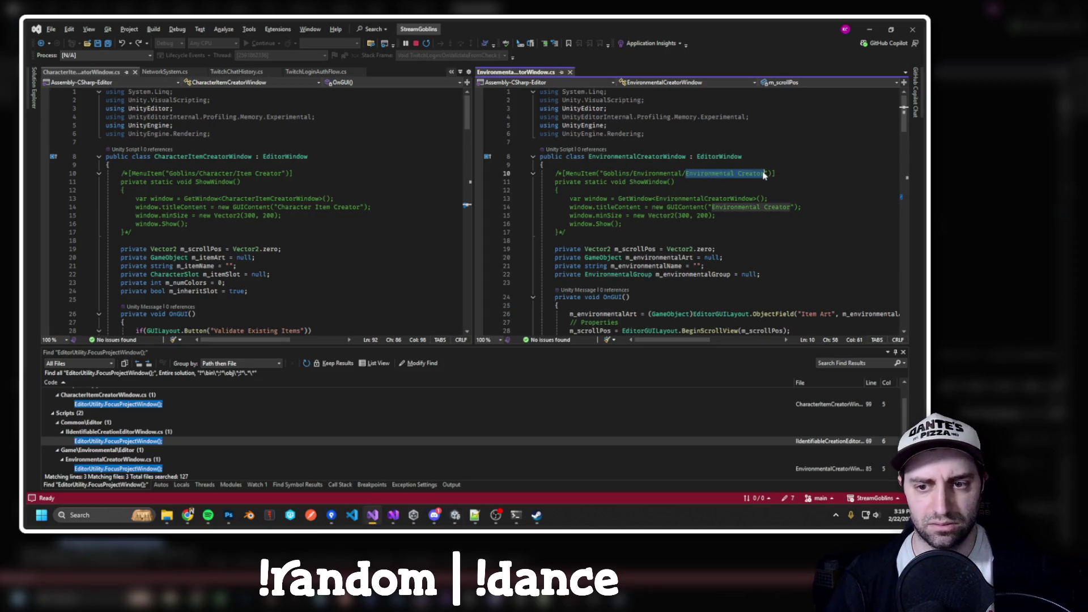
{"action": "key", "text": "ctrl+shift+f"}
{"action": "key", "text": "Return"}
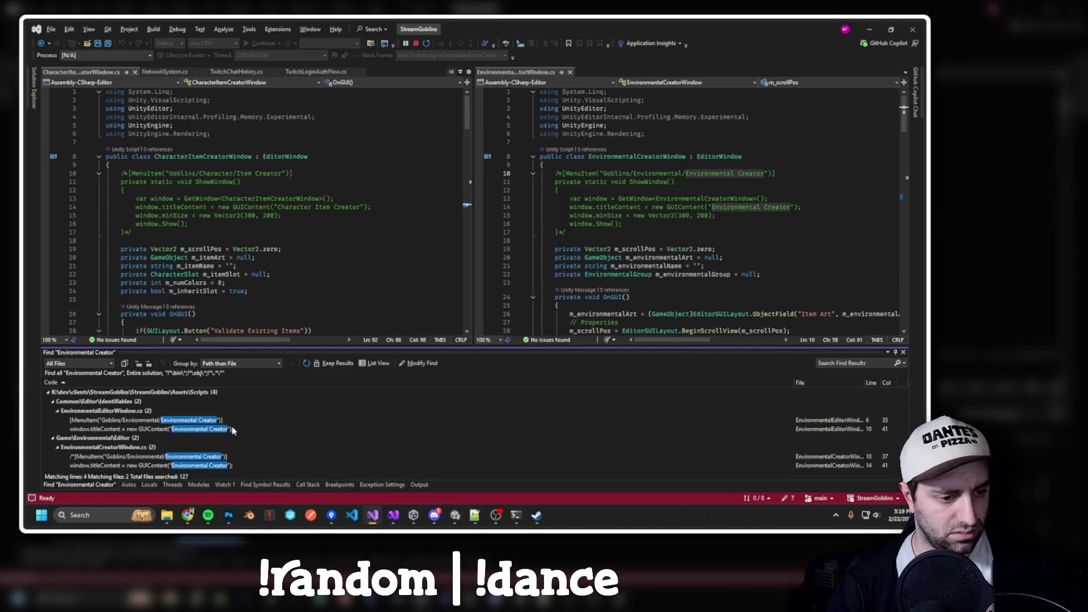
{"action": "double_click", "coordinate": [177, 422]}
Close the EnvironmentalCreatorWindow.cs split and move to the OnPreCreateAsset method.
{"action": "scroll", "coordinate": [285, 274], "scroll_direction": "down", "scroll_amount": 12}
{"action": "scroll", "coordinate": [284, 274], "scroll_direction": "down", "scroll_amount": 4}
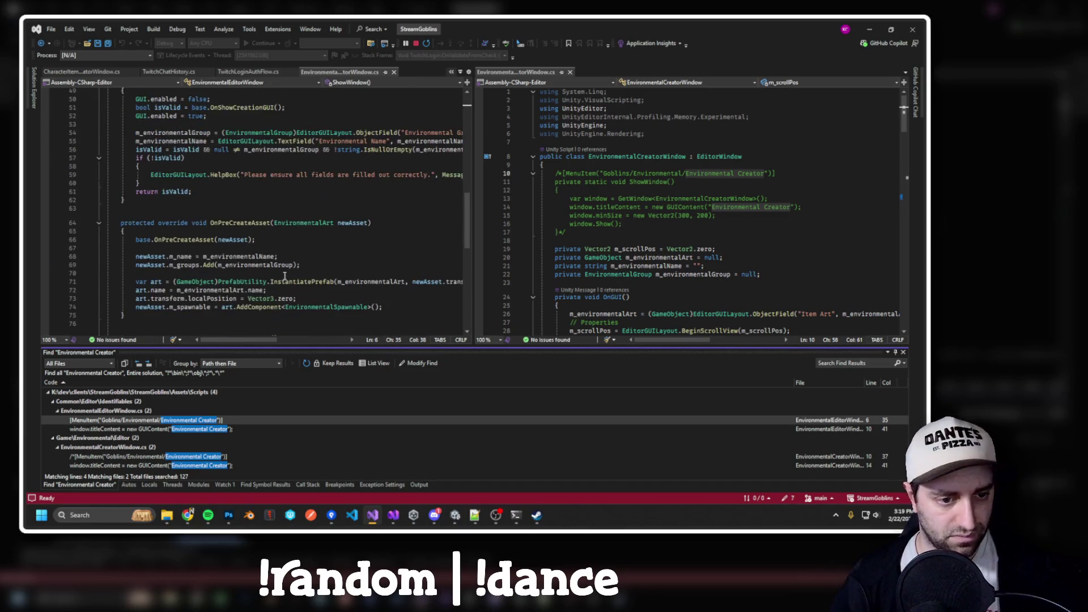
{"action": "left_click_drag", "start_coordinate": [472, 186], "coordinate": [571, 187]}
{"action": "scroll", "coordinate": [398, 180], "scroll_direction": "up", "scroll_amount": 16}
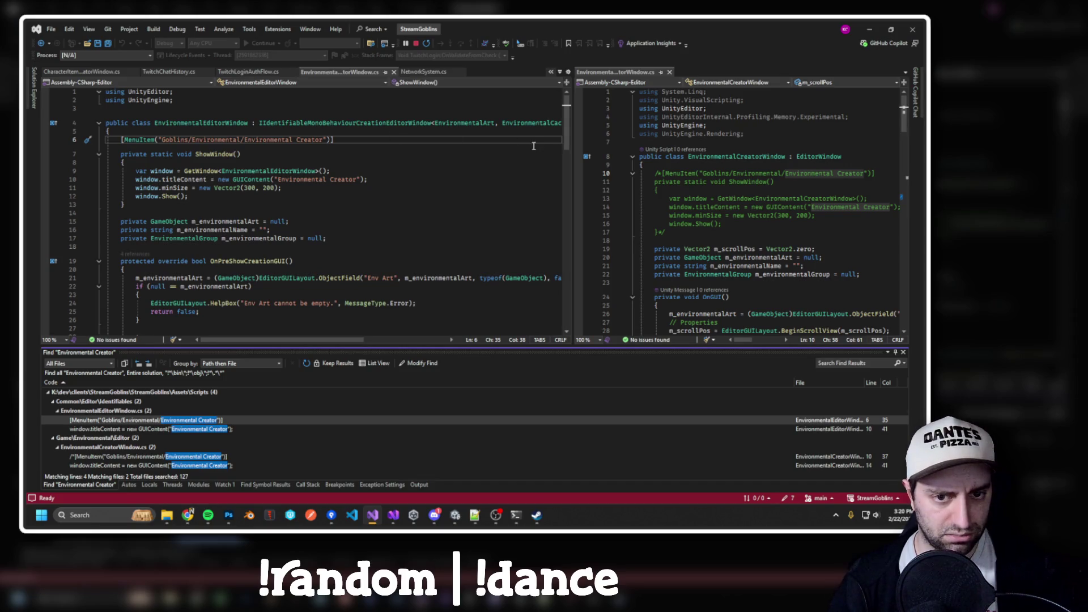
{"action": "scroll", "coordinate": [327, 165], "scroll_direction": "down", "scroll_amount": 4}
{"action": "scroll", "coordinate": [327, 165], "scroll_direction": "down", "scroll_amount": 2}
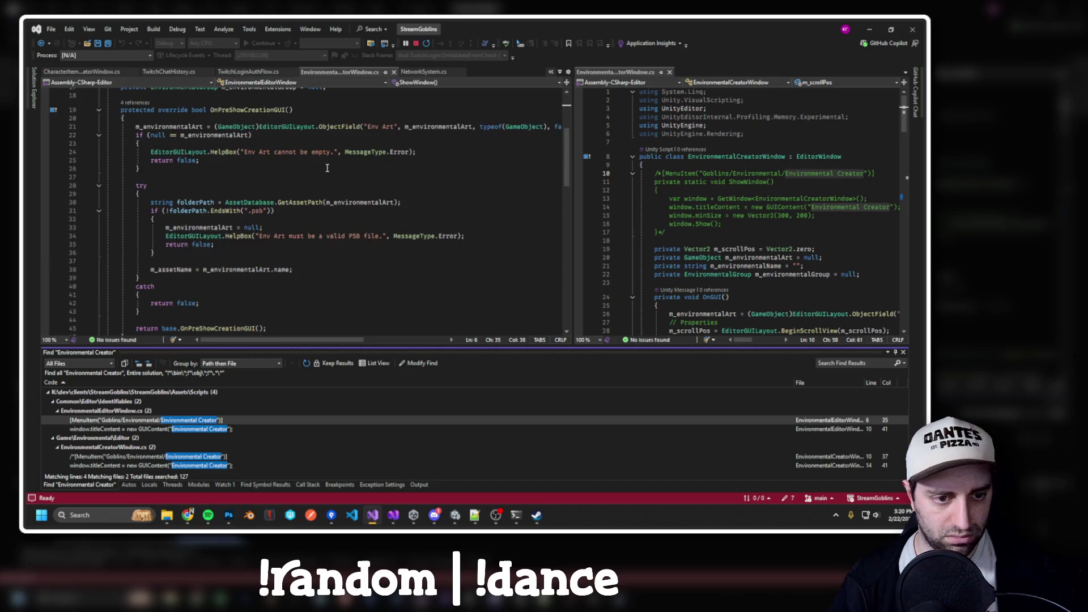
{"action": "scroll", "coordinate": [239, 177], "scroll_direction": "down", "scroll_amount": 10}
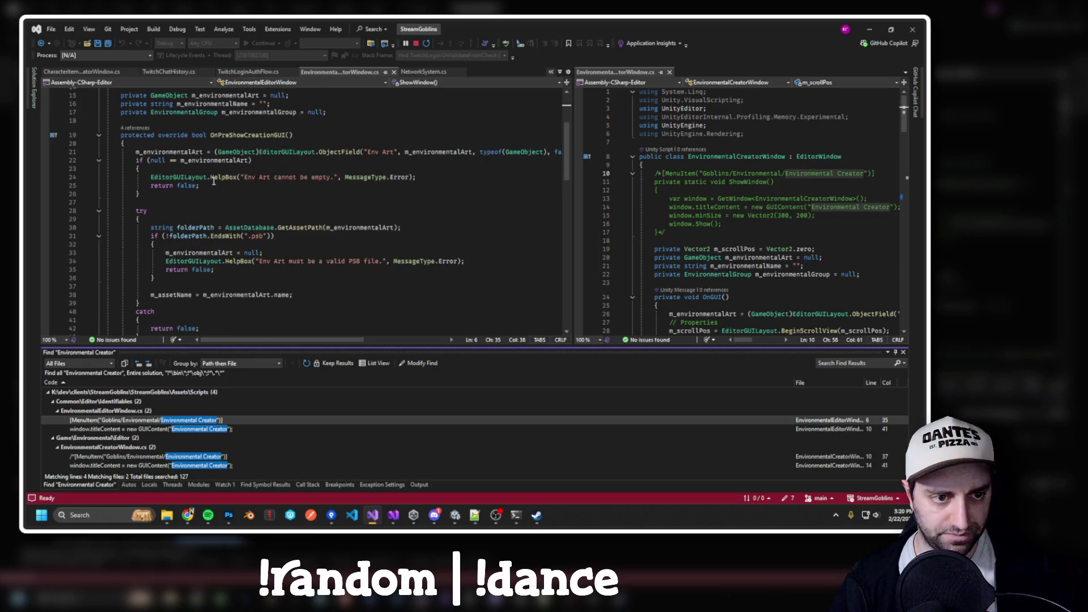
{"action": "middle_click", "coordinate": [610, 74]}
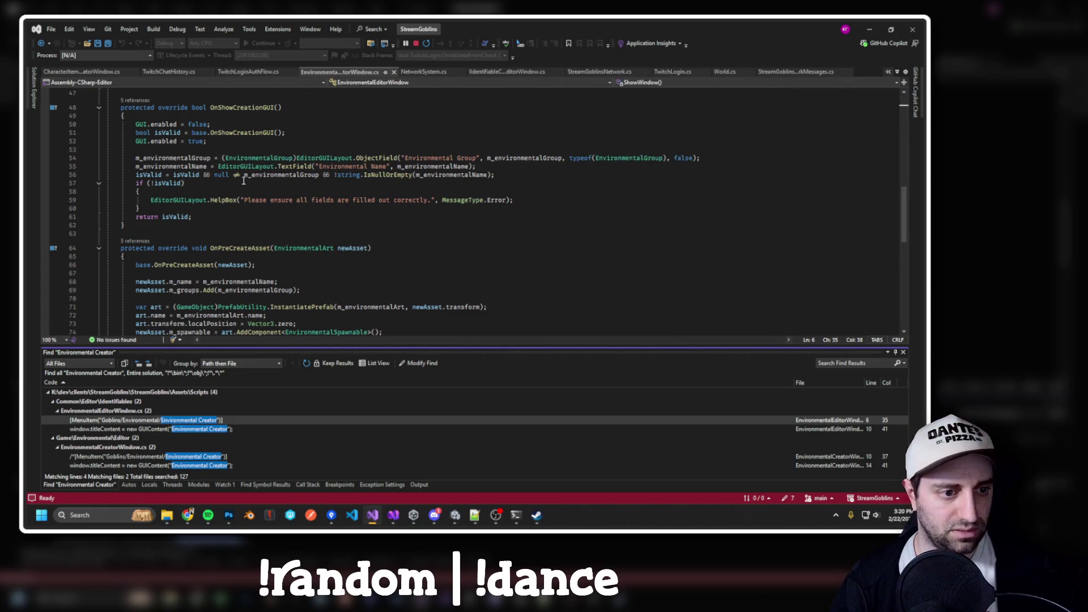
{"action": "scroll", "coordinate": [255, 186], "scroll_direction": "down", "scroll_amount": 2}
{"action": "left_click", "coordinate": [306, 197]}
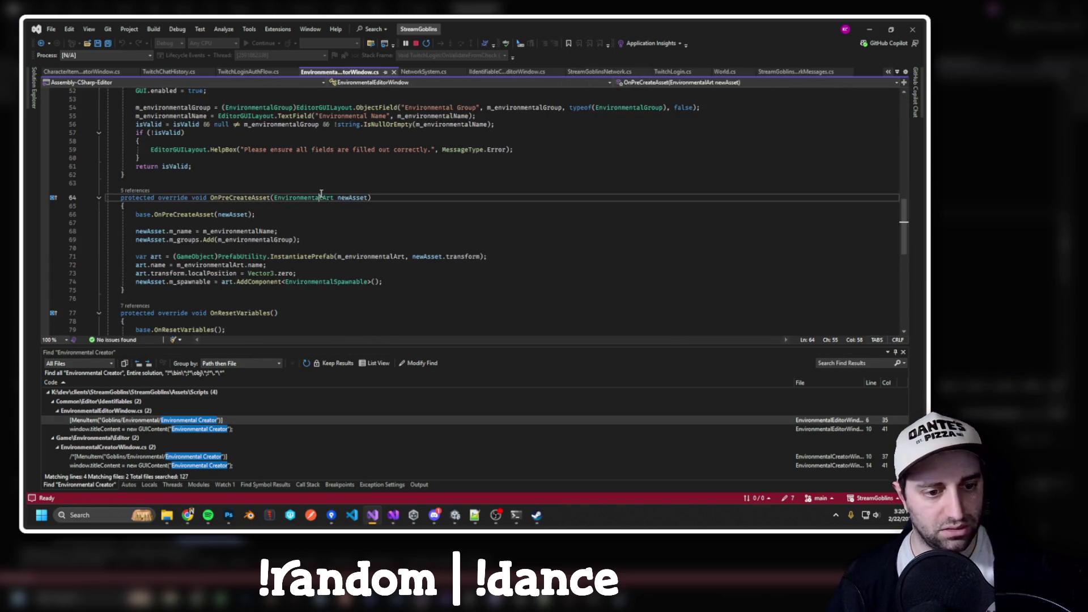
Break on line 66's base call, then create the liltree asset in Unity and inspect newAsset.
{"action": "left_click_drag", "start_coordinate": [136, 214], "coordinate": [256, 215]}
{"action": "key", "text": "super+Tab"}
{"action": "left_click", "coordinate": [485, 213]}
{"action": "left_click", "coordinate": [441, 327]}
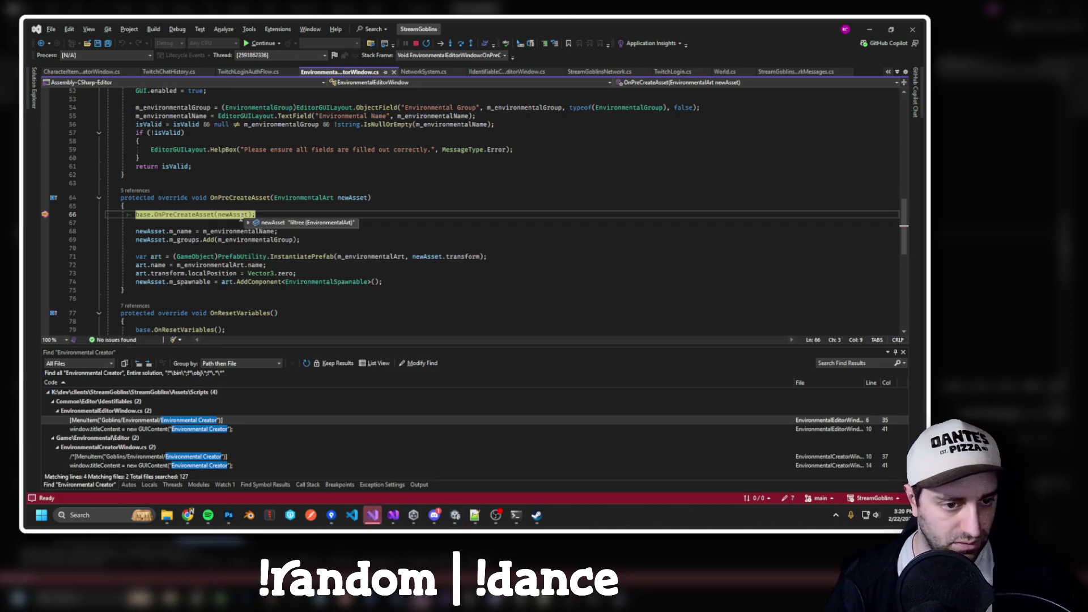
{"action": "left_click", "coordinate": [343, 198]}
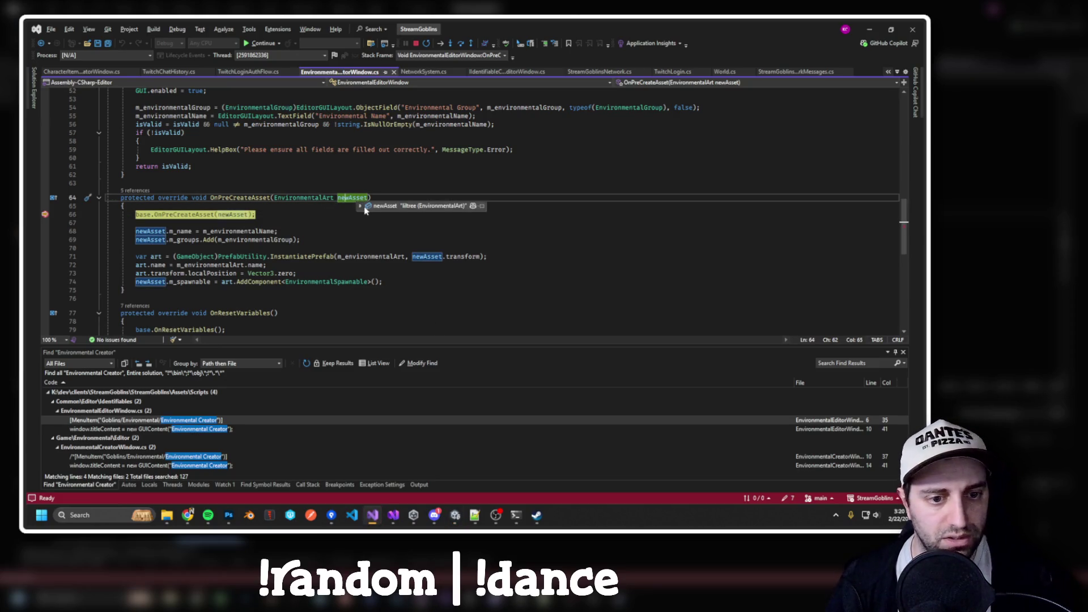
{"action": "left_click", "coordinate": [352, 198]}
Step through OnPreCreateAsset checking the art instance and m_spawnable, returning to CreateIdentifiableAsset.
{"action": "key", "text": "F10"}
{"action": "key", "text": "F10"}
{"action": "key", "text": "F10"}
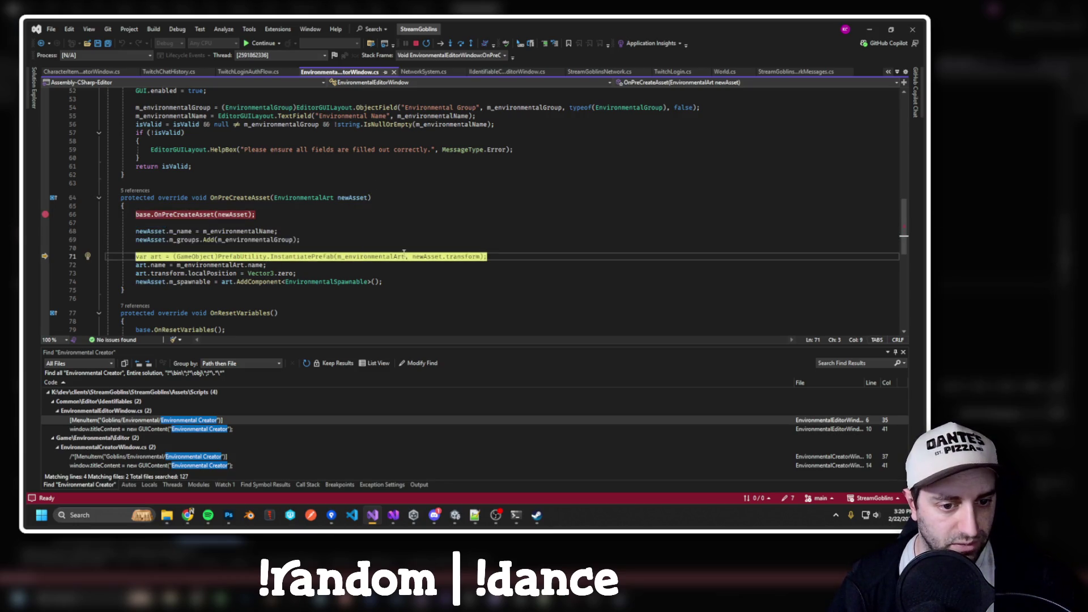
{"action": "key", "text": "F10"}
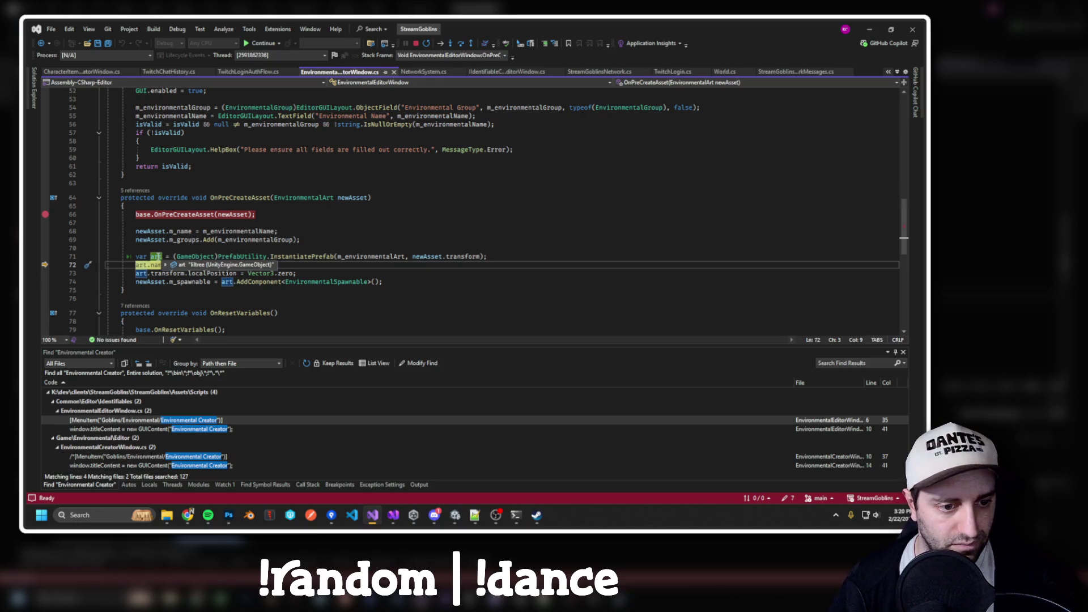
{"action": "left_click", "coordinate": [160, 258]}
{"action": "scroll", "coordinate": [363, 204], "scroll_direction": "down", "scroll_amount": 1}
{"action": "key", "text": "F10"}
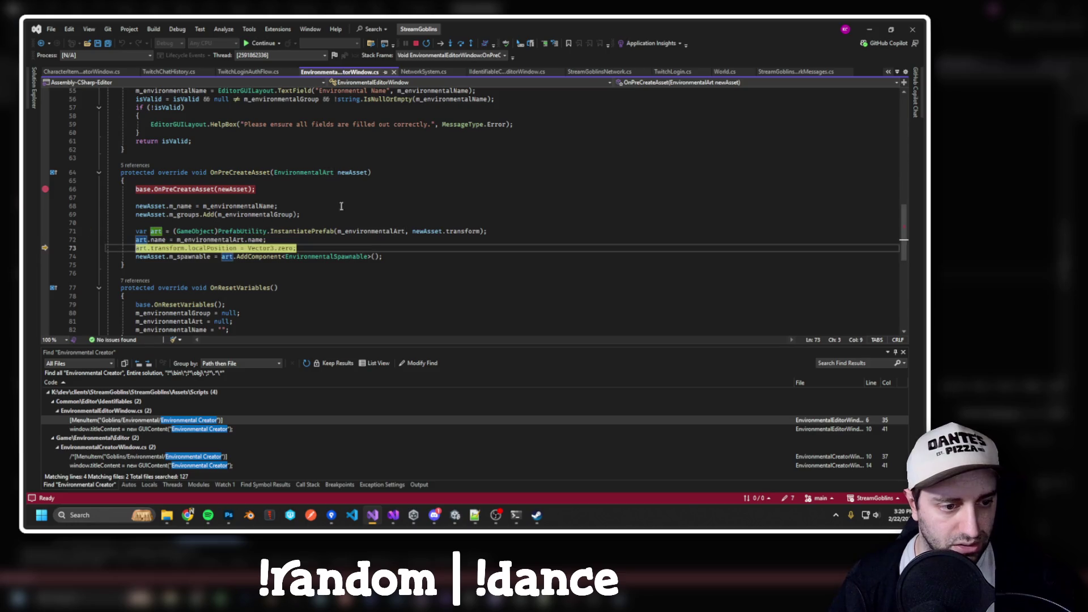
{"action": "scroll", "coordinate": [397, 195], "scroll_direction": "down", "scroll_amount": 1}
{"action": "key", "text": "F10"}
{"action": "mouse_move", "coordinate": [180, 235]}
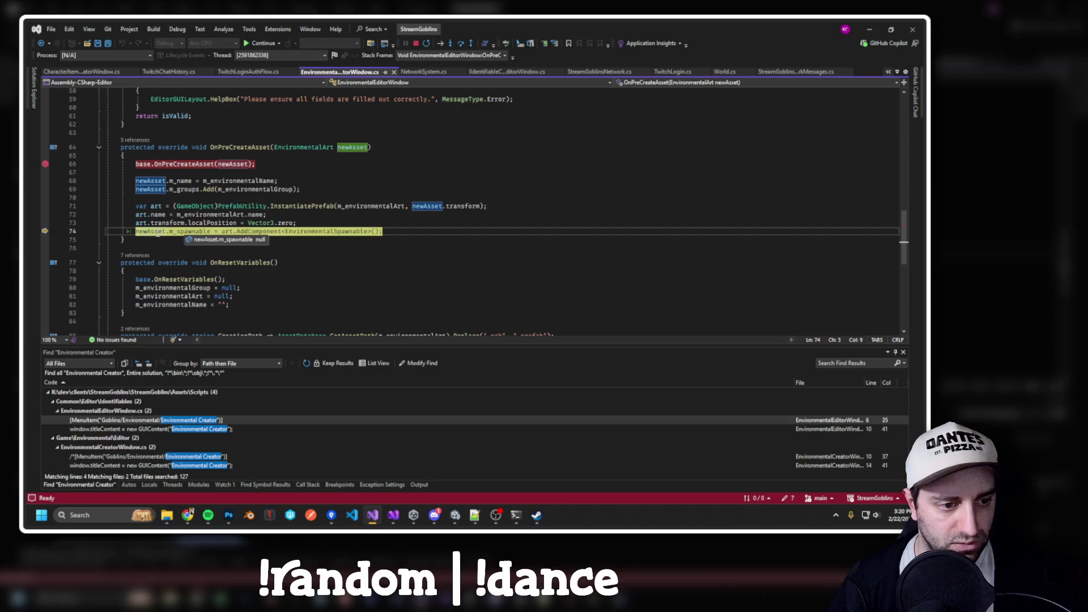
{"action": "key", "text": "F10"}
{"action": "key", "text": "F10"}
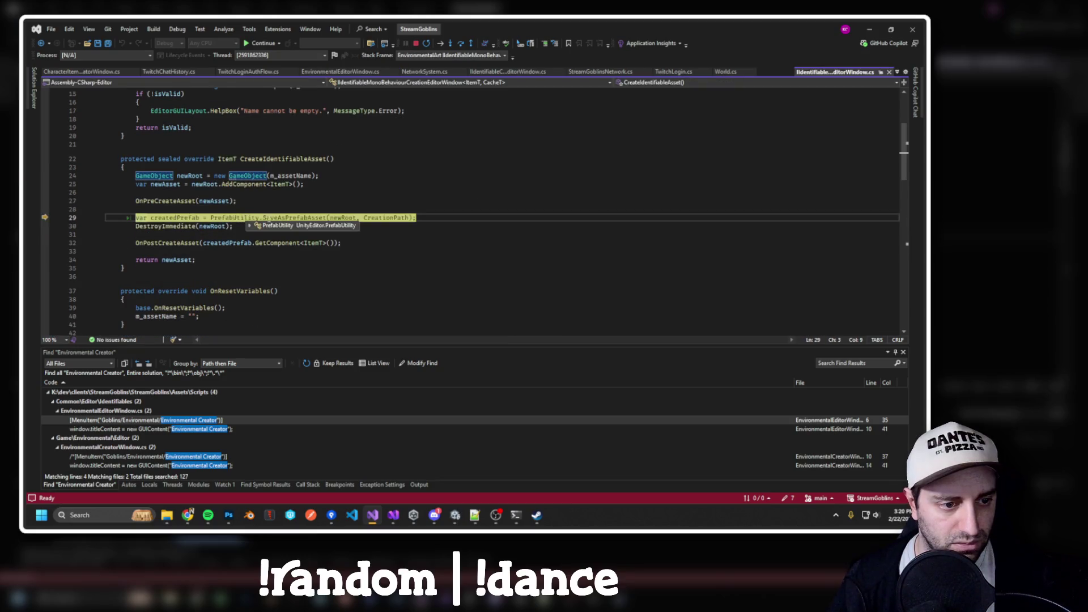
{"action": "key", "text": "F10"}
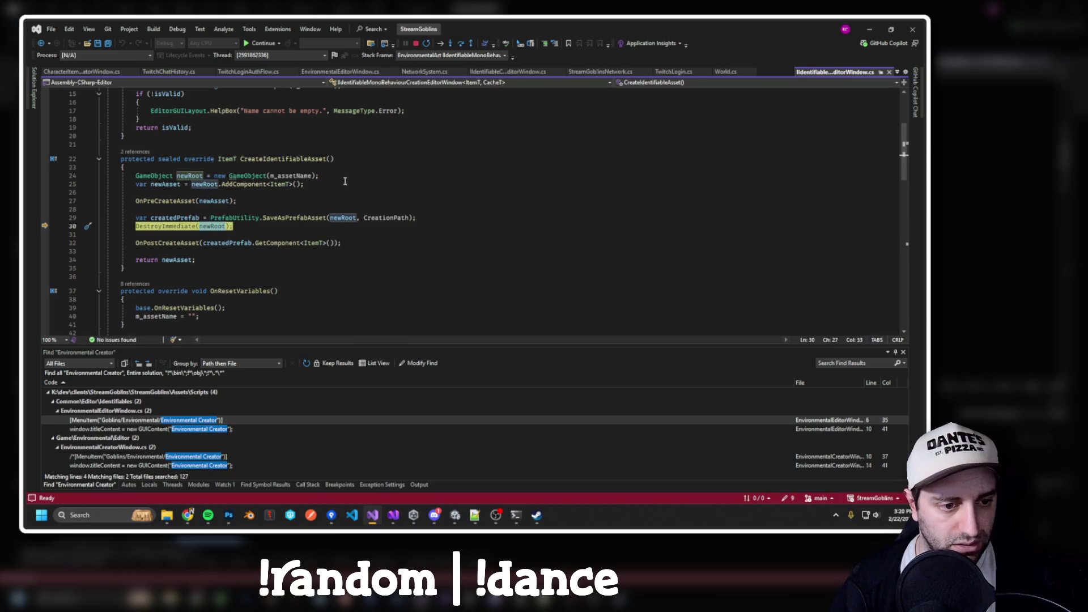
Step into OnPostCreateAsset and on to the return newAsset line.
{"action": "left_click", "coordinate": [218, 226]}
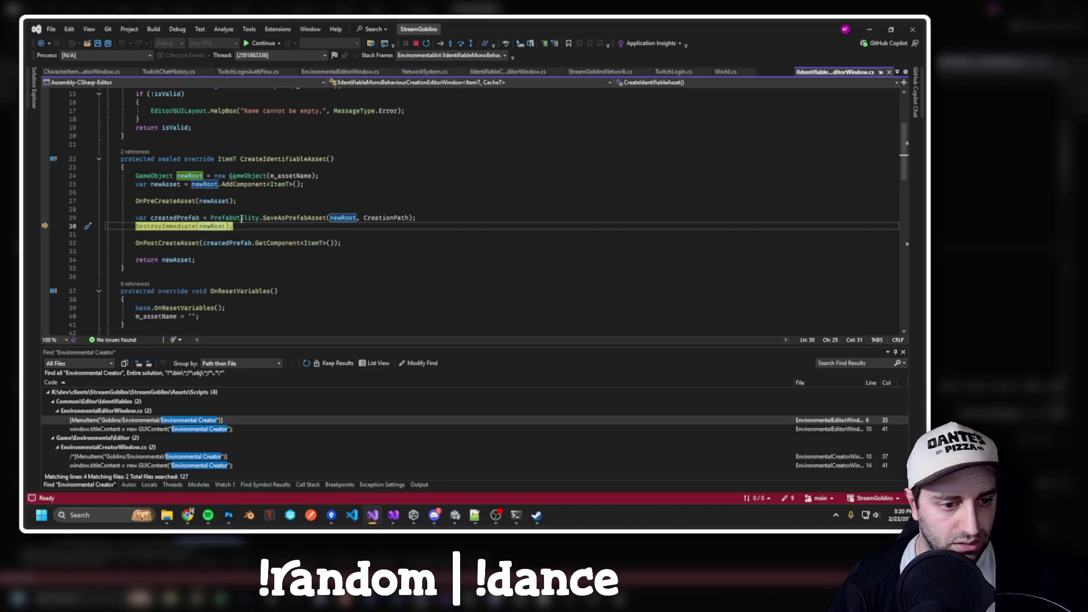
{"action": "key", "text": "F10"}
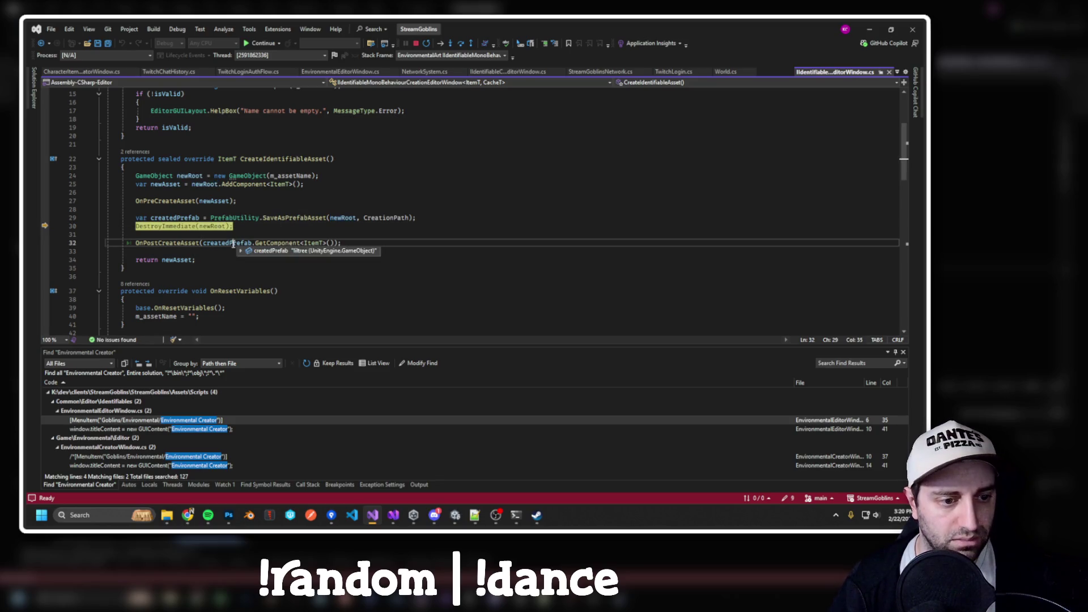
{"action": "key", "text": "F11"}
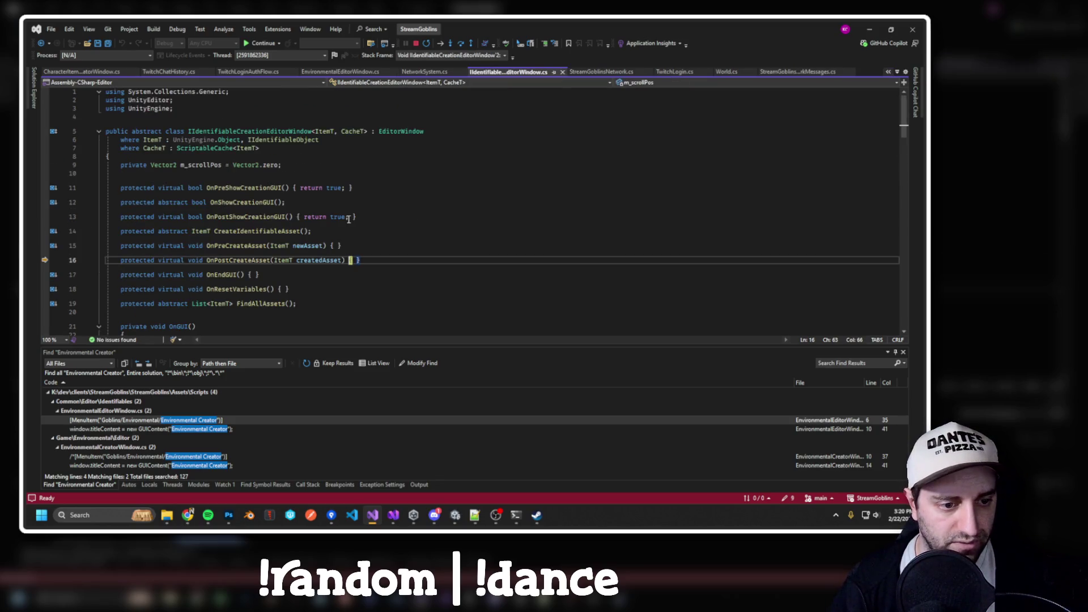
{"action": "key", "text": "F10"}
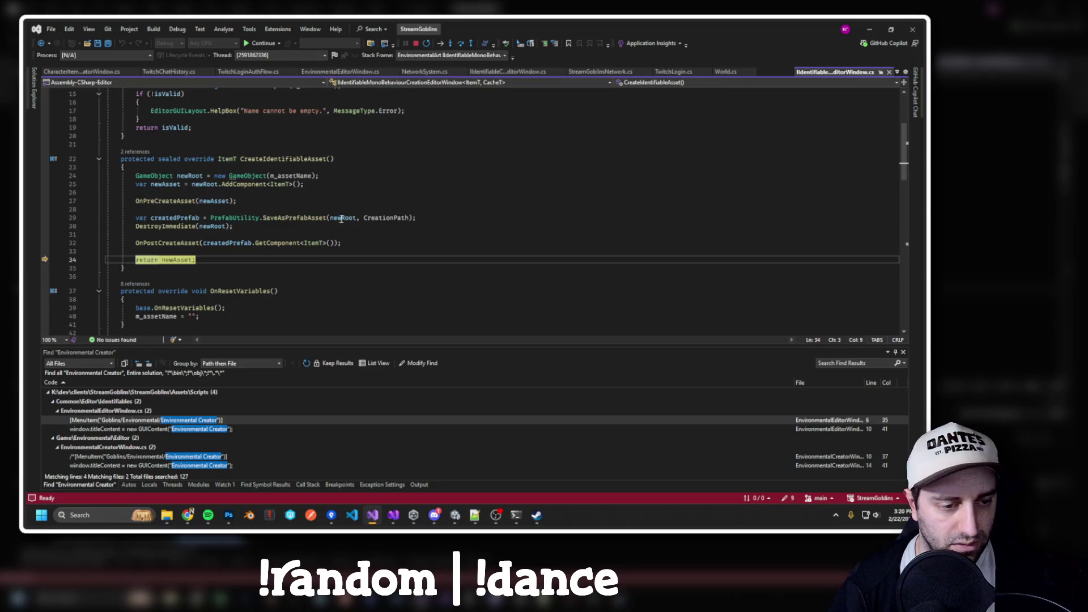
Inspect newAsset showing null, plus m_assetName and createdPrefab.
{"action": "left_click", "coordinate": [190, 260]}
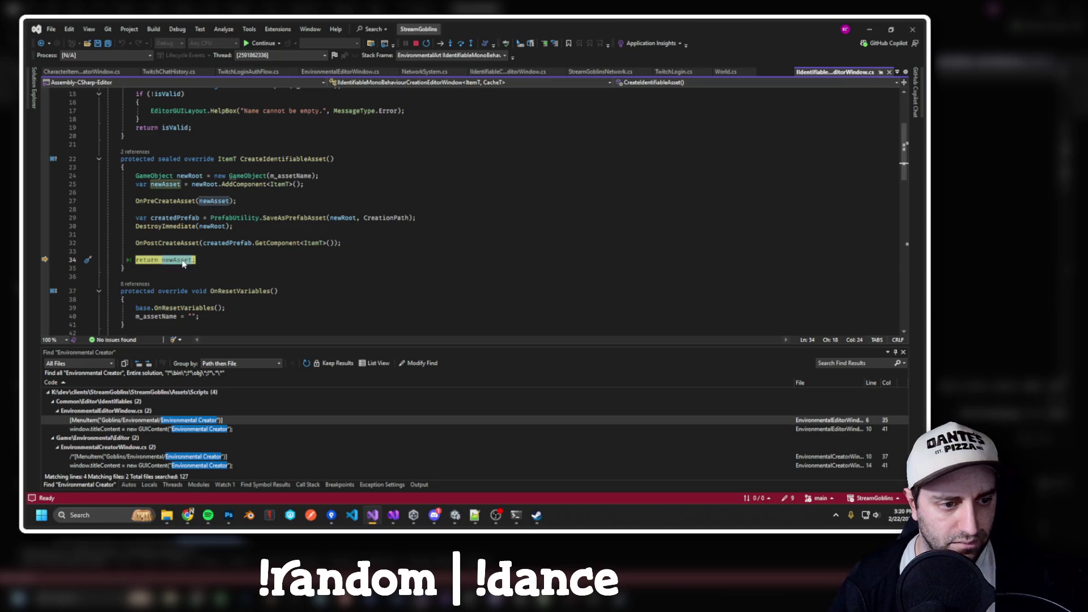
{"action": "mouse_move", "coordinate": [183, 263]}
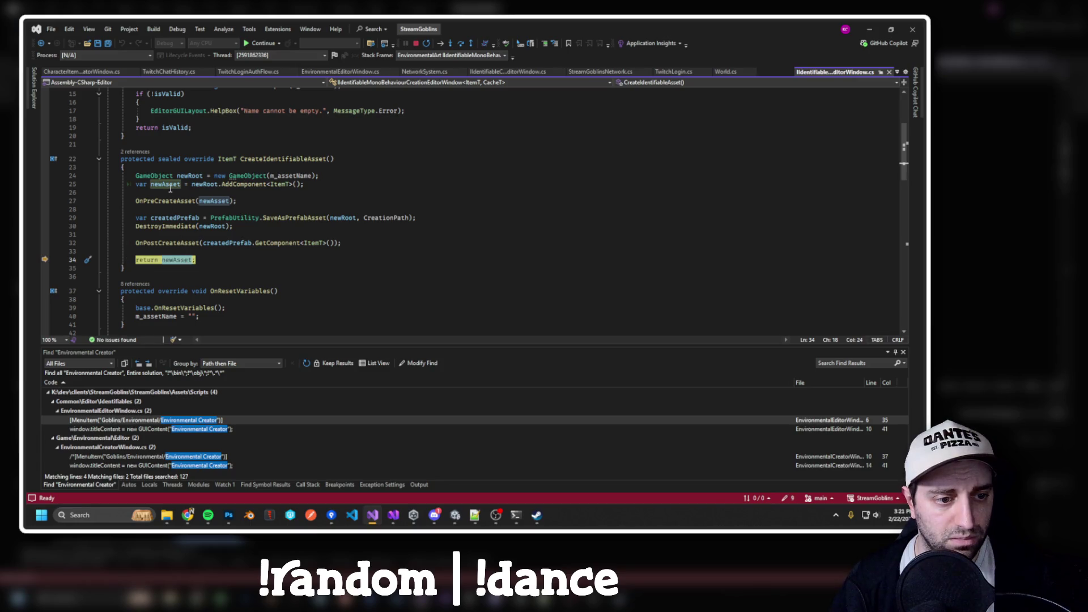
{"action": "left_click", "coordinate": [294, 176]}
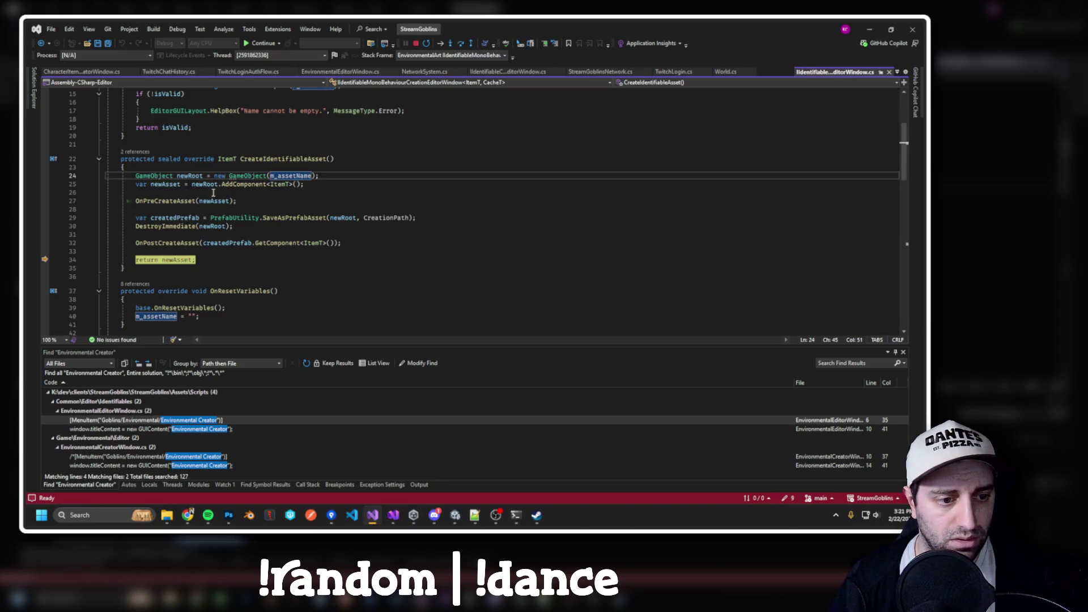
{"action": "left_click", "coordinate": [198, 218]}
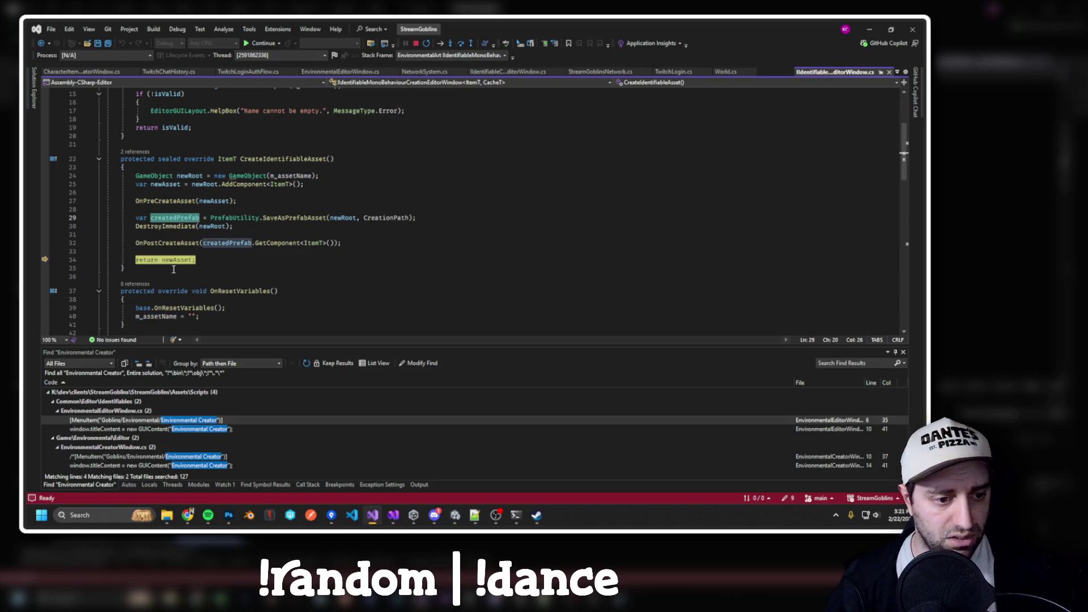
{"action": "left_click", "coordinate": [176, 260]}
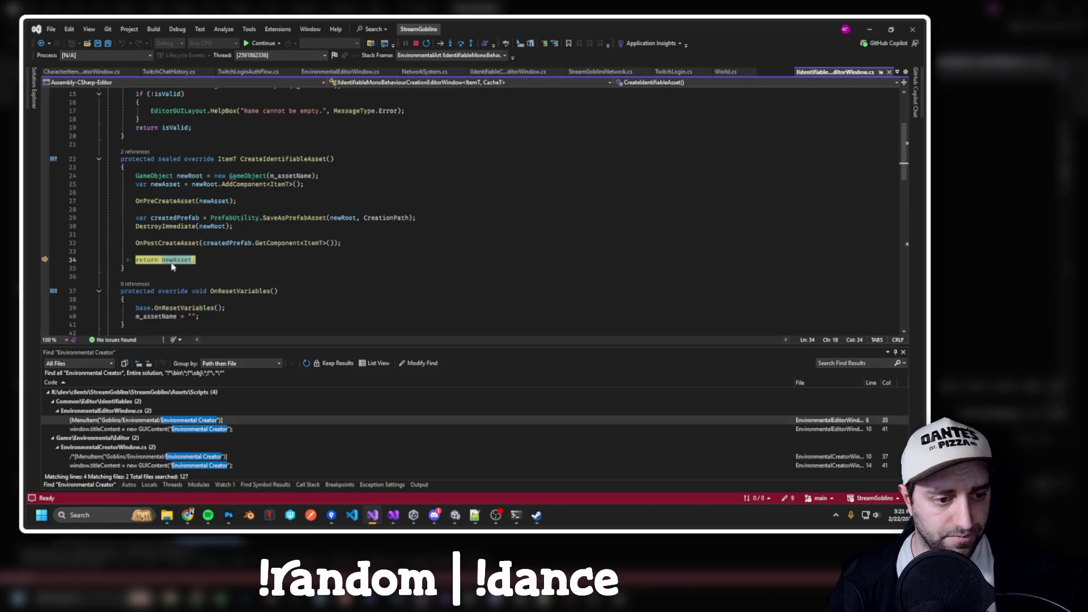
{"action": "left_click", "coordinate": [247, 243]}
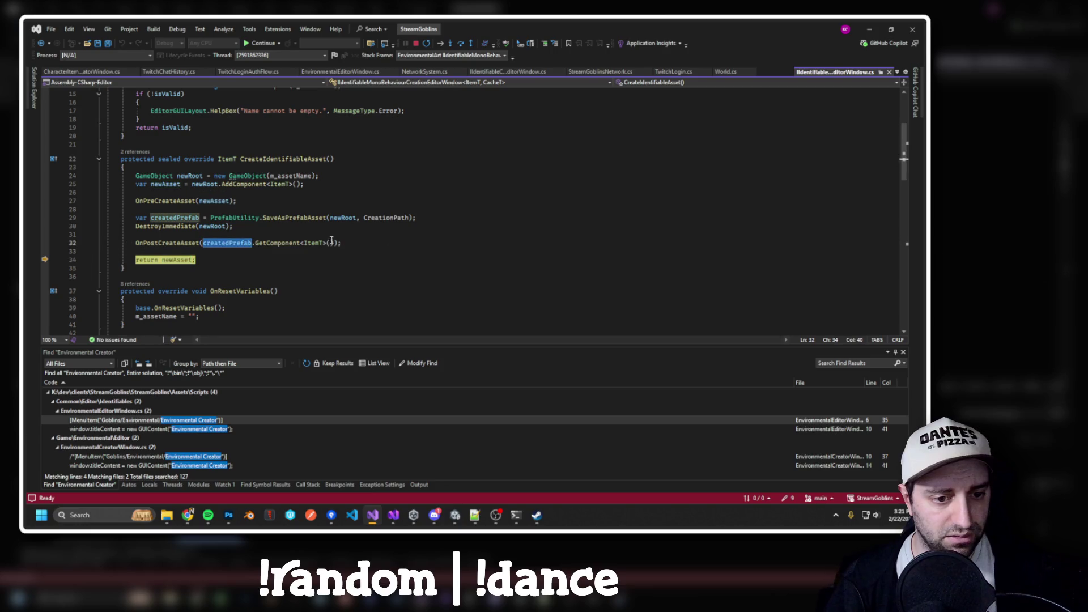